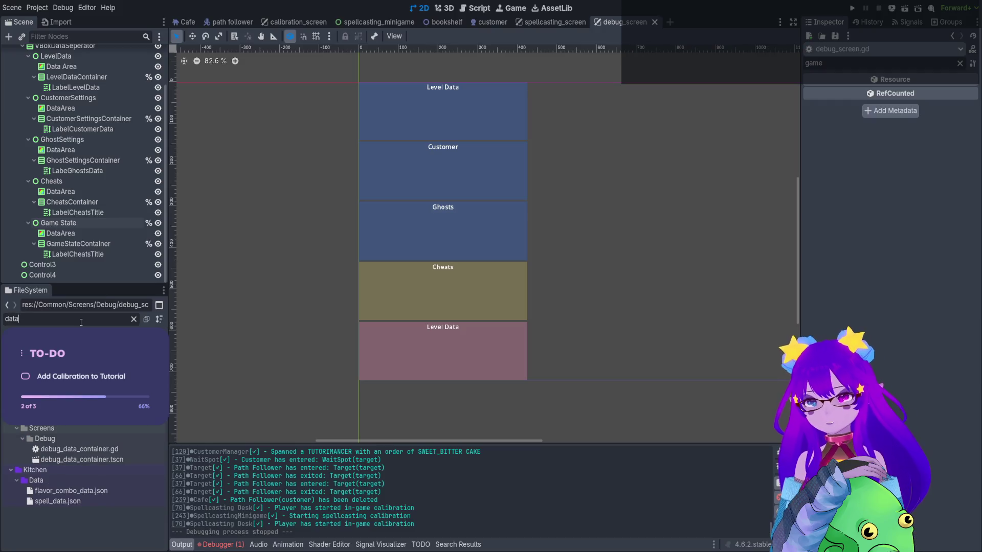
# Instance debug_data_container.tscn under GameStateContainer and duplicate it into three Data Name / Variable rows
pyautogui.moveTo(82, 460); pyautogui.dragTo(407, 345)
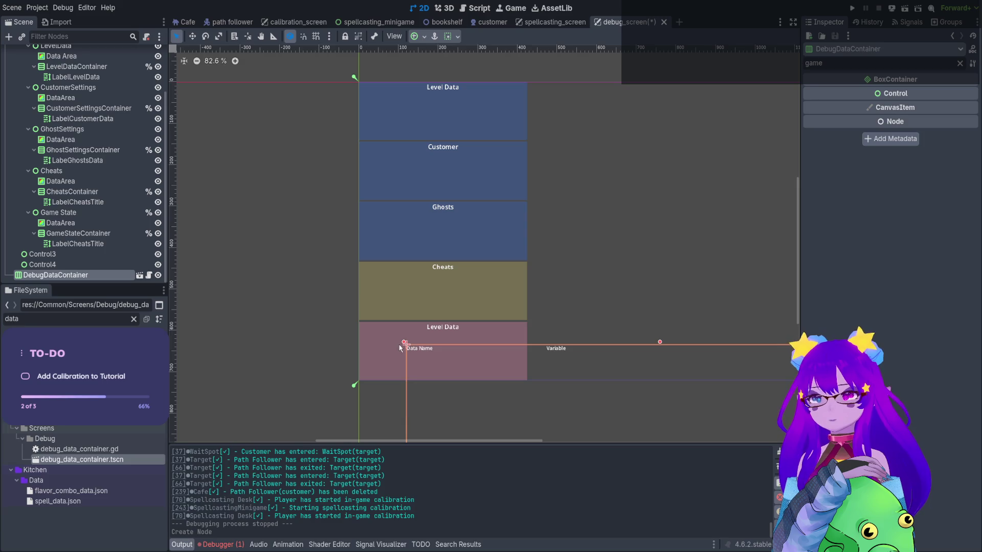
pyautogui.moveTo(55, 276)
pyautogui.mouseDown()
pyautogui.moveTo(57, 259)
pyautogui.moveTo(108, 245)
pyautogui.moveTo(79, 258)
pyautogui.moveTo(82, 242)
pyautogui.mouseUp()
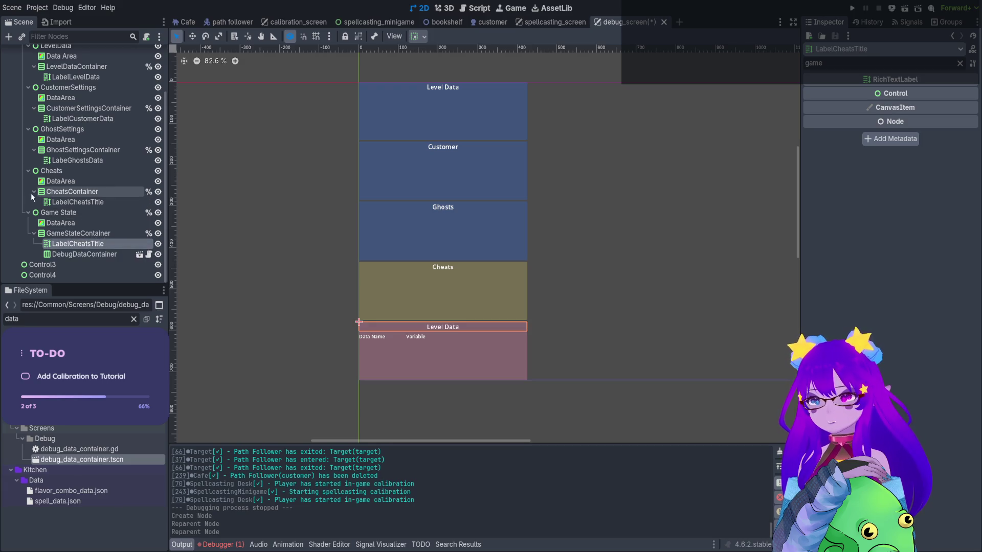
pyautogui.click(84, 256)
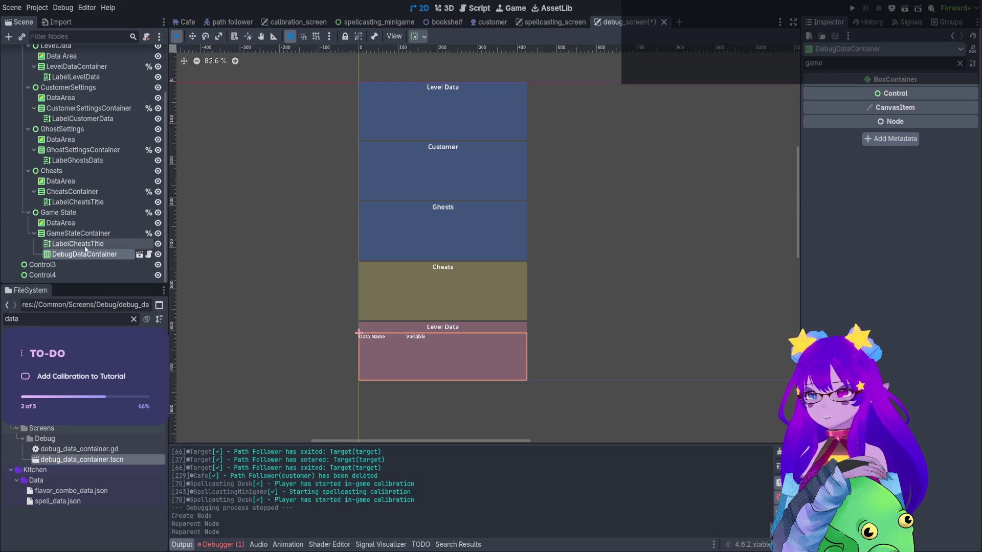
pyautogui.click(85, 248)
pyautogui.click(84, 255)
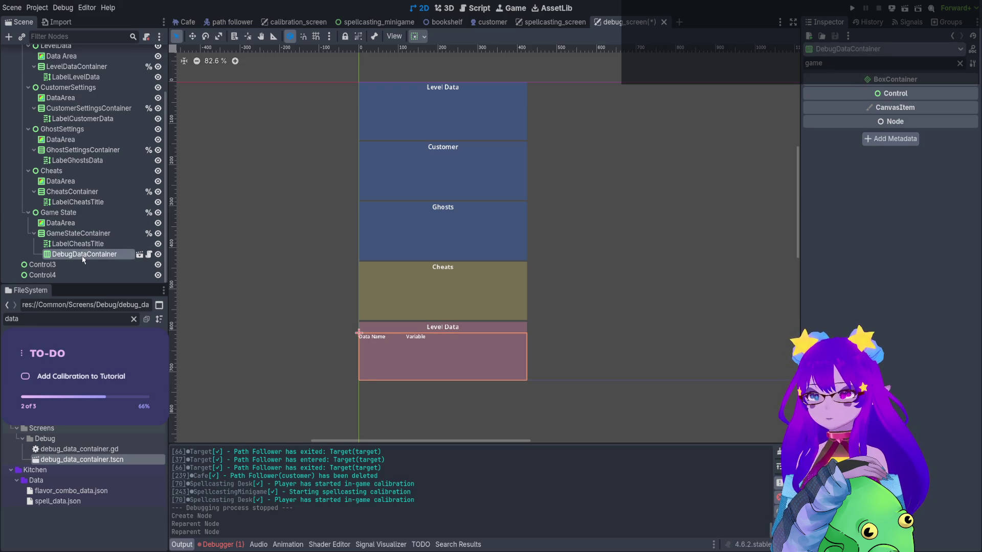
pyautogui.hotkey('ctrl', 'd')
pyautogui.hotkey('ctrl', 'd')
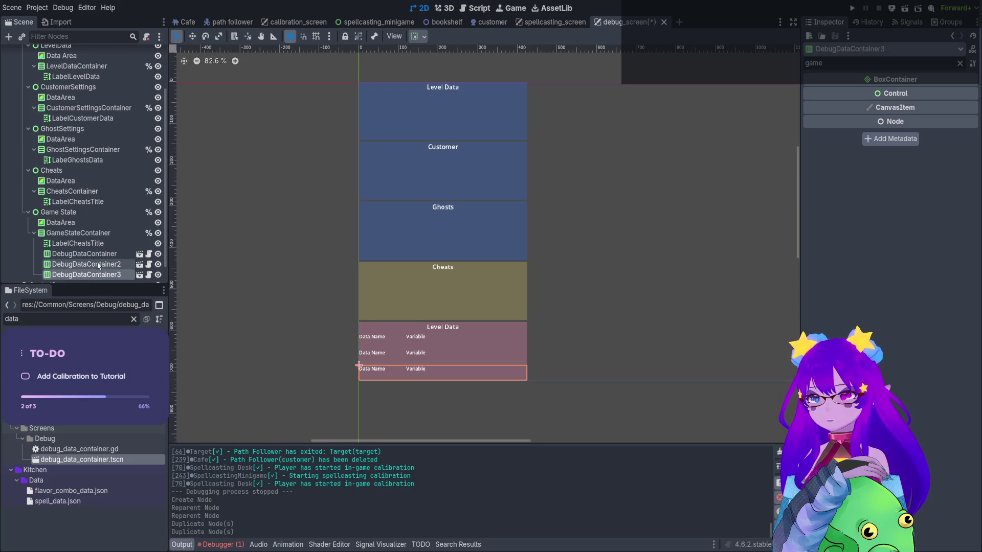
pyautogui.click(97, 254)
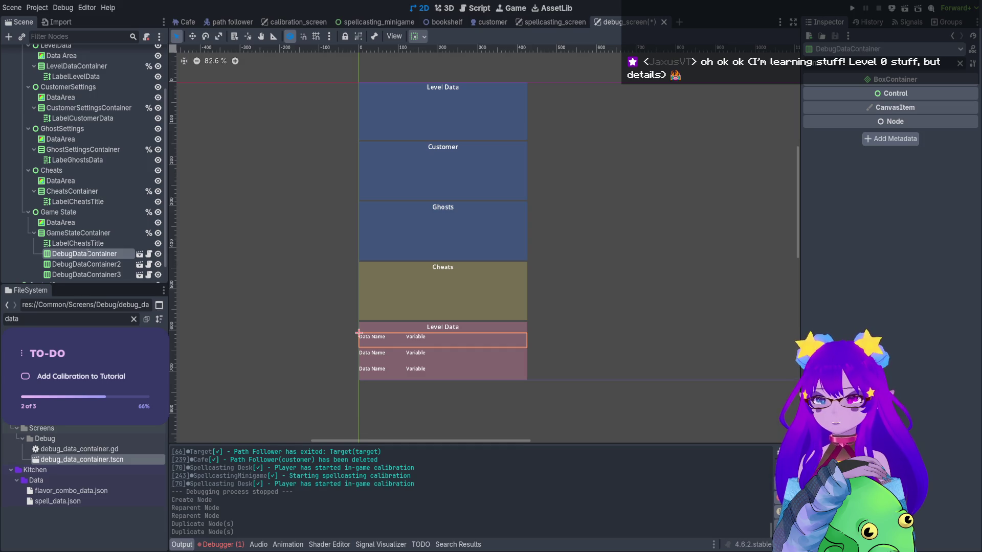
# Rename the rows GameStateDataContainer, GameStatePauseDataContainer and GameStateExitContainer, and make all three scene-unique names
pyautogui.write('GameStateDataContainer')
pyautogui.click(97, 266)
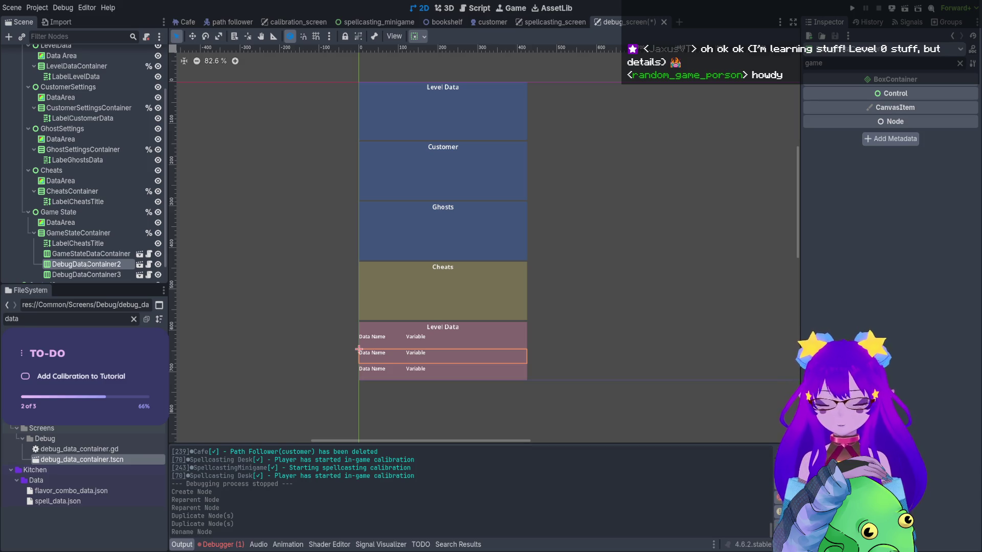
pyautogui.write('GameStatePauseDataContainer')
pyautogui.click(95, 273)
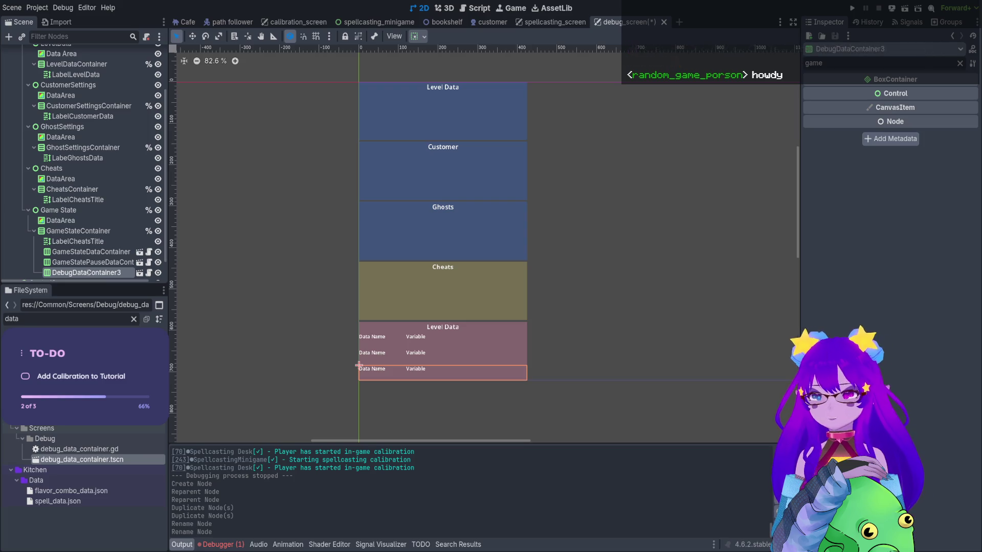
pyautogui.doubleClick(84, 272)
pyautogui.write('GameStateExitContainer')
pyautogui.press('Return')
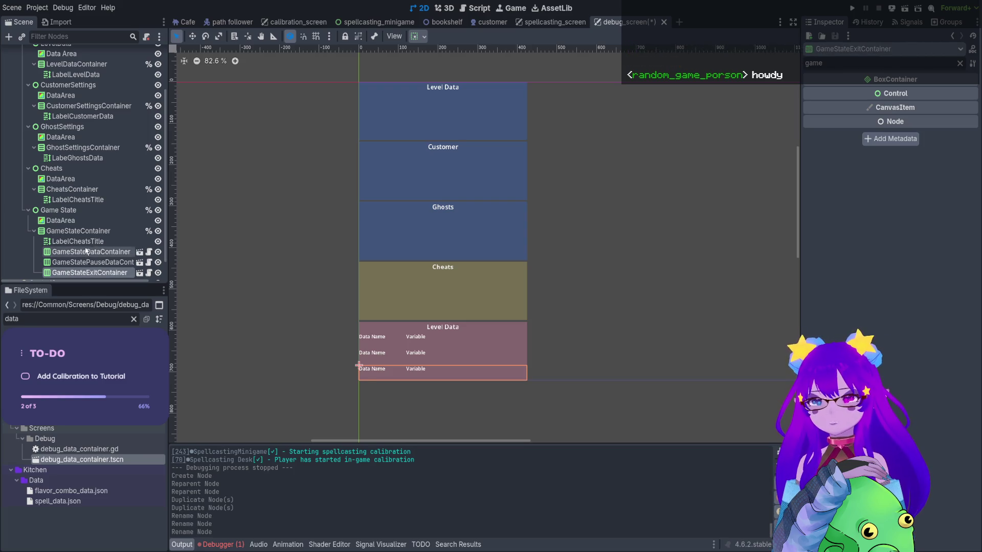
pyautogui.keyDown('shift'); pyautogui.click(82, 252); pyautogui.keyUp('shift')
pyautogui.hotkey('ctrl', 'shift', 'u')
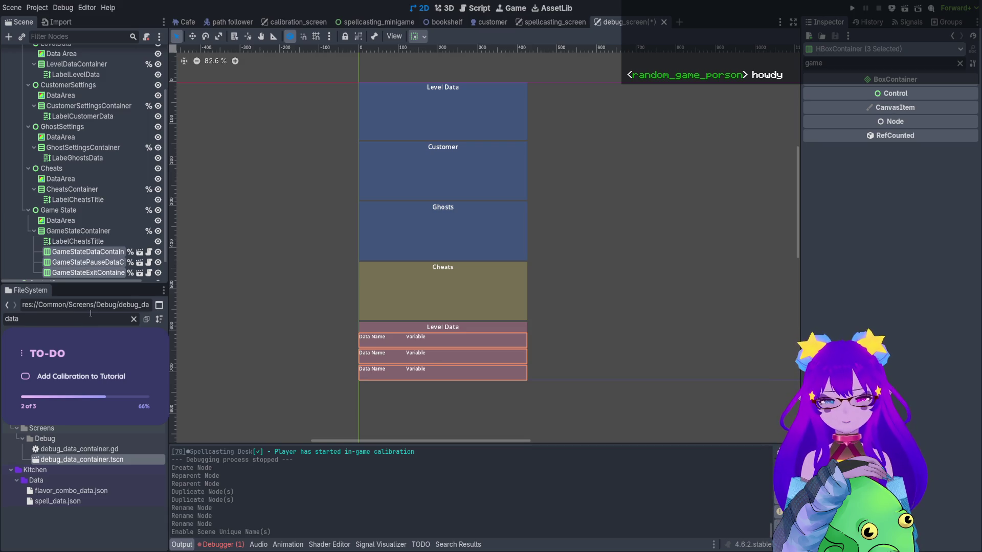
# In debug_screen.gd, delete the old game_state_container declaration on line 11
pyautogui.click(475, 8)
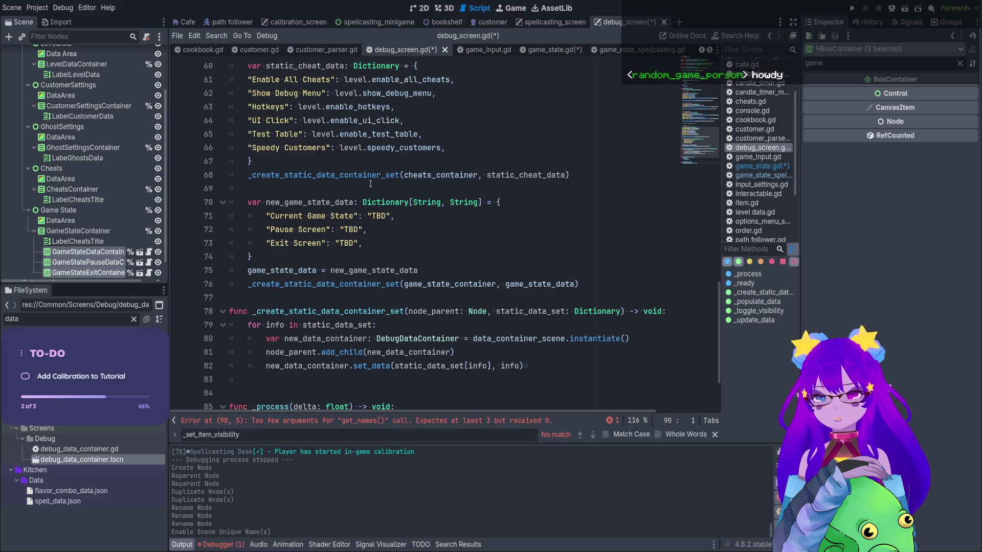
pyautogui.scroll(-1, 371, 184)
pyautogui.scroll(3, 122, 121)
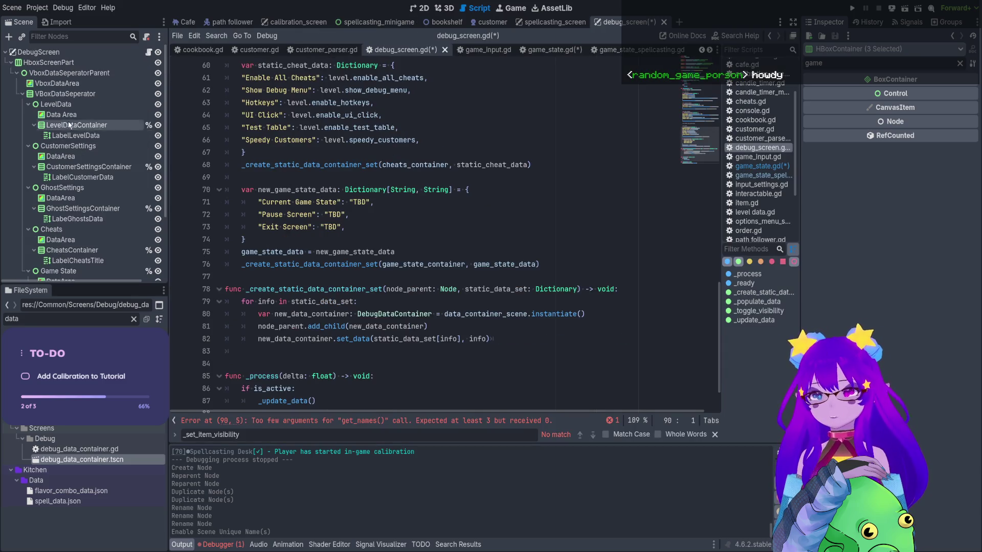
pyautogui.click(149, 53)
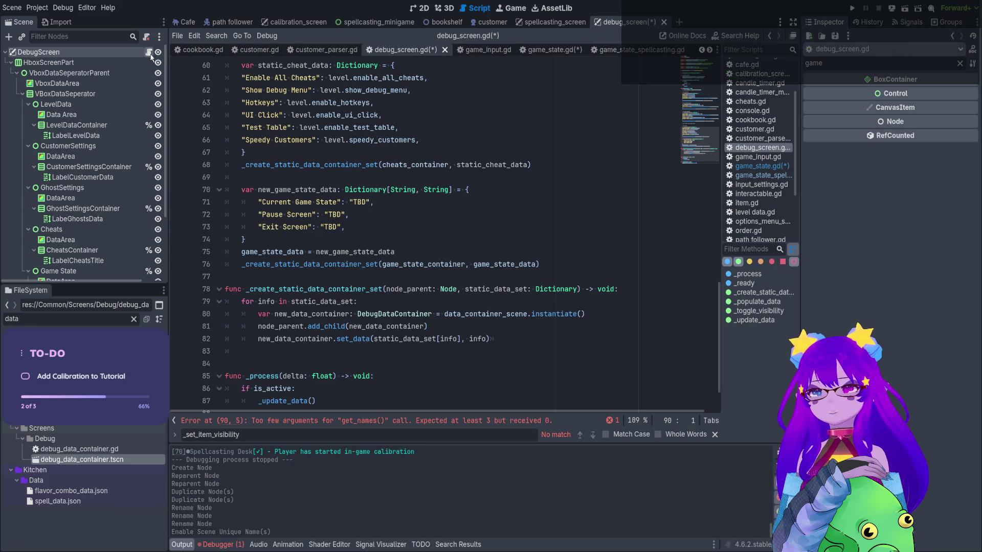
pyautogui.scroll(10, 311, 217)
pyautogui.scroll(9, 310, 217)
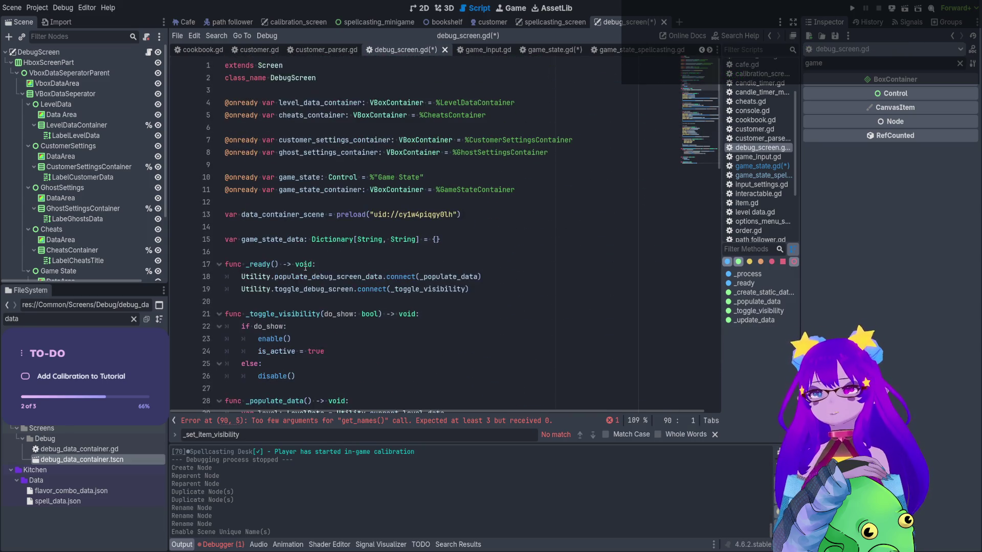
pyautogui.scroll(-3, 85, 189)
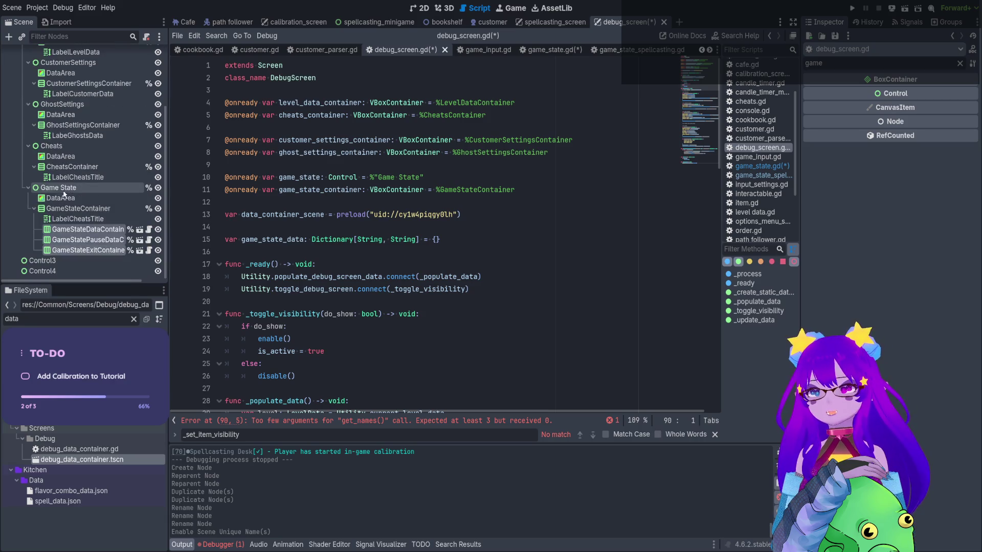
pyautogui.moveTo(516, 189); pyautogui.dragTo(214, 192)
pyautogui.press('BackSpace')
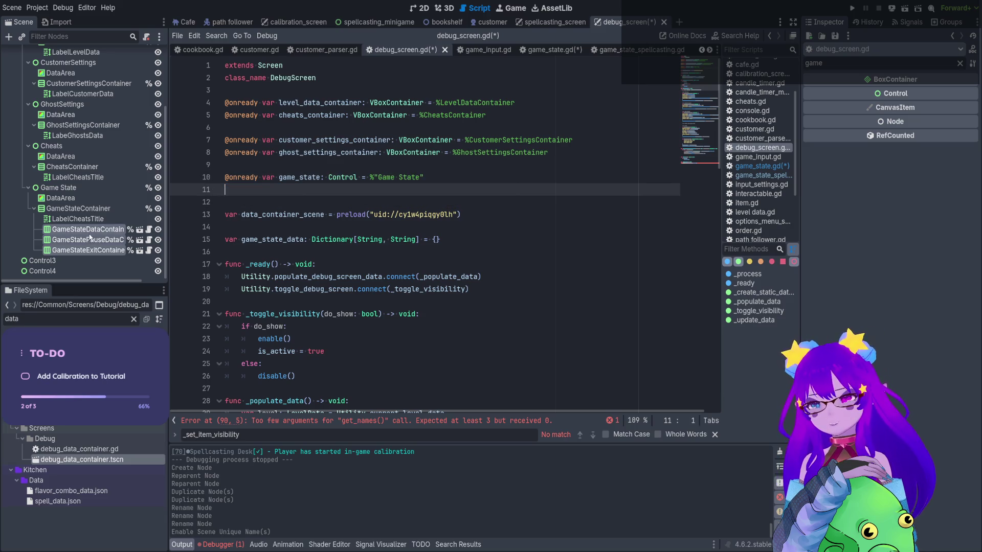
pyautogui.moveTo(90, 234)
pyautogui.mouseDown()
pyautogui.moveTo(153, 233)
pyautogui.moveTo(246, 196)
pyautogui.mouseUp()
pyautogui.press('BackSpace')
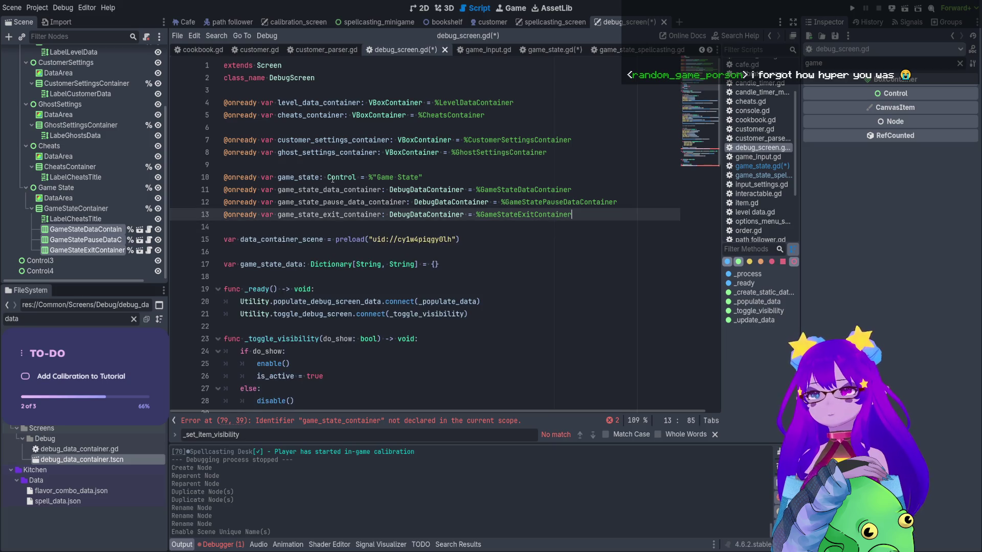
pyautogui.moveTo(564, 217); pyautogui.dragTo(207, 194)
pyautogui.hotkey('ctrl', 'c')
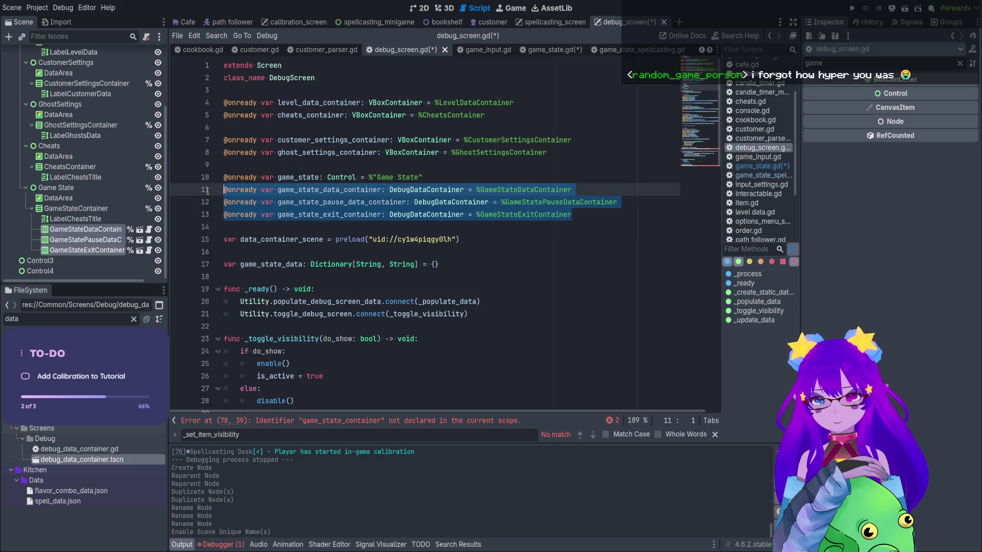
pyautogui.hotkey('ctrl', 's')
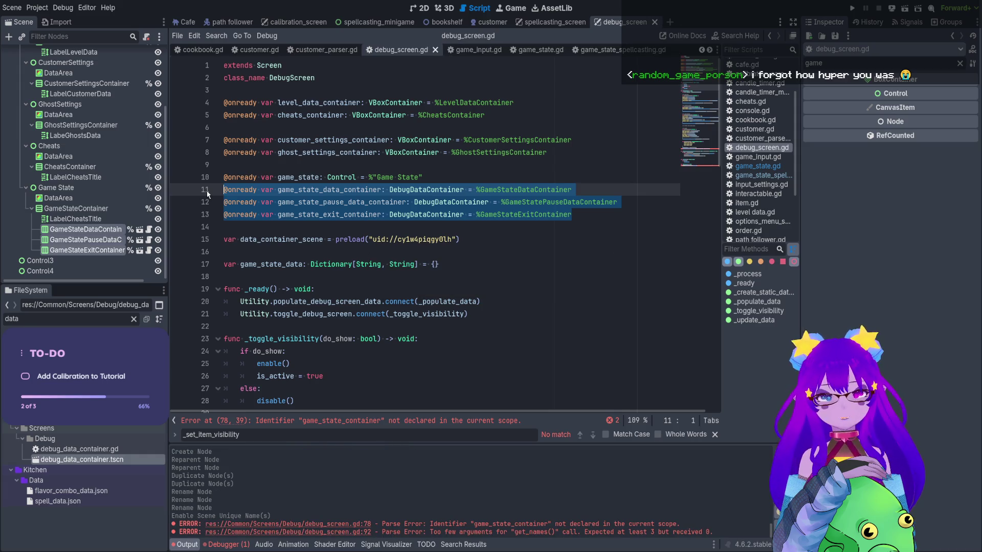
pyautogui.scroll(-4, 332, 224)
pyautogui.scroll(4, 332, 225)
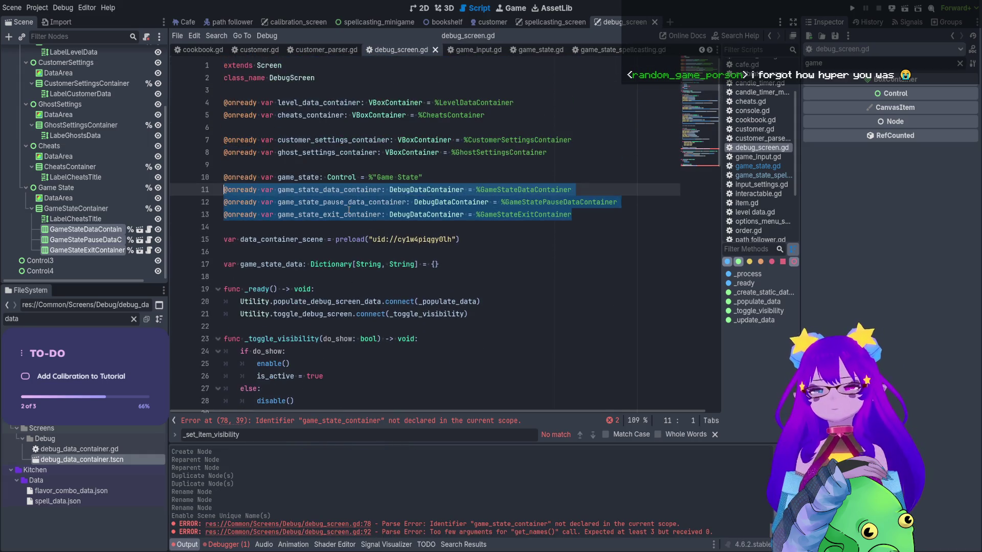
pyautogui.scroll(-11, 343, 226)
pyautogui.scroll(-10, 347, 227)
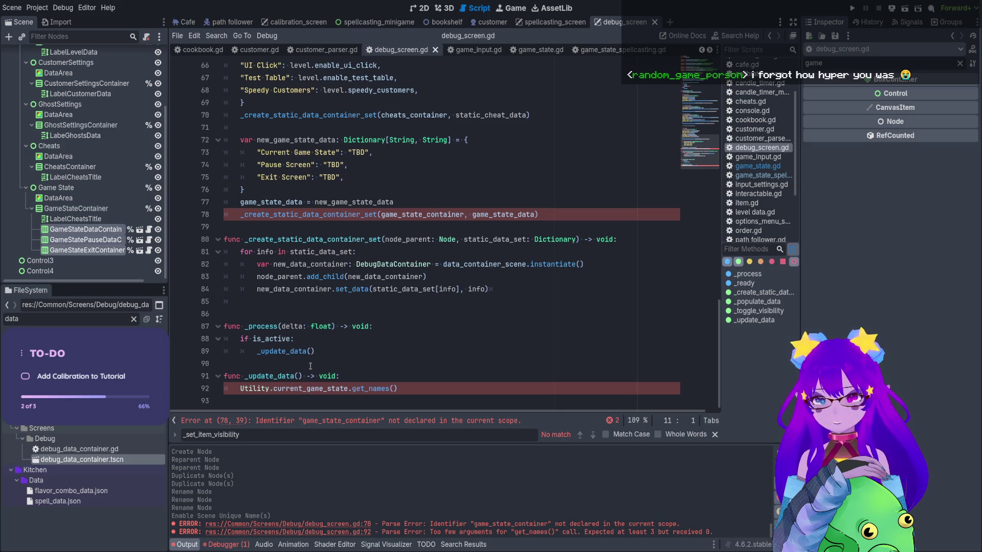
# Add a pass line below the get_names() call in debug_screen.gd
pyautogui.click(284, 364)
pyautogui.click(472, 395)
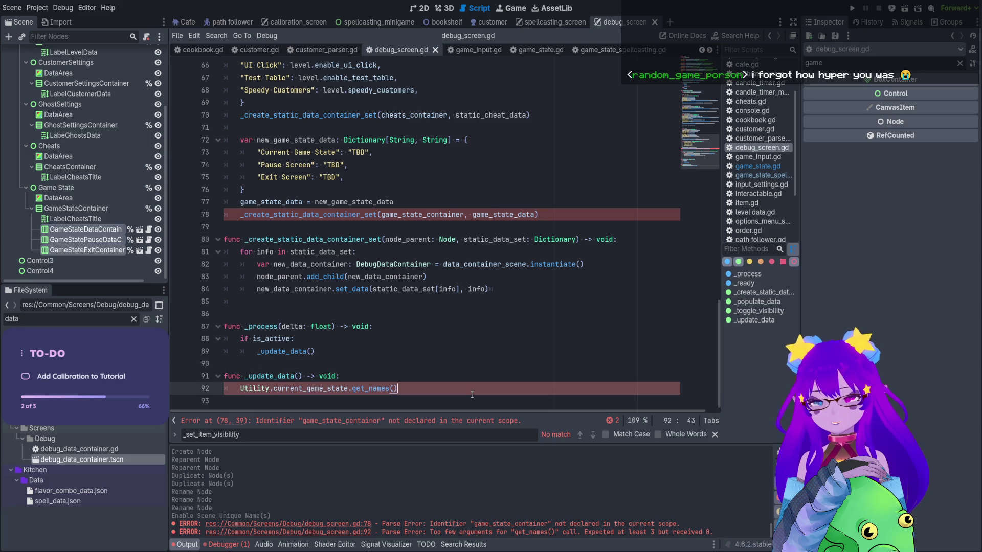
pyautogui.press('Return')
pyautogui.press('Up')
pyautogui.press('End')
pyautogui.hotkey('shift', 'Home')
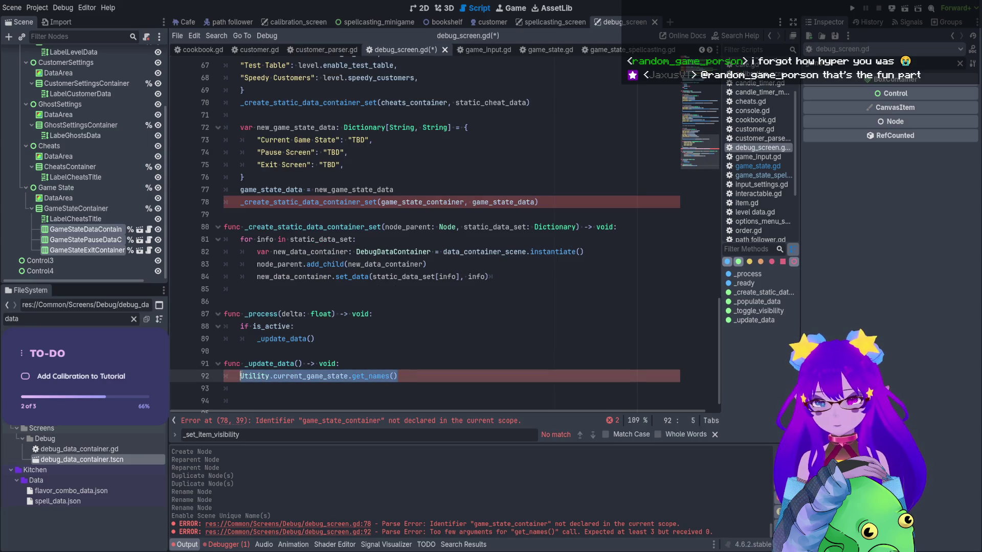
pyautogui.write('pass')
pyautogui.press('Down')
pyautogui.press('Down')
pyautogui.press('Down')
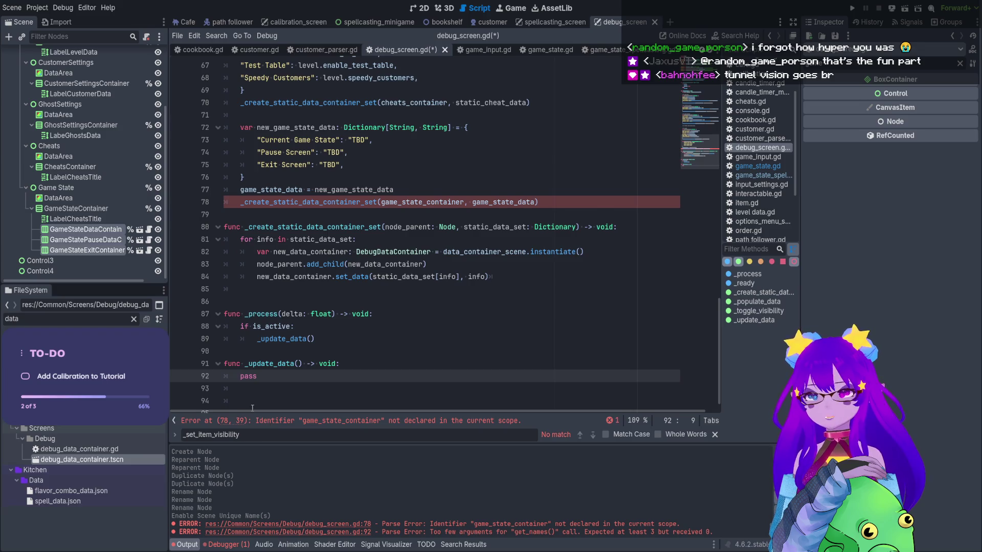
pyautogui.press('BackSpace')
# Move the pasted container declarations into a new _update_game_state_data() -> void function
pyautogui.hotkey('shift', 'Home')
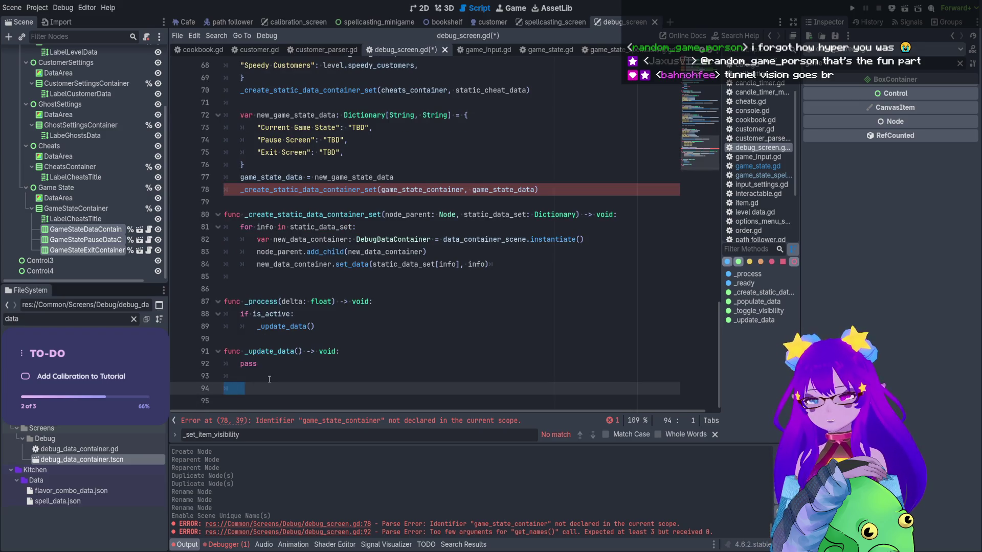
pyautogui.hotkey('ctrl', 'v')
pyautogui.hotkey('shift', 'Up')
pyautogui.hotkey('shift', 'Up')
pyautogui.hotkey('shift', 'Home')
pyautogui.hotkey('ctrl', 'x')
pyautogui.write('func _u')
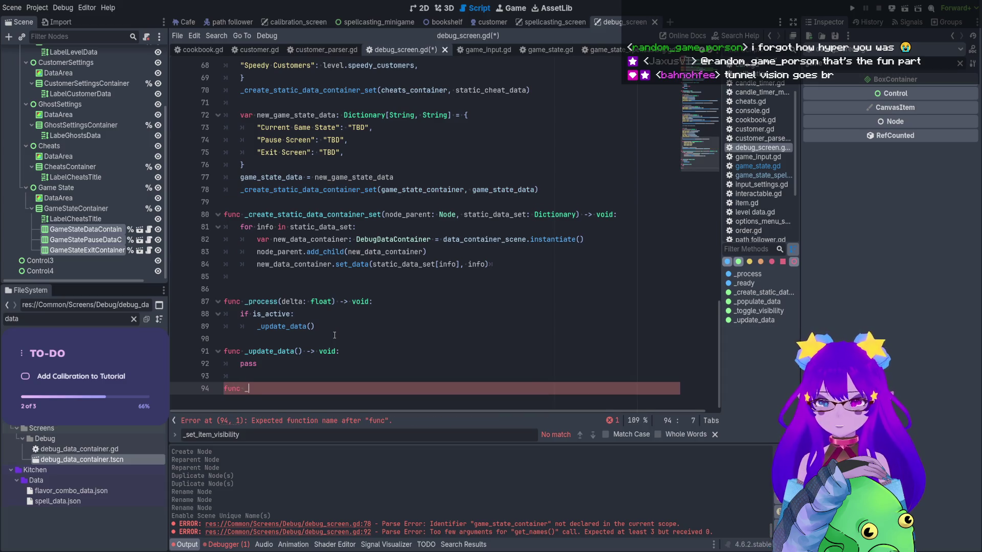
pyautogui.write('pdate_g')
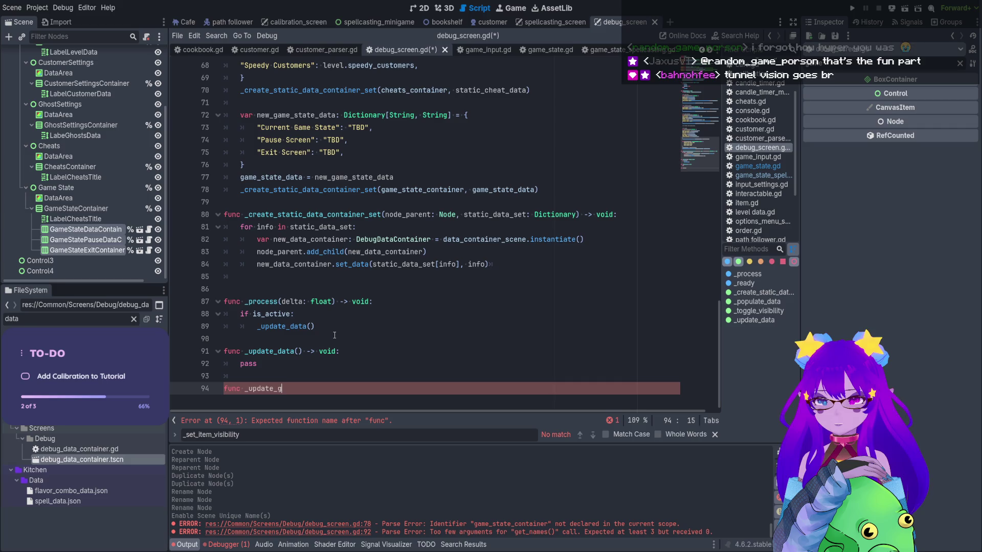
pyautogui.write('ame_state_data')
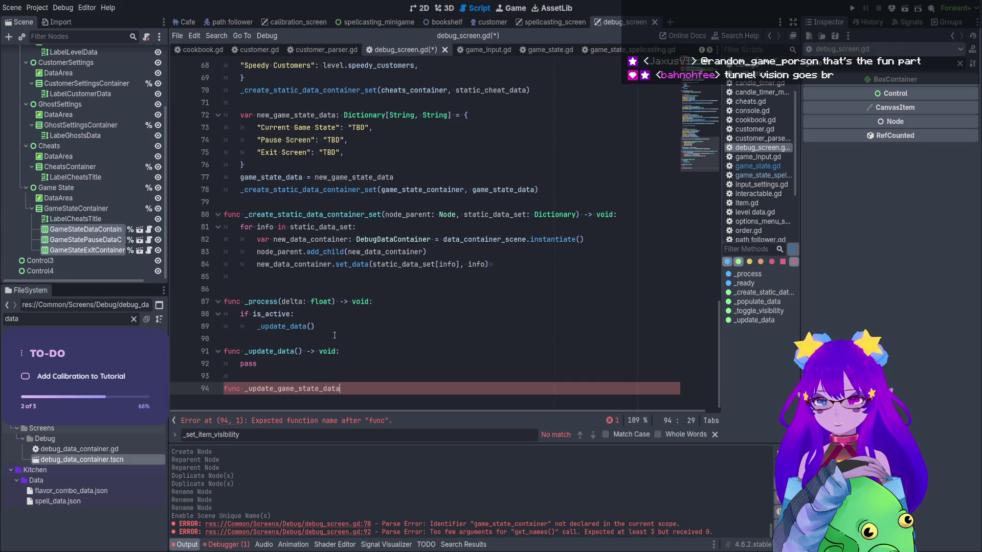
pyautogui.write('() -> void:')
pyautogui.press('Return')
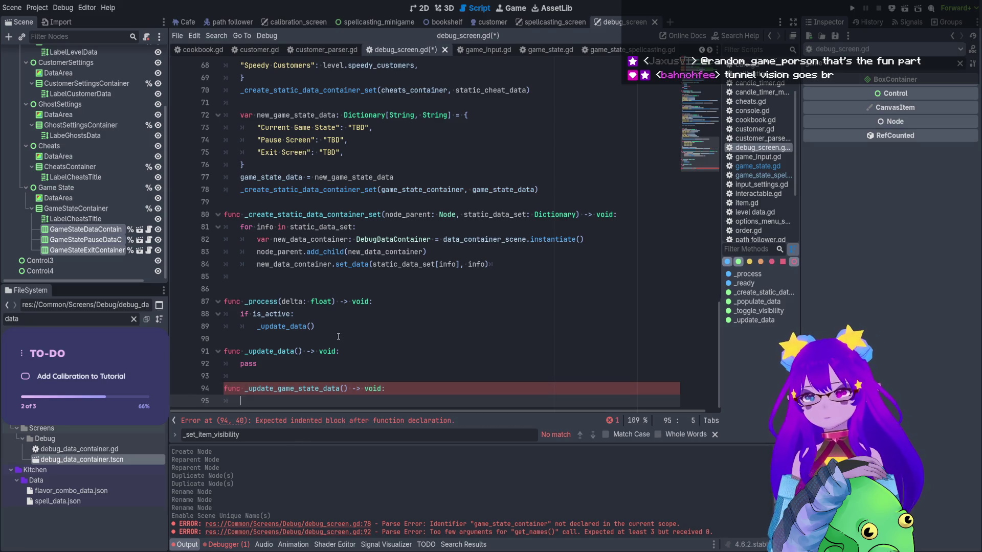
pyautogui.hotkey('ctrl', 'v')
# Put game_state_data_container, game_state_pause_data_container and game_state_exit_container on their own lines in the function
pyautogui.click(340, 376)
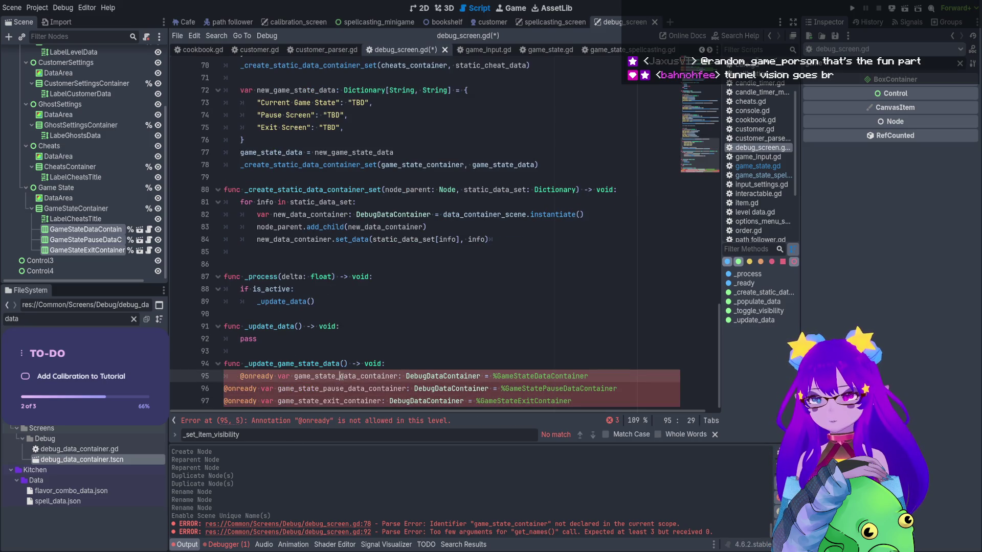
pyautogui.doubleClick(393, 372)
pyautogui.hotkey('ctrl', 'x')
pyautogui.press('Home')
pyautogui.press('Return')
pyautogui.press('Up')
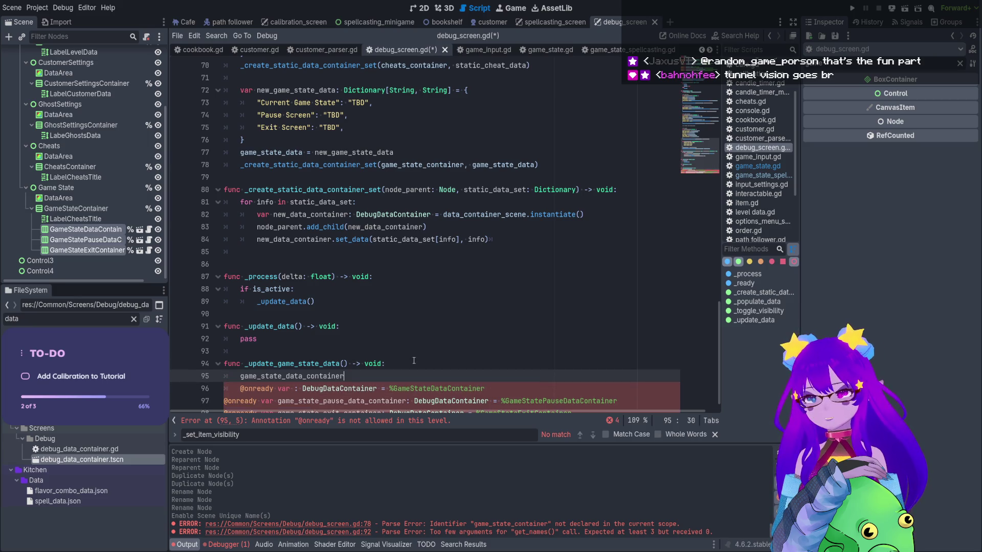
pyautogui.hotkey('ctrl', 'v')
pyautogui.doubleClick(340, 389)
pyautogui.hotkey('ctrl', 'x')
pyautogui.press('Up')
pyautogui.press('Up')
pyautogui.press('End')
pyautogui.press('Return')
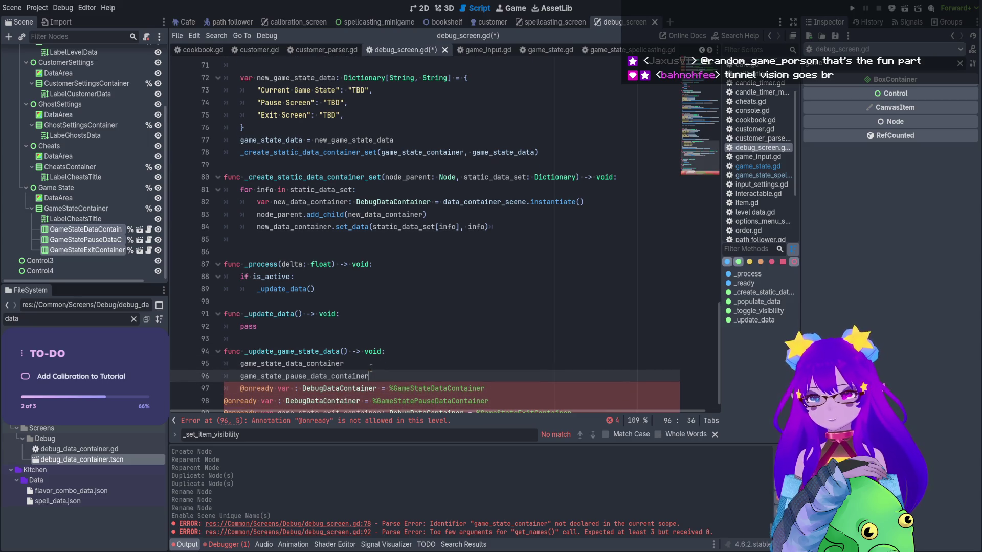
pyautogui.hotkey('ctrl', 'v')
pyautogui.doubleClick(328, 401)
pyautogui.hotkey('ctrl', 'x')
pyautogui.click(387, 366)
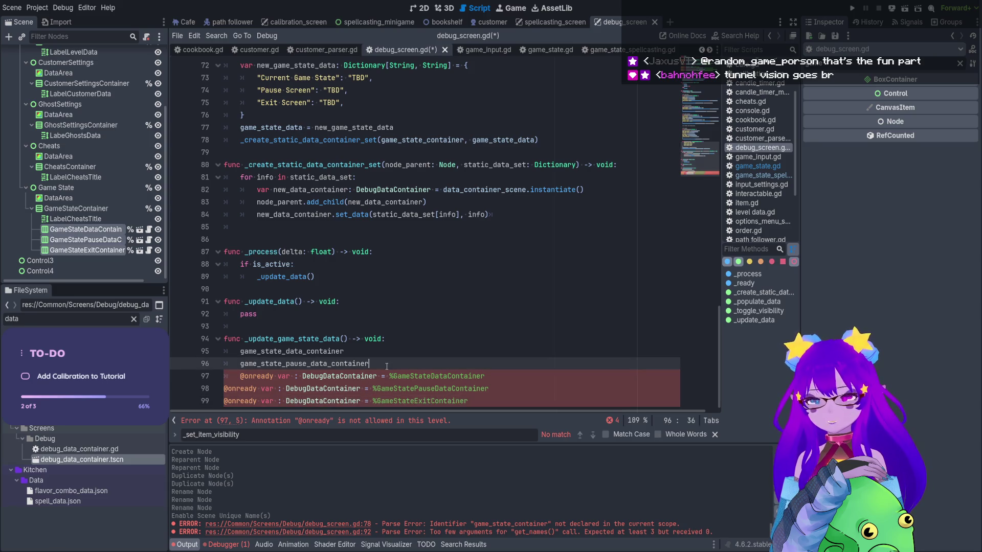
pyautogui.press('Return')
pyautogui.hotkey('ctrl', 'v')
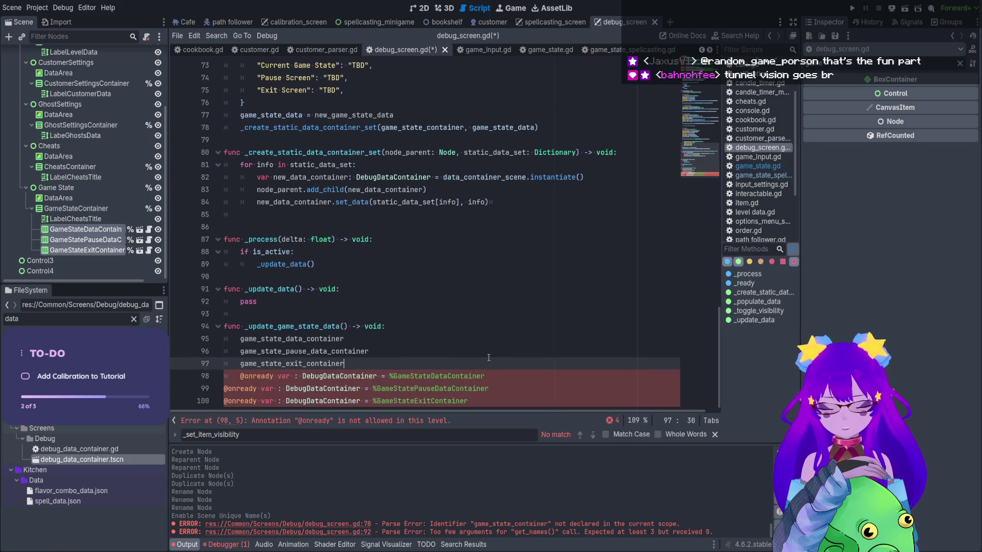
pyautogui.moveTo(500, 397); pyautogui.dragTo(225, 376)
pyautogui.press('BackSpace')
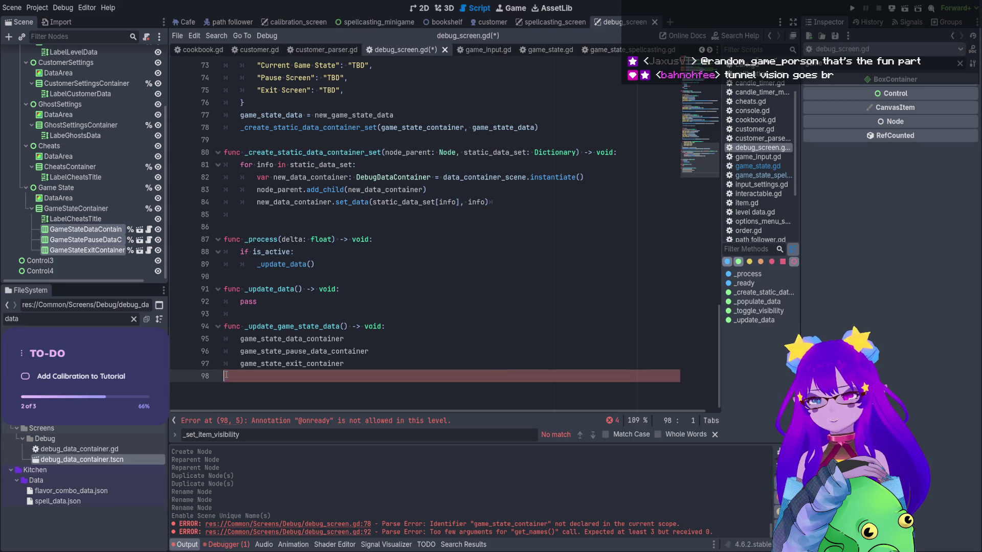
pyautogui.doubleClick(311, 338)
pyautogui.scroll(2, 539, 188)
pyautogui.moveTo(539, 188); pyautogui.dragTo(224, 189)
pyautogui.press('BackSpace')
pyautogui.press('BackSpace')
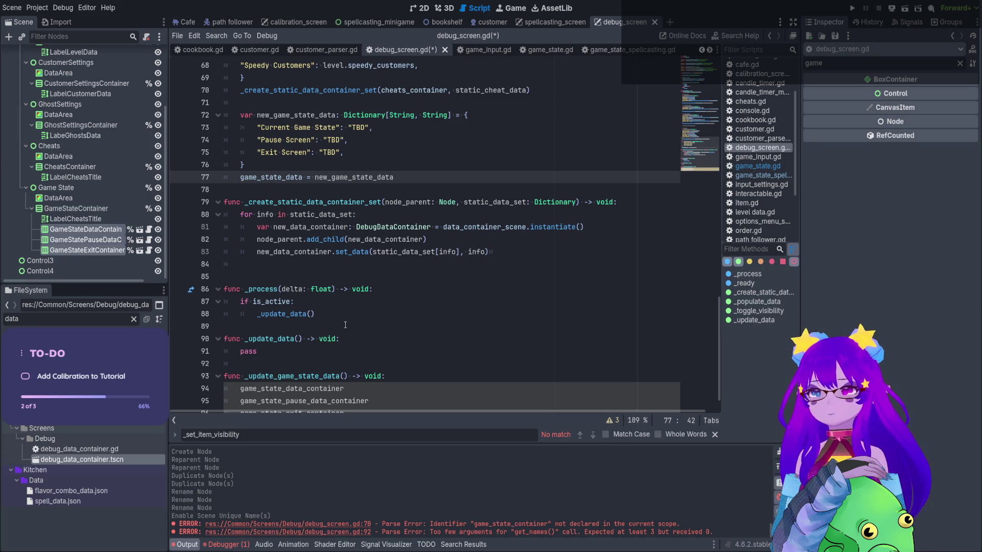
# Start a .set call on game_state_data_container, then open DebugDataContainer's set_data function
pyautogui.scroll(-1, 345, 325)
pyautogui.click(350, 362)
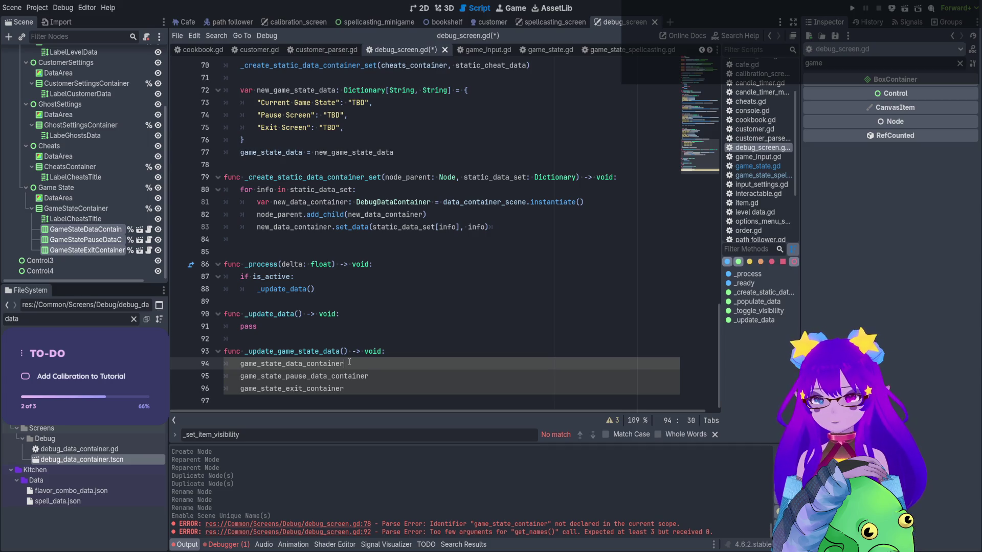
pyautogui.write('.')
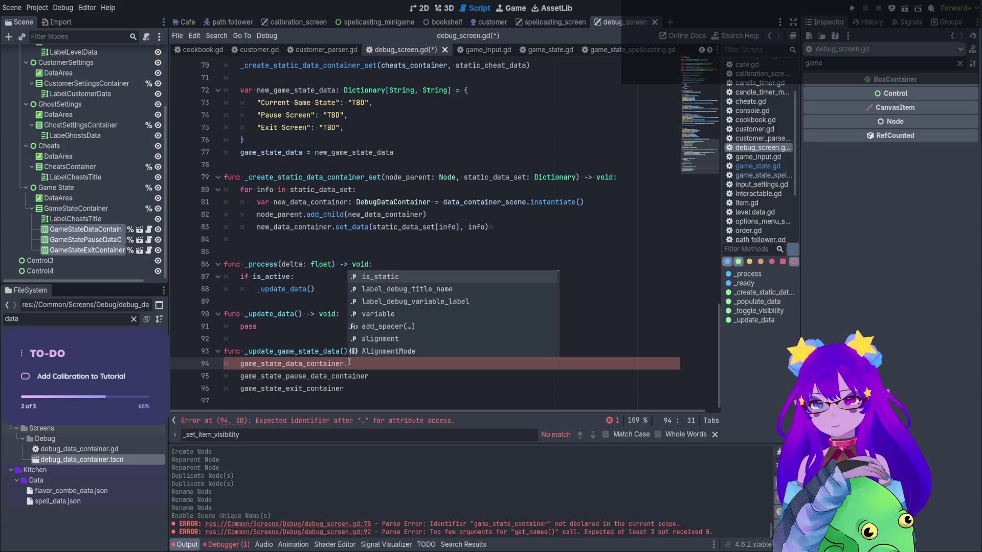
pyautogui.write('set')
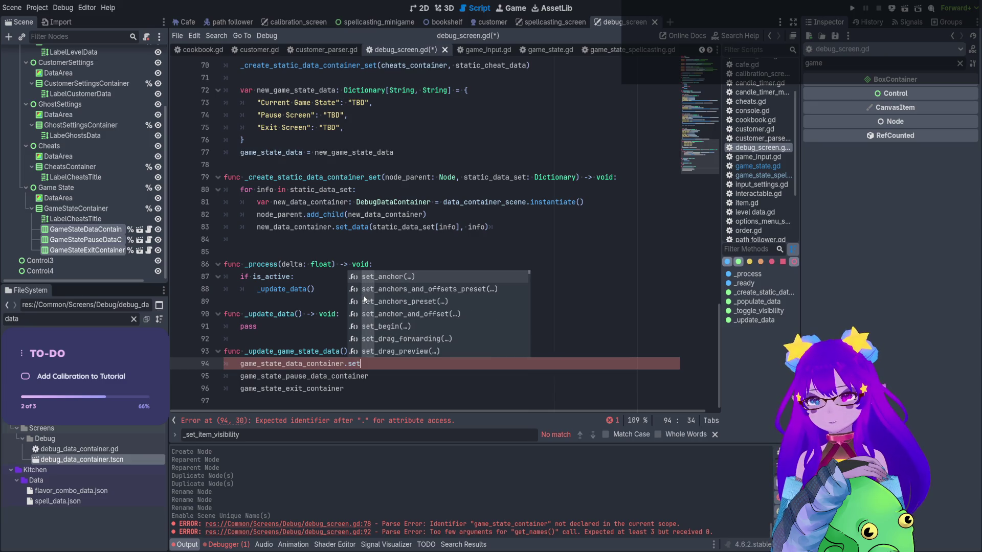
pyautogui.keyDown('ctrl'); pyautogui.click(311, 363); pyautogui.keyUp('ctrl')
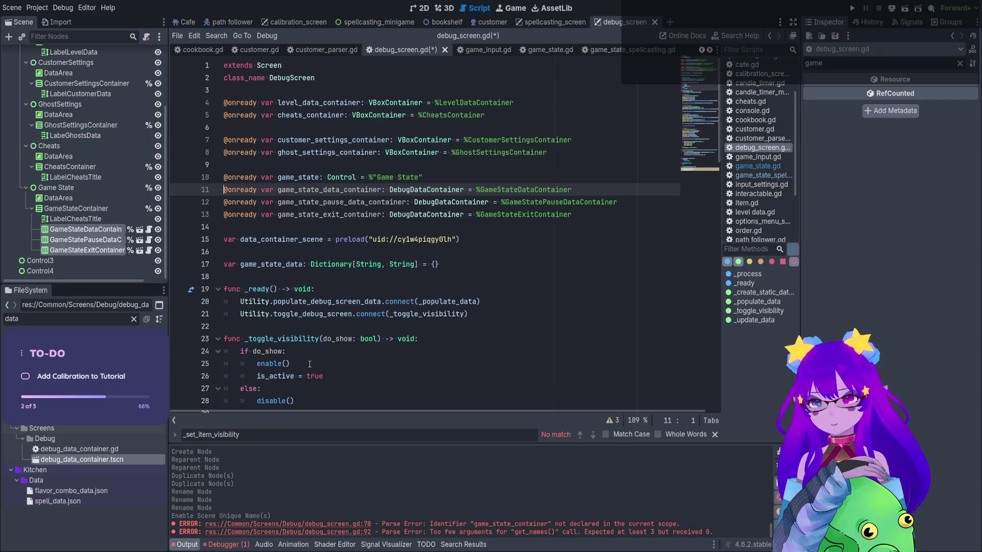
pyautogui.keyDown('ctrl'); pyautogui.click(426, 190); pyautogui.keyUp('ctrl')
pyautogui.doubleClick(266, 203)
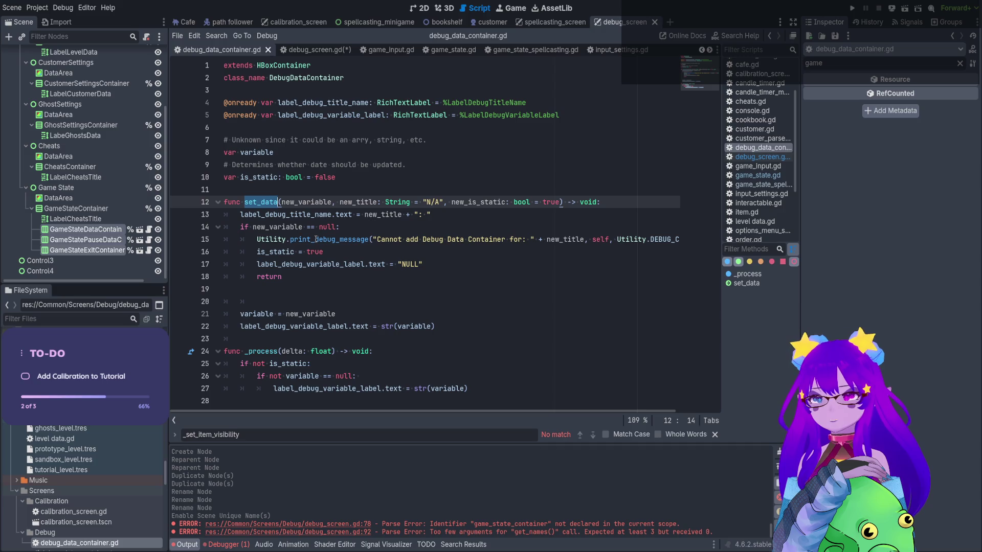
pyautogui.click(350, 203)
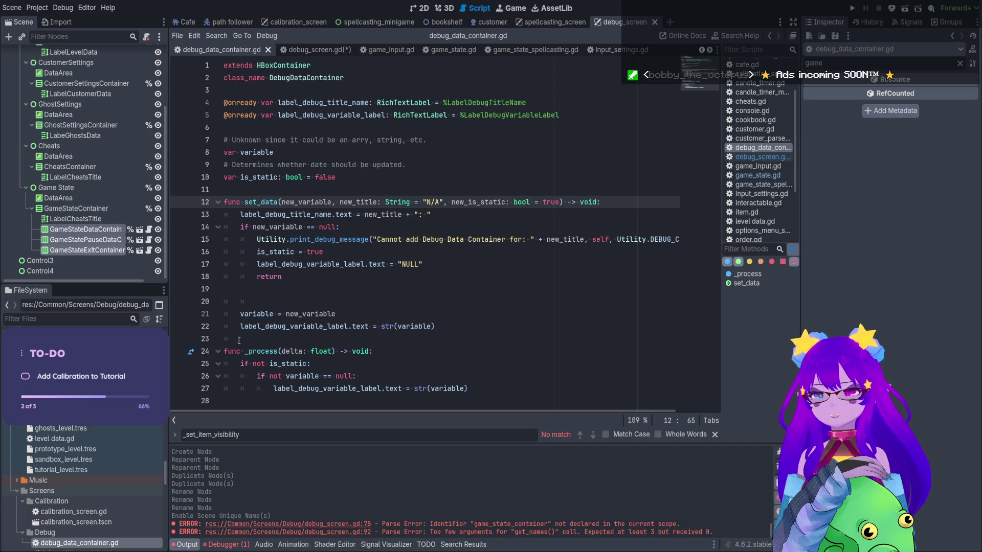
pyautogui.click(412, 240)
pyautogui.click(390, 264)
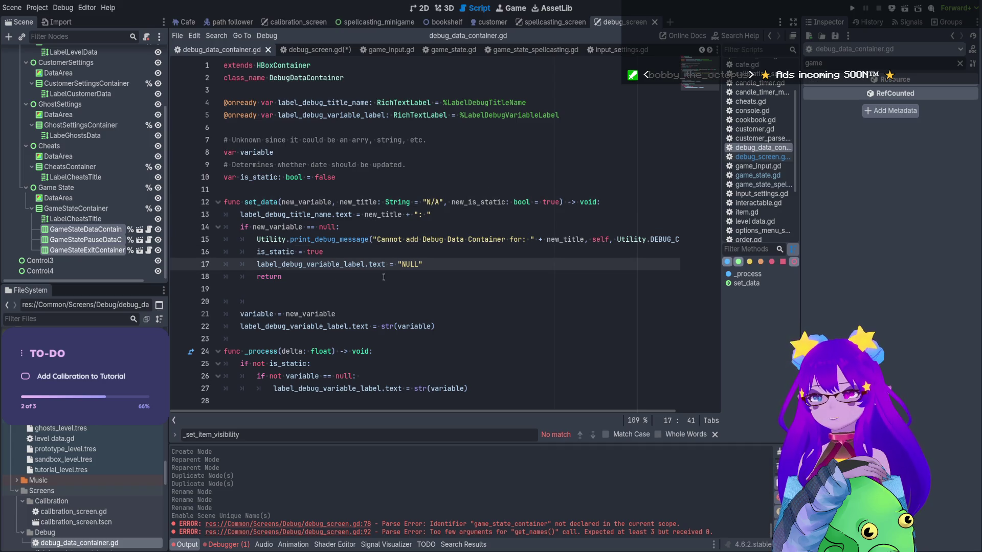
pyautogui.click(322, 227)
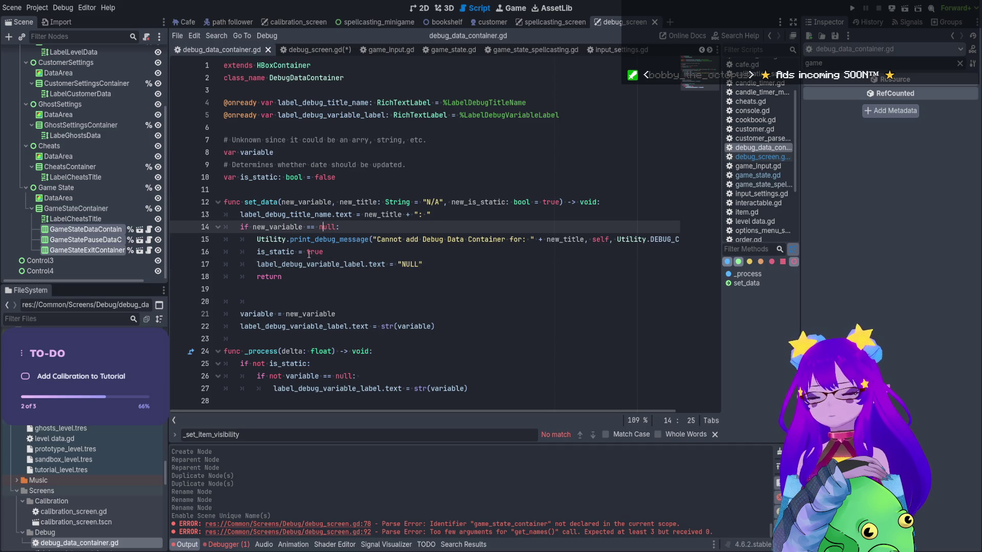
pyautogui.click(323, 215)
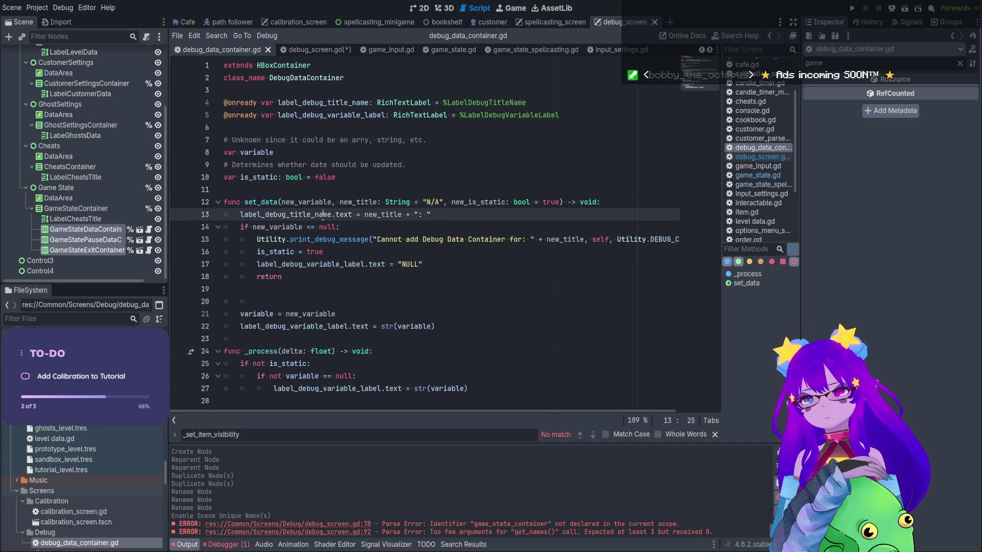
pyautogui.doubleClick(396, 215)
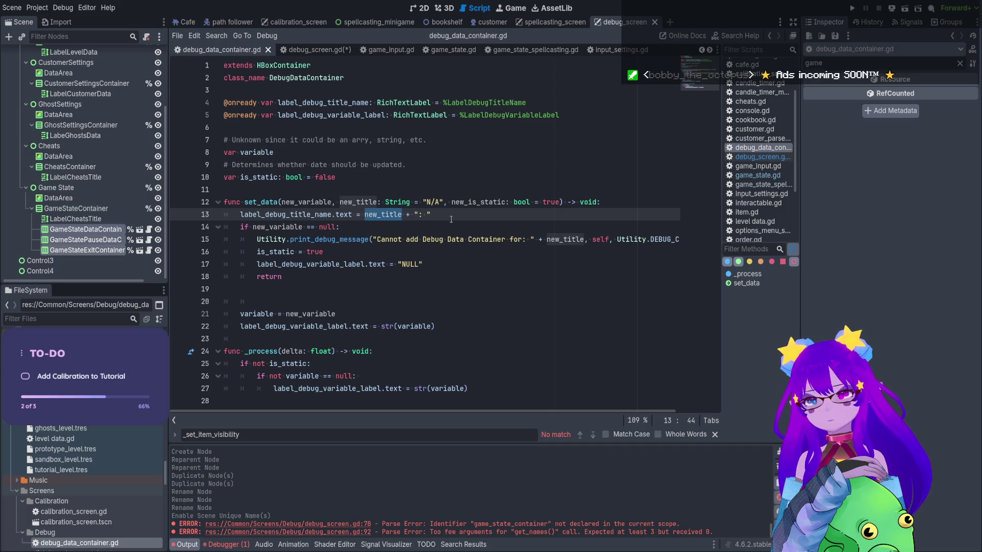
pyautogui.click(465, 209)
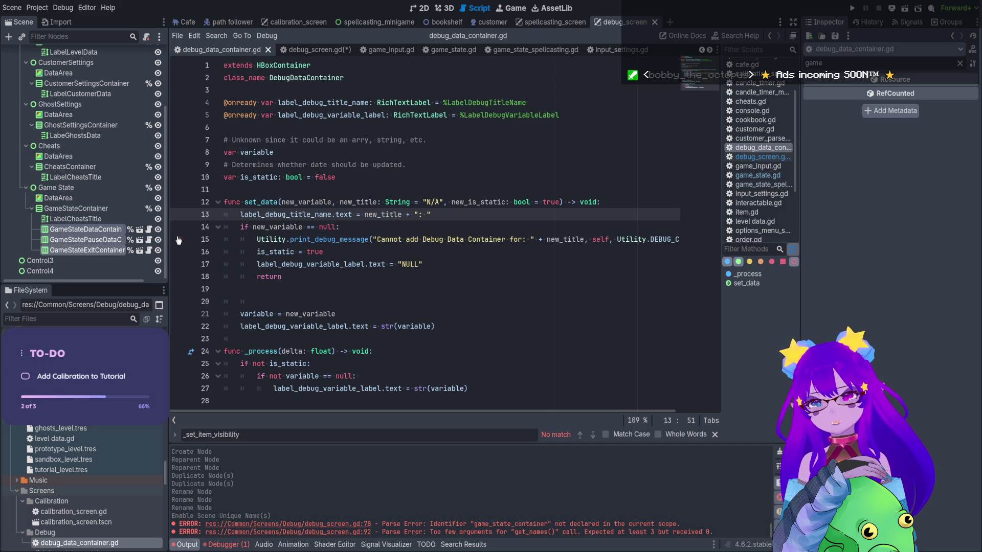
# Open the debug_data_container scene, inspect its title and variable labels, and return to its script
pyautogui.click(421, 8)
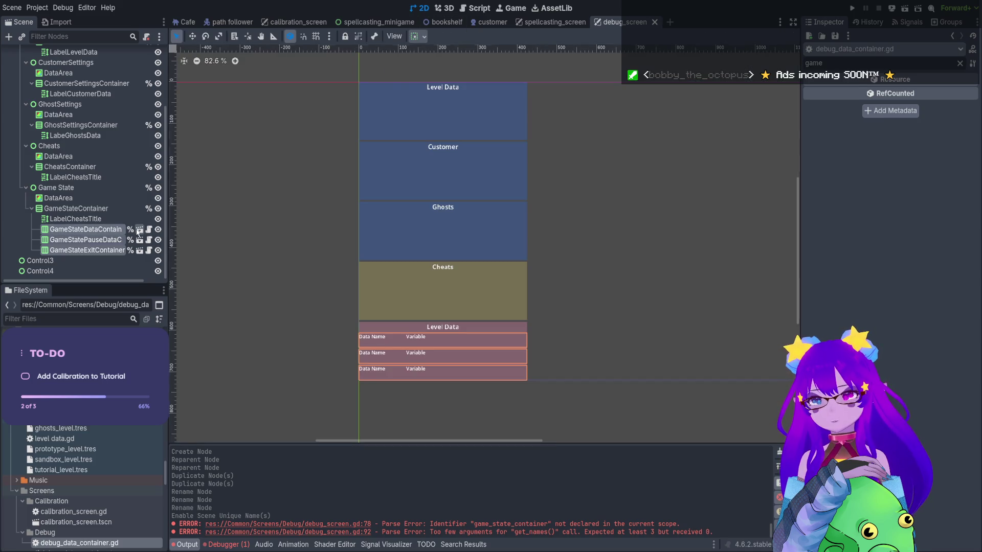
pyautogui.click(138, 230)
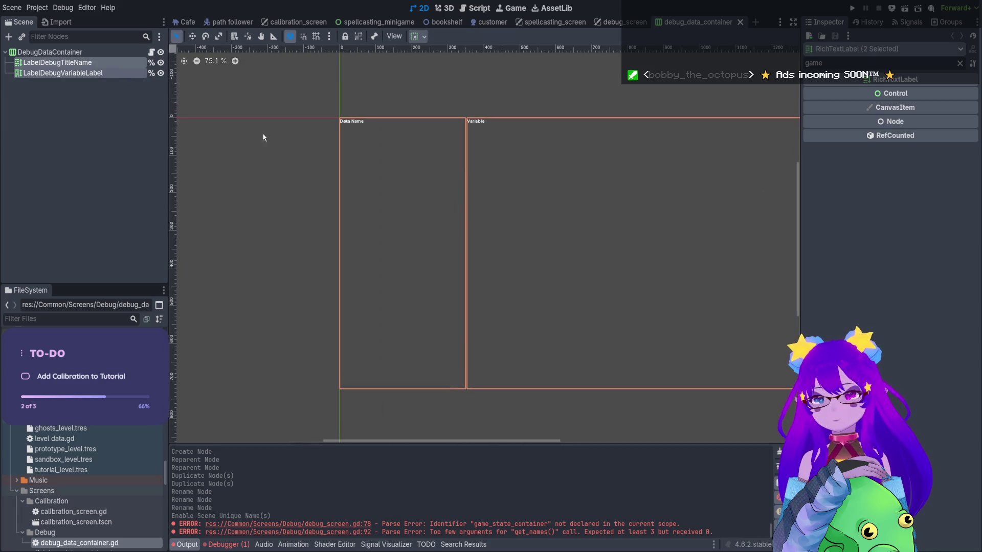
pyautogui.click(82, 63)
pyautogui.click(89, 73)
pyautogui.click(94, 62)
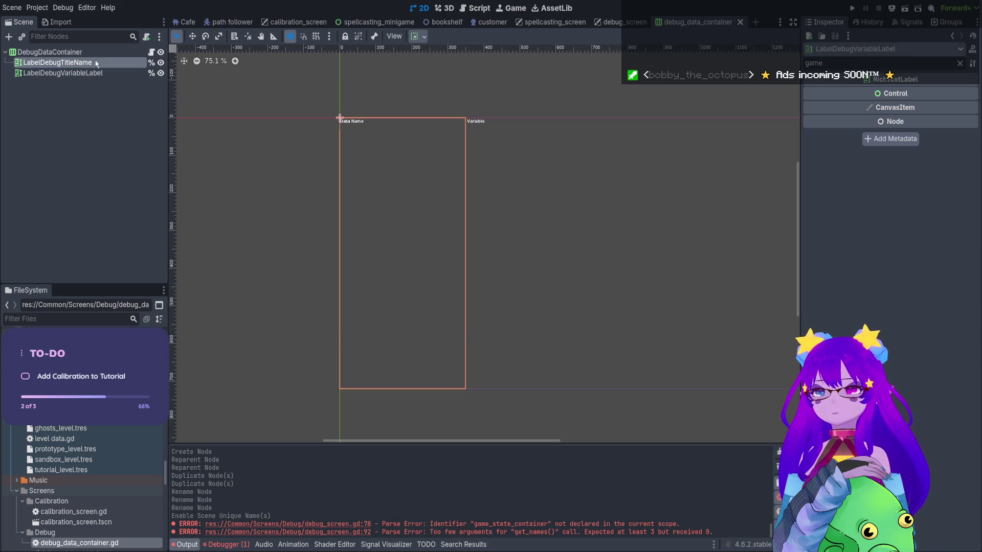
pyautogui.click(151, 52)
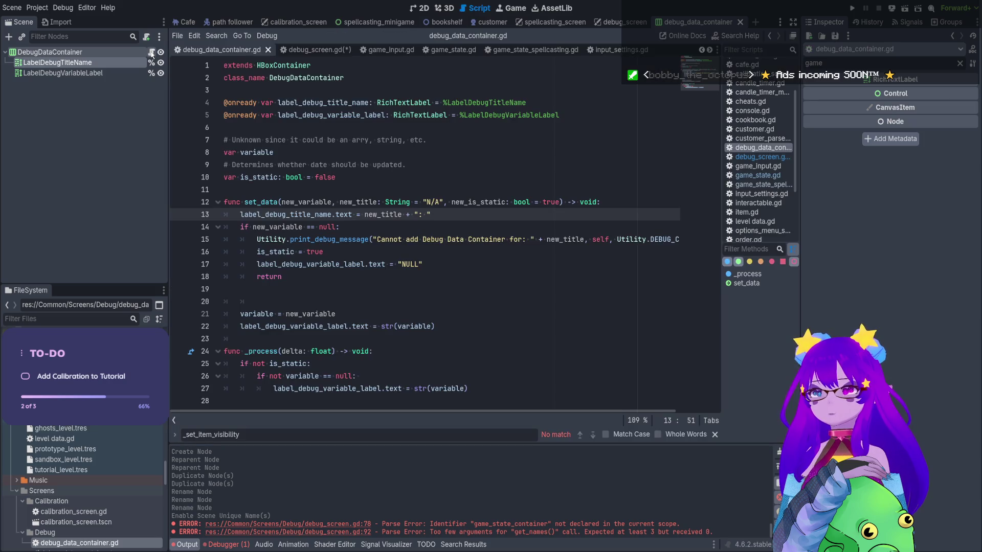
pyautogui.moveTo(277, 205); pyautogui.dragTo(224, 203)
pyautogui.click(238, 341)
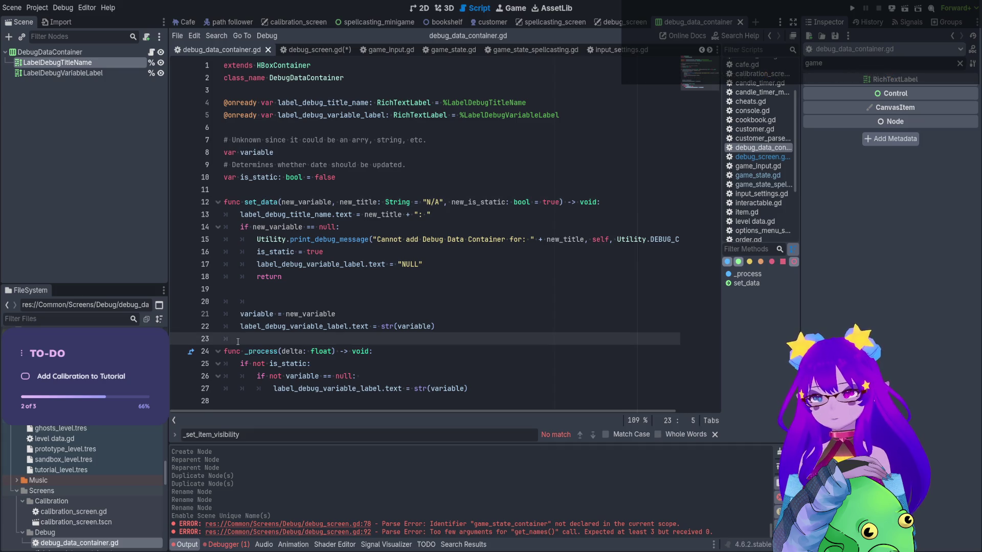
# Declare a set_basic_data(title: String, variable: String) -> void function above _process
pyautogui.press('Left')
pyautogui.press('Return')
pyautogui.press('Return')
pyautogui.press('Up')
pyautogui.write('func set_basic_data(')
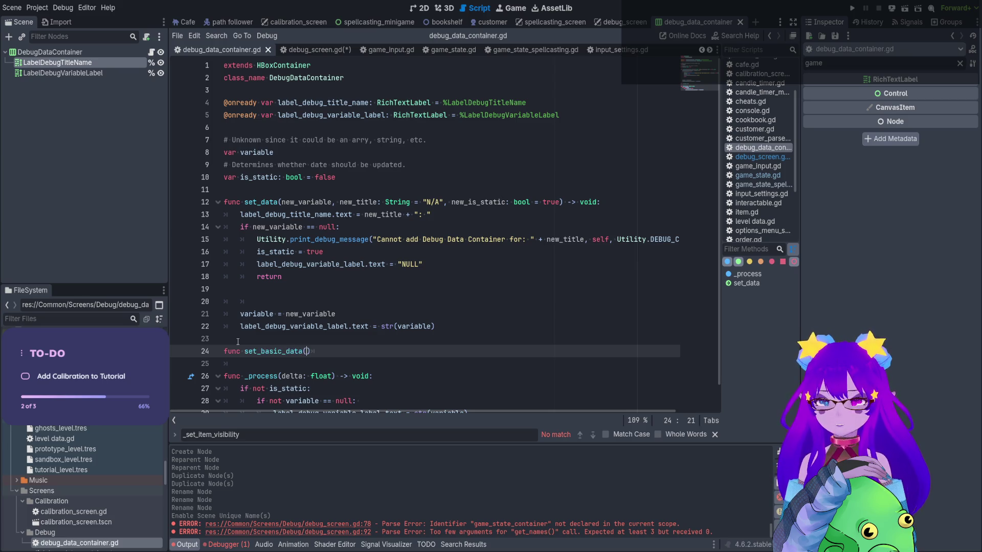
pyautogui.write('-> void:')
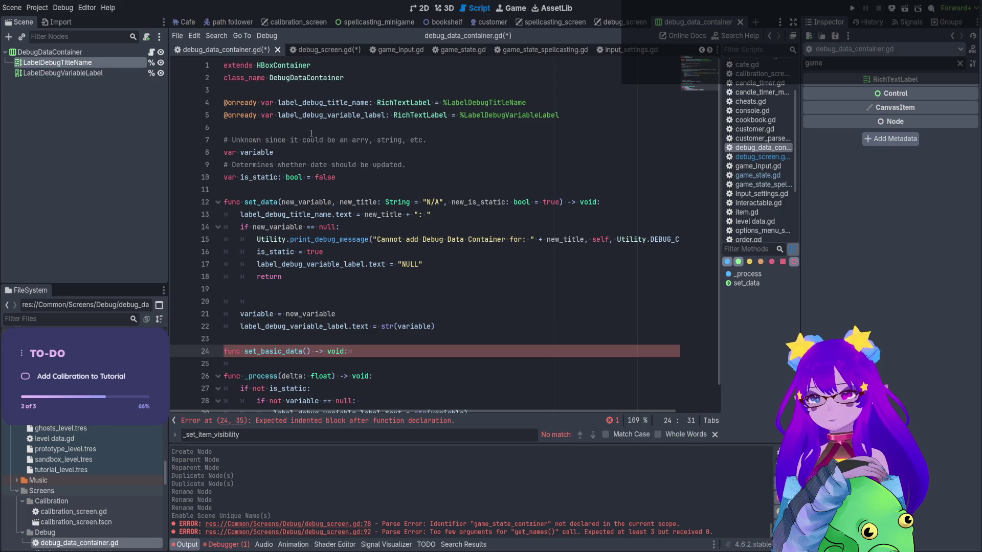
pyautogui.write('var:')
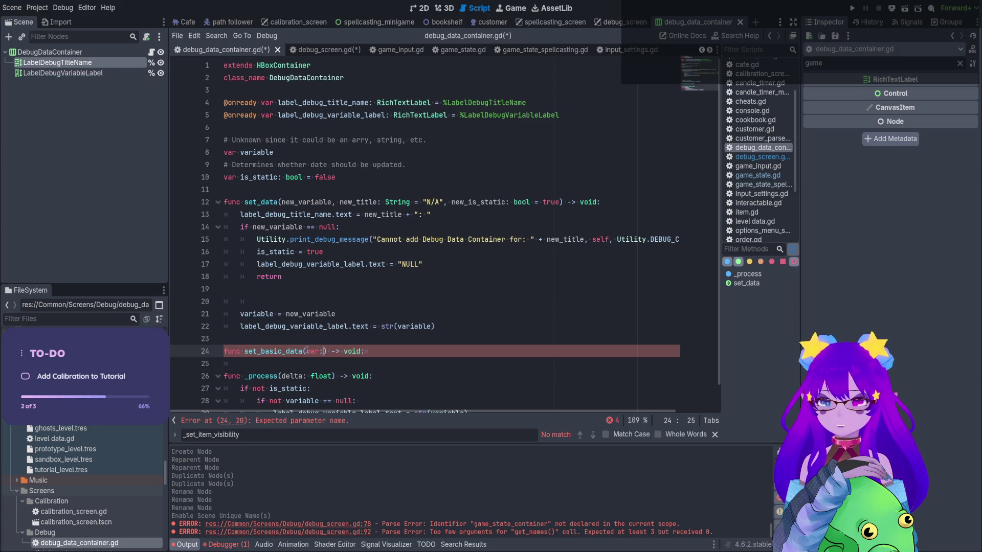
pyautogui.press('BackSpace')
pyautogui.press('BackSpace')
pyautogui.press('BackSpace')
pyautogui.write('title: String, ')
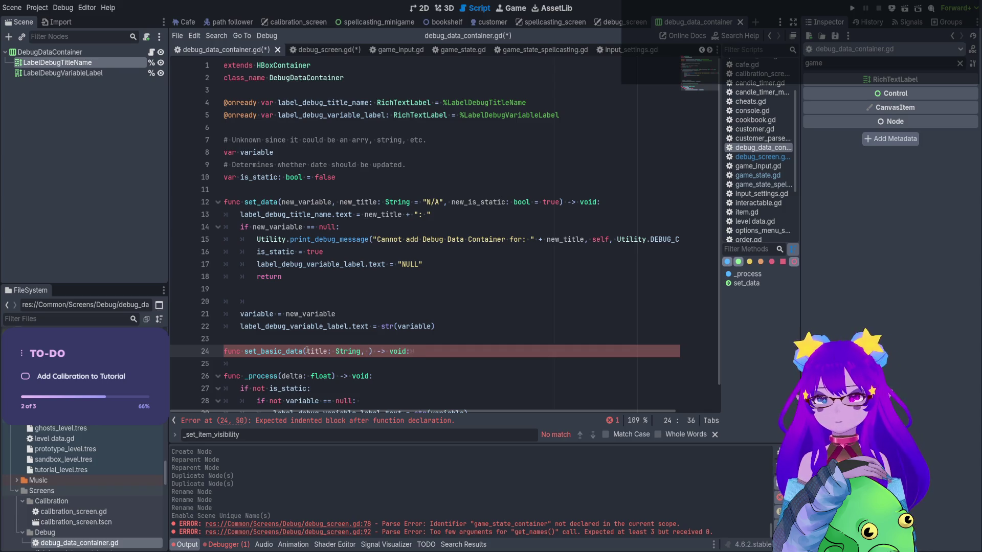
pyautogui.write('variab')
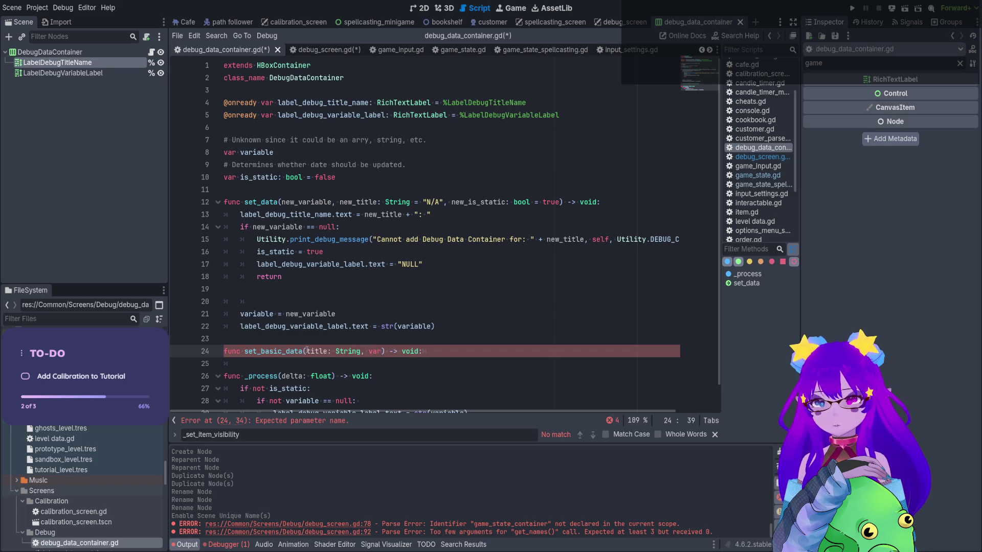
pyautogui.write('le: Str')
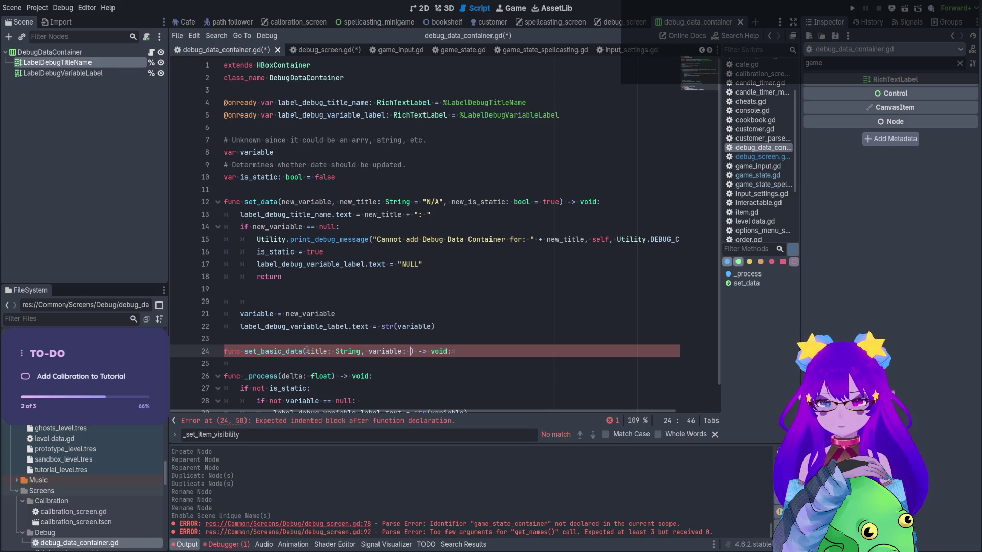
pyautogui.write('ing')
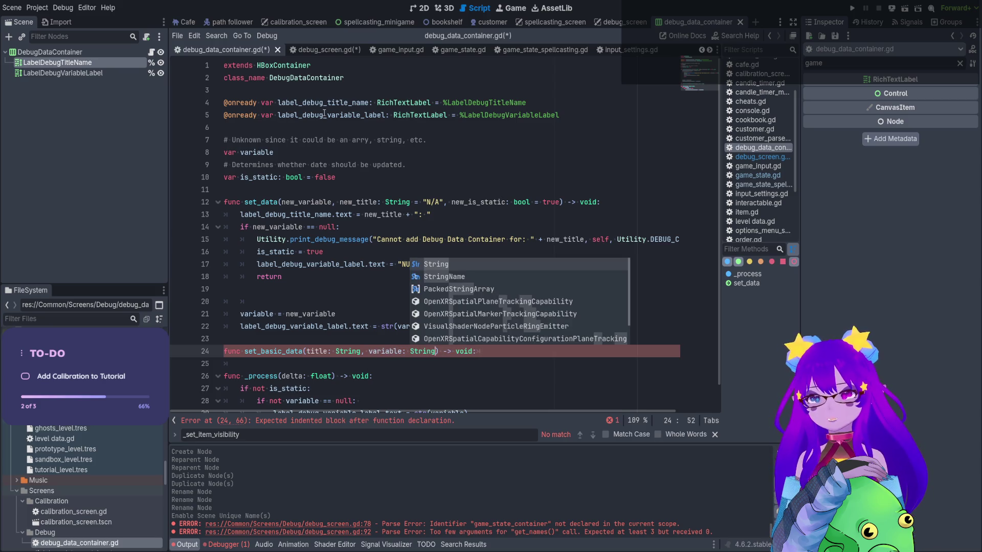
# Assign the title to label_debug_title_name and rename the parameters to new_title and new_variable_name
pyautogui.doubleClick(324, 105)
pyautogui.hotkey('ctrl', 'c')
pyautogui.click(516, 351)
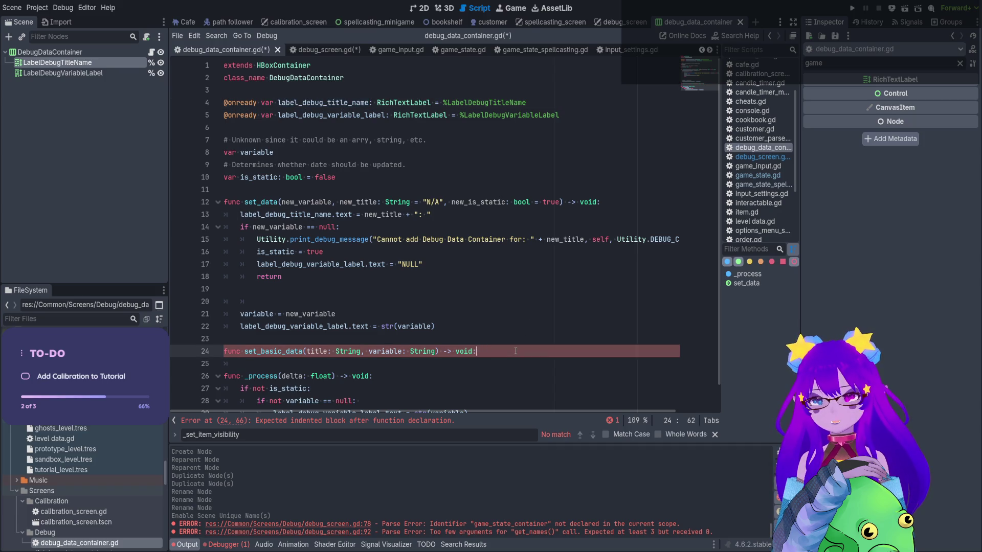
pyautogui.press('Return')
pyautogui.hotkey('ctrl', 'v')
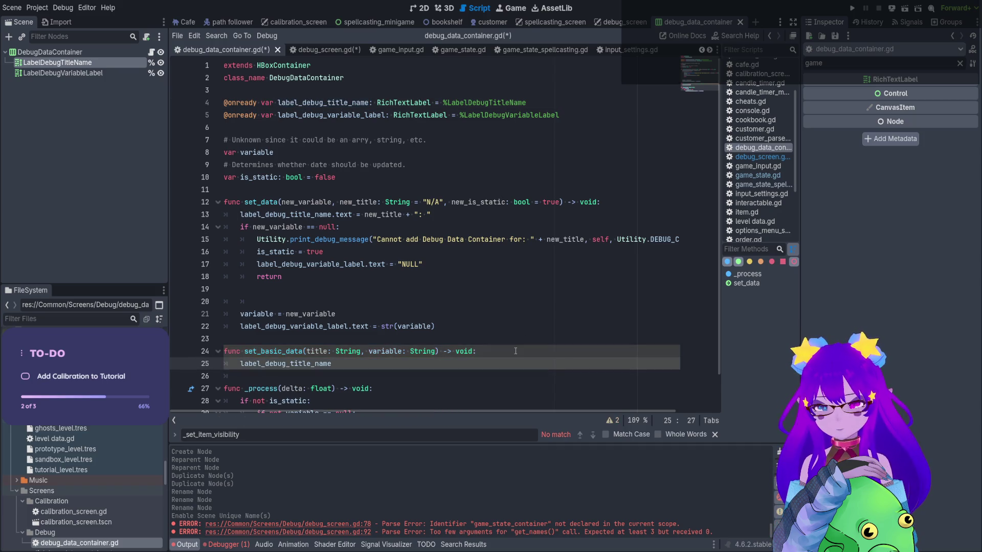
pyautogui.write(' = title')
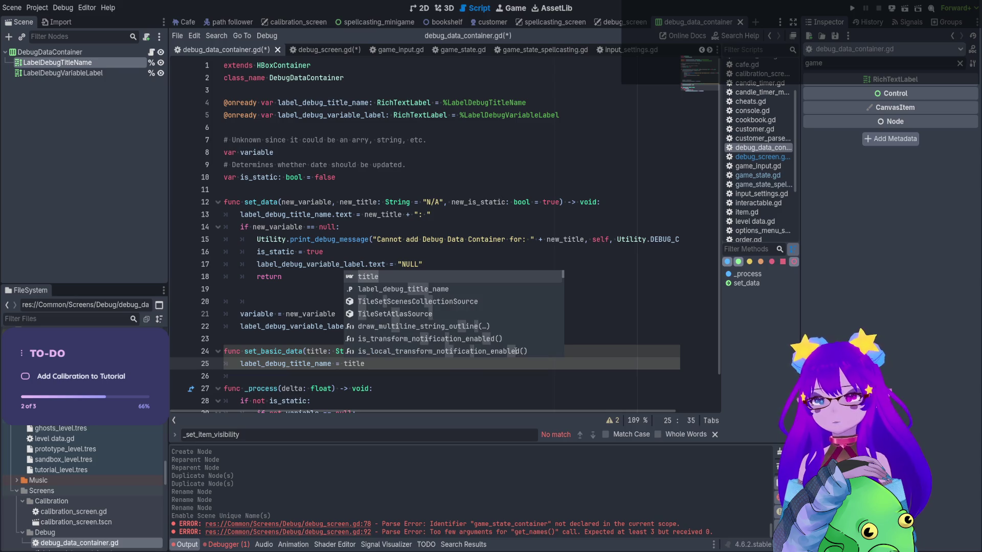
pyautogui.click(309, 350)
pyautogui.click(345, 364)
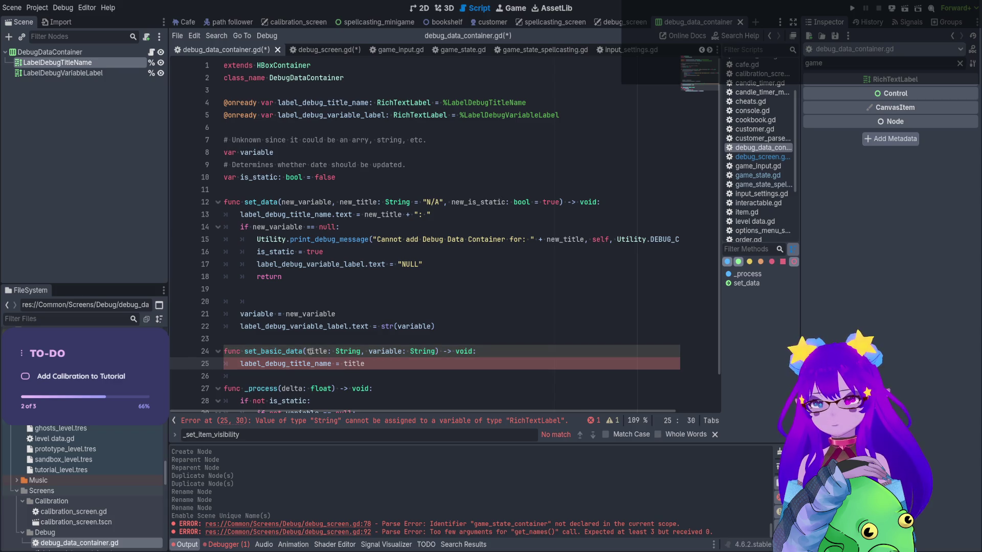
pyautogui.write('new_')
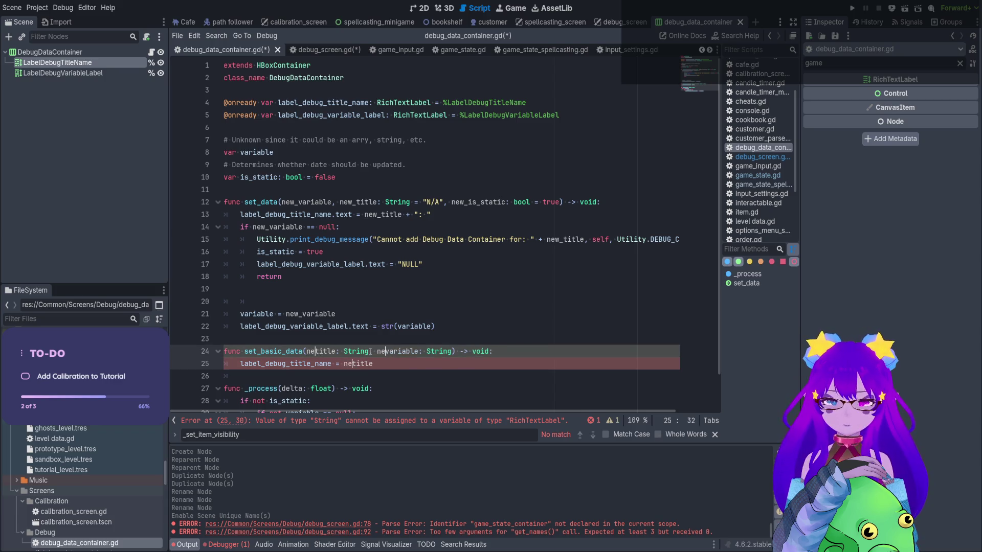
pyautogui.click(438, 289)
pyautogui.scroll(-1, 439, 341)
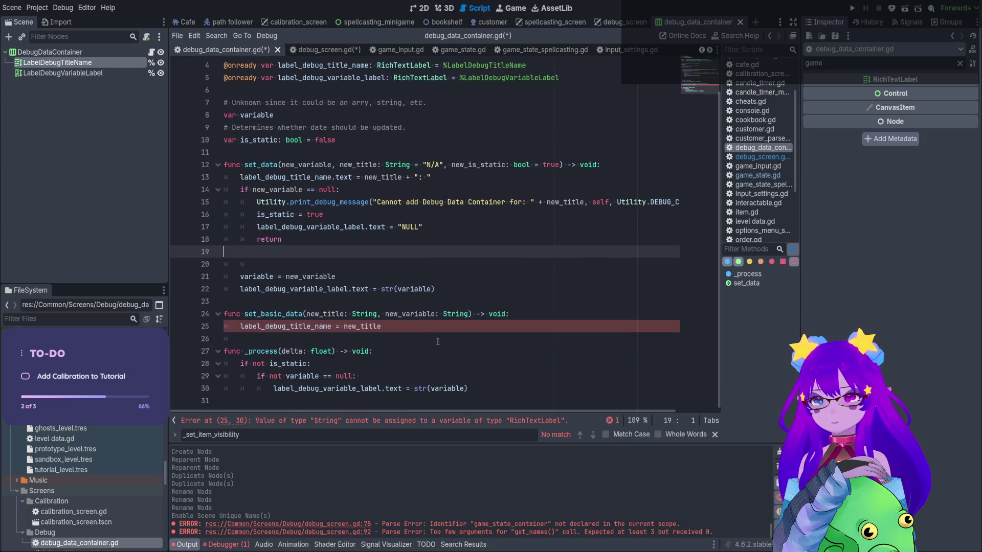
pyautogui.click(435, 314)
pyautogui.write('_name')
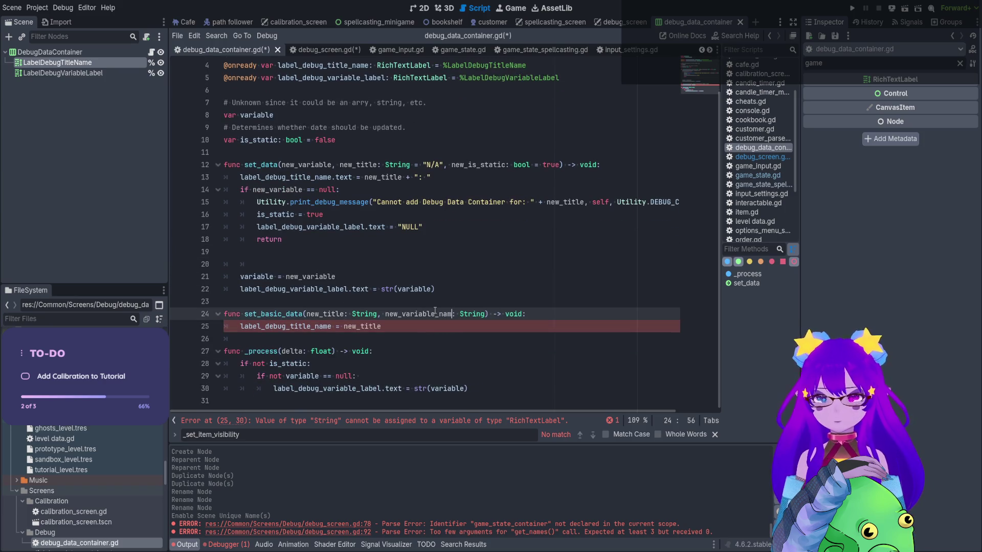
pyautogui.click(397, 334)
pyautogui.click(396, 331)
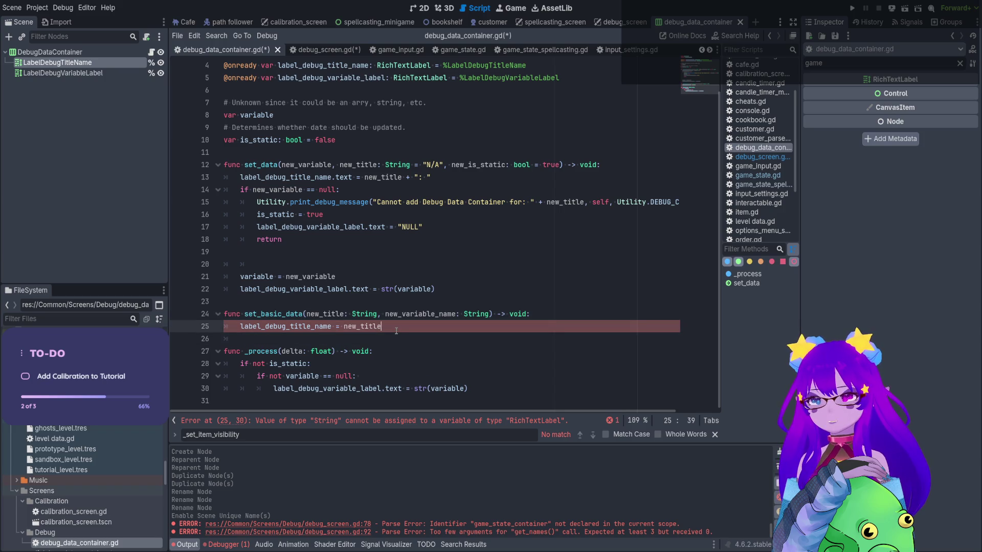
# Duplicate the assignment line and target the label's .text property on both lines
pyautogui.hotkey('ctrl', 'shift', 'd')
pyautogui.click(332, 326)
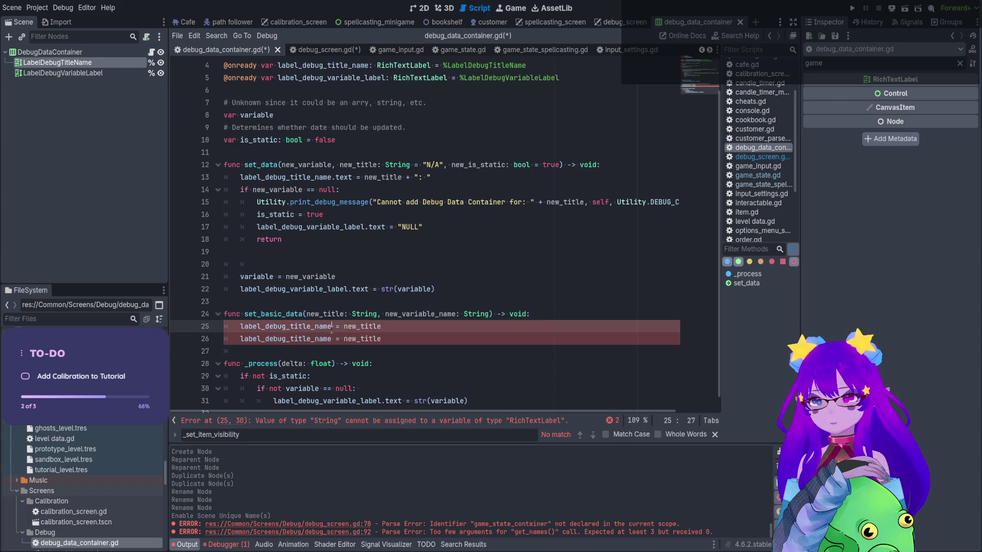
pyautogui.write('.l')
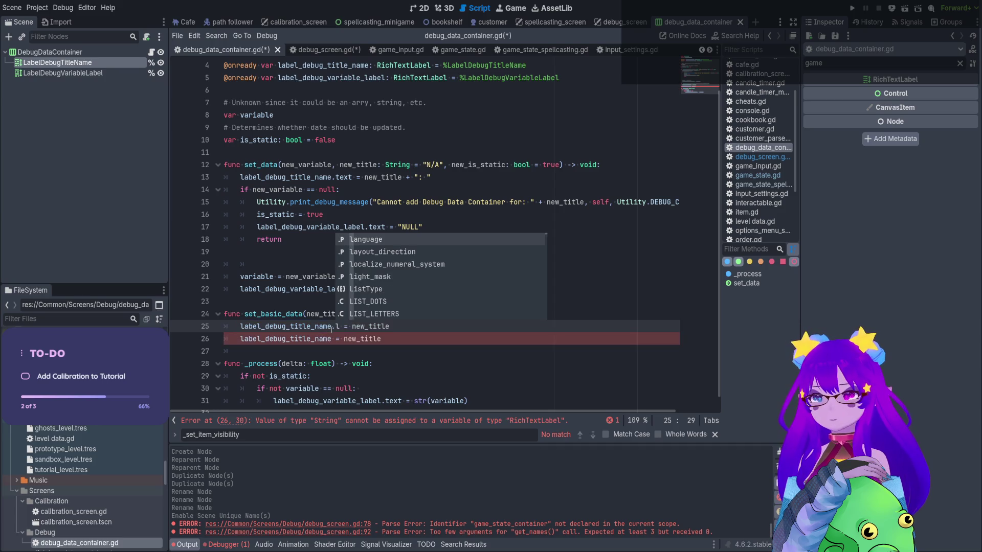
pyautogui.write('t')
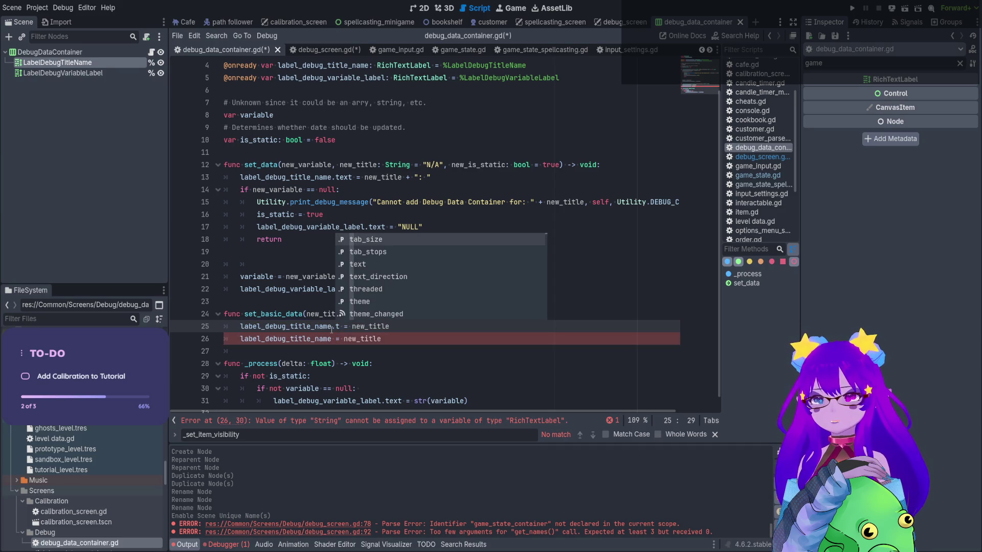
pyautogui.press('Down')
pyautogui.press('Down')
pyautogui.press('Return')
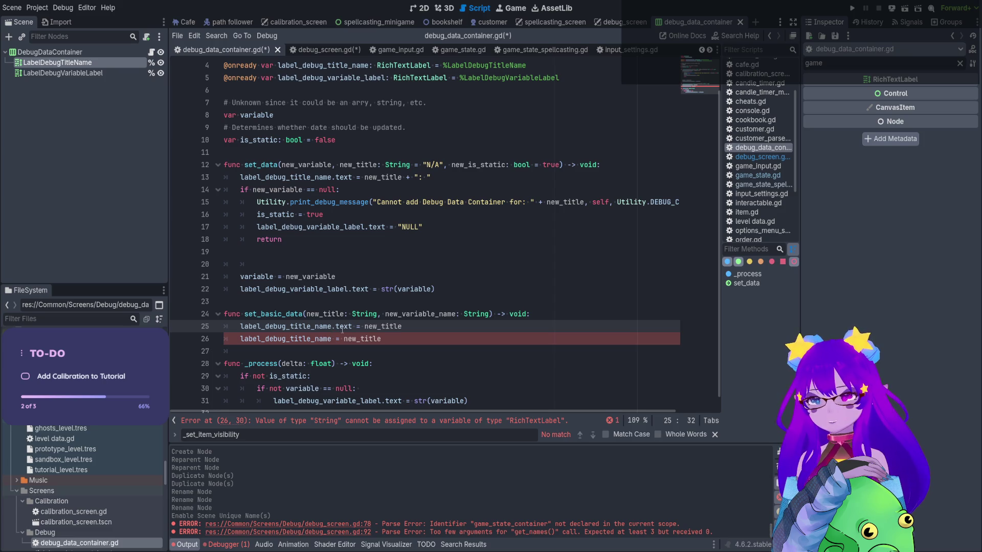
pyautogui.click(332, 339)
pyautogui.write('.text')
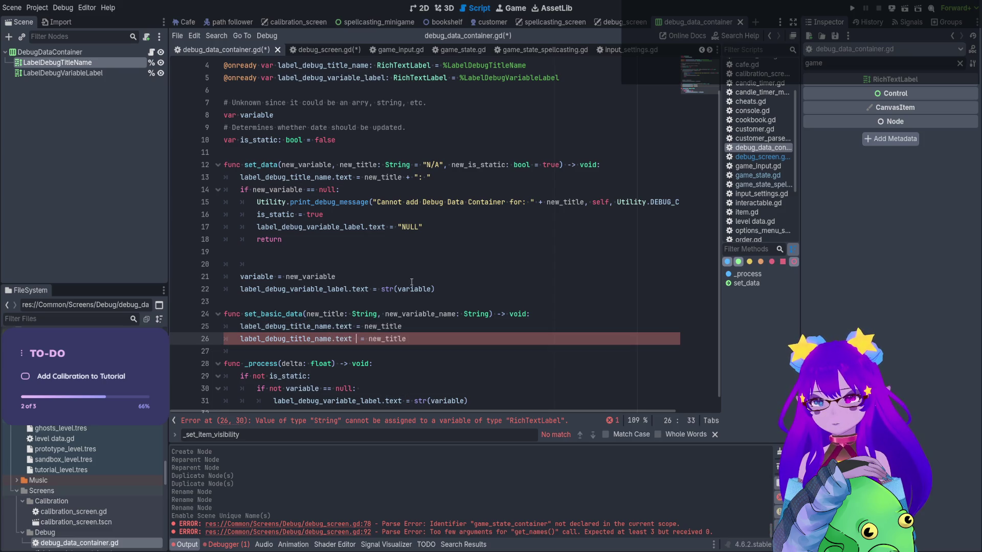
# Make the second line set label_debug_variable_label.text to new_variable_name, then save the script
pyautogui.doubleClick(326, 78)
pyautogui.hotkey('ctrl', 'c')
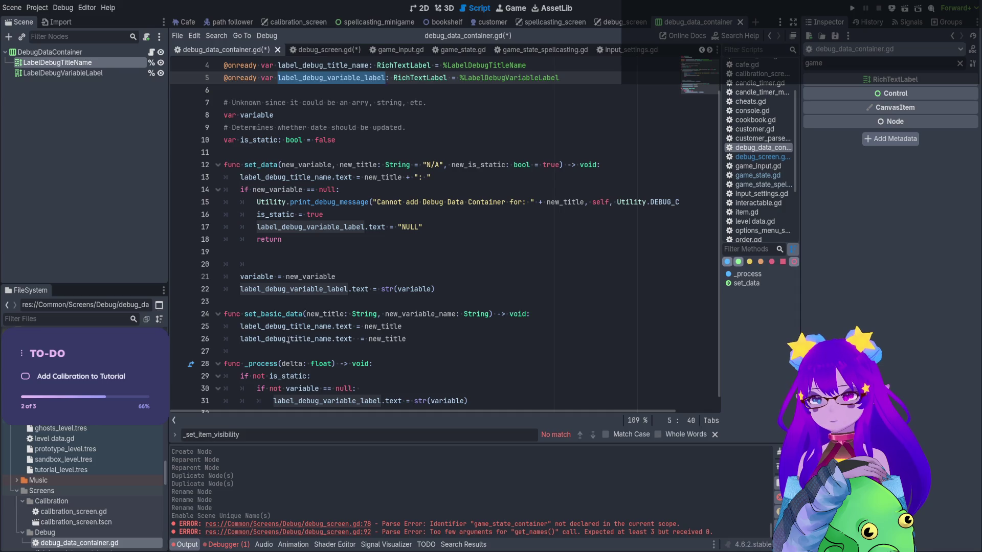
pyautogui.doubleClick(287, 338)
pyautogui.hotkey('ctrl', 'v')
pyautogui.doubleClick(400, 314)
pyautogui.hotkey('ctrl', 'c')
pyautogui.doubleClick(404, 339)
pyautogui.hotkey('ctrl', 'v')
pyautogui.moveTo(393, 275)
pyautogui.mouseDown()
pyautogui.moveTo(358, 262)
pyautogui.moveTo(335, 164)
pyautogui.mouseUp()
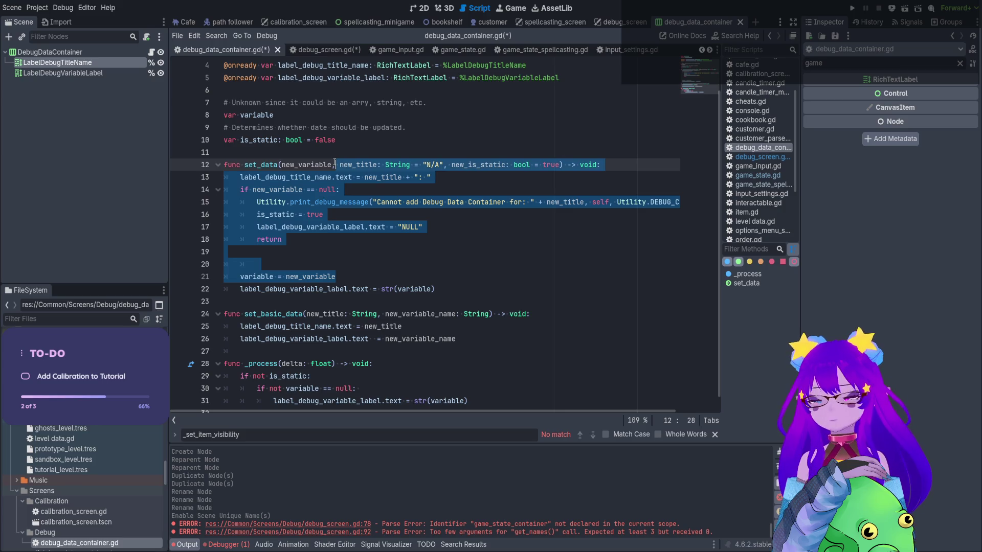
pyautogui.hotkey('ctrl', 's')
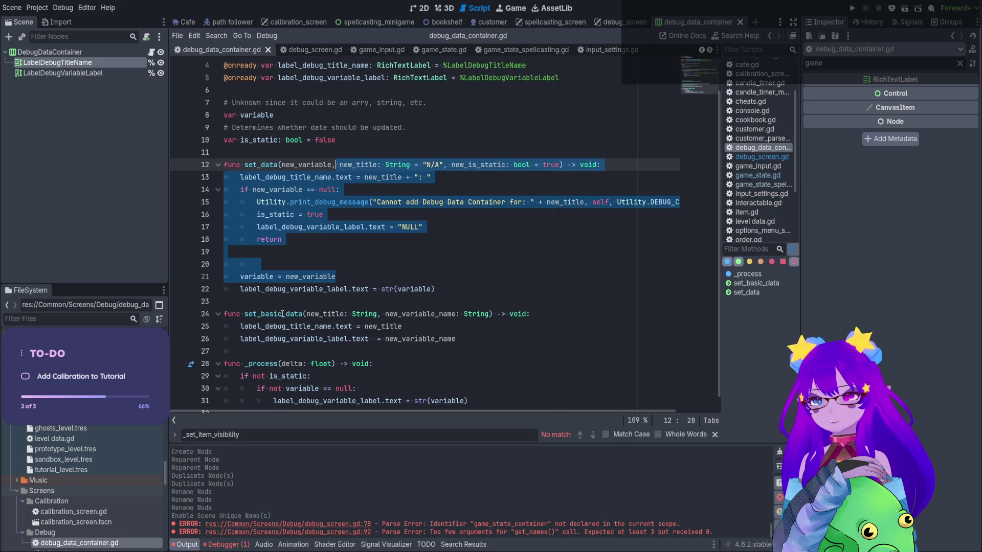
pyautogui.doubleClick(283, 314)
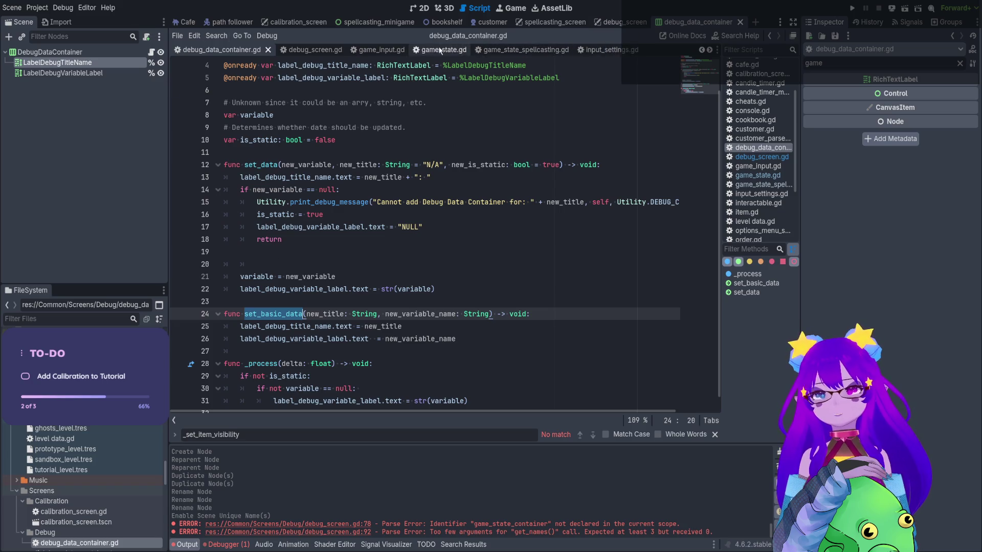
# Make line 94 call set_basic_data("Current Game State", null), moving the key out of the dictionary
pyautogui.click(310, 50)
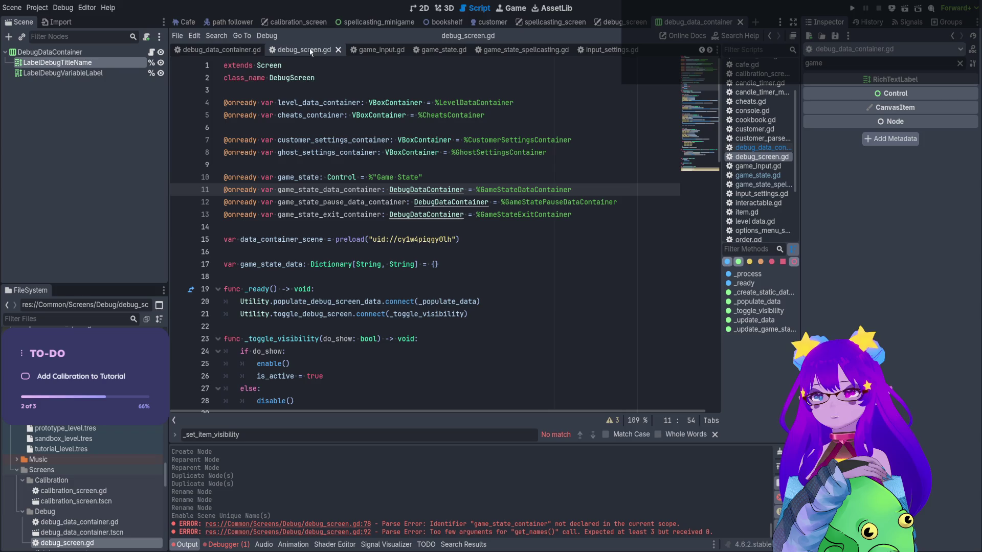
pyautogui.scroll(-20, 371, 273)
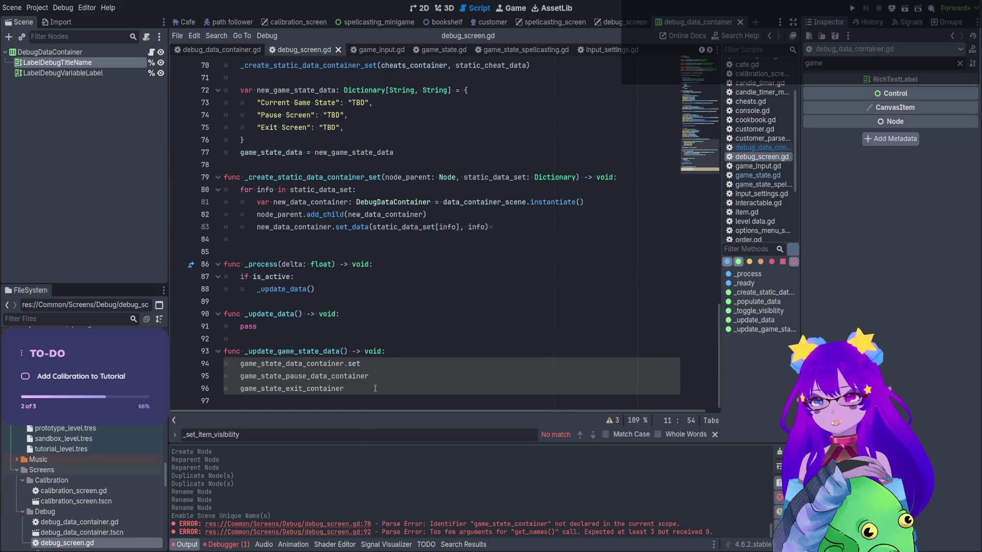
pyautogui.click(399, 364)
pyautogui.write('_basic_data')
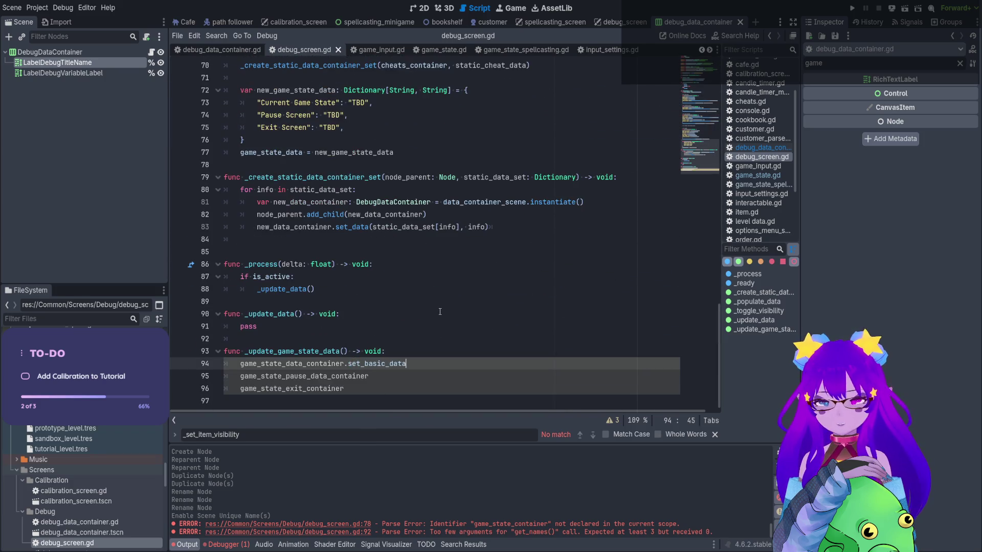
pyautogui.write('(')
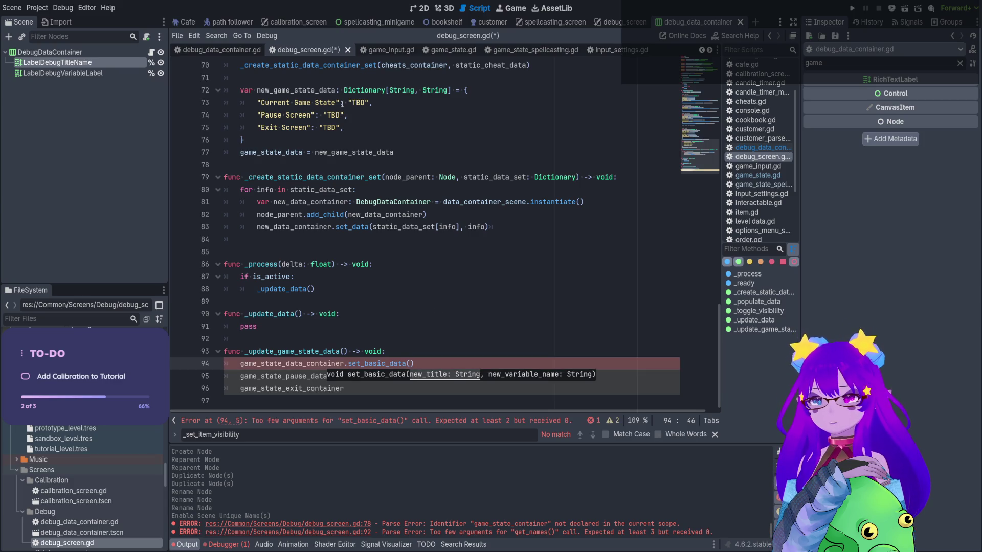
pyautogui.moveTo(342, 103); pyautogui.dragTo(261, 102)
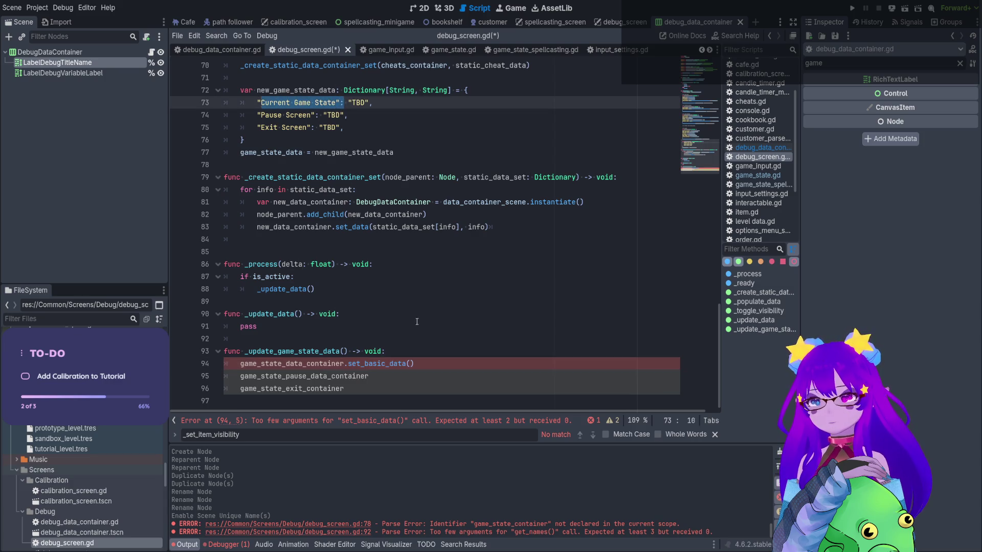
pyautogui.moveTo(343, 103); pyautogui.dragTo(257, 103)
pyautogui.hotkey('ctrl', 'x')
pyautogui.click(410, 364)
pyautogui.hotkey('ctrl', 'v')
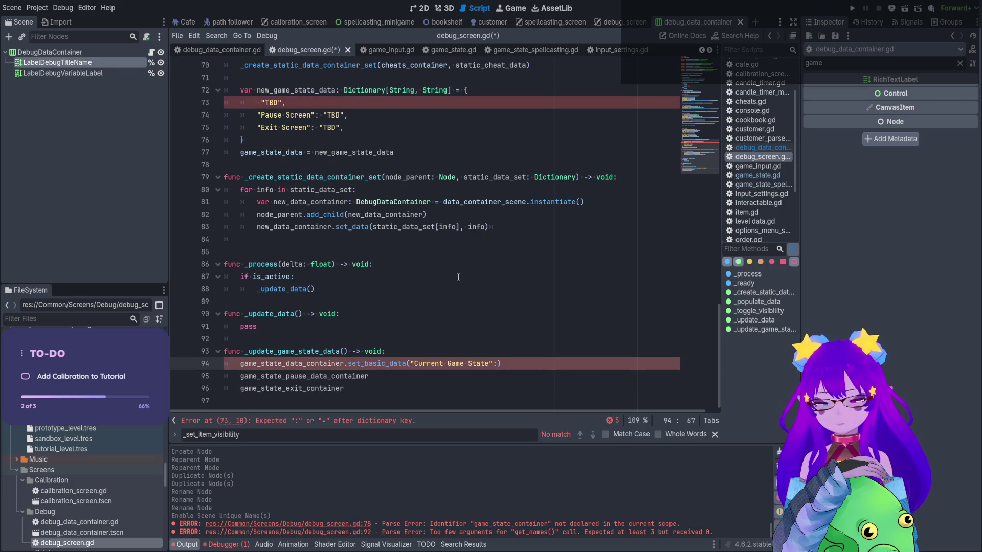
pyautogui.press('BackSpace')
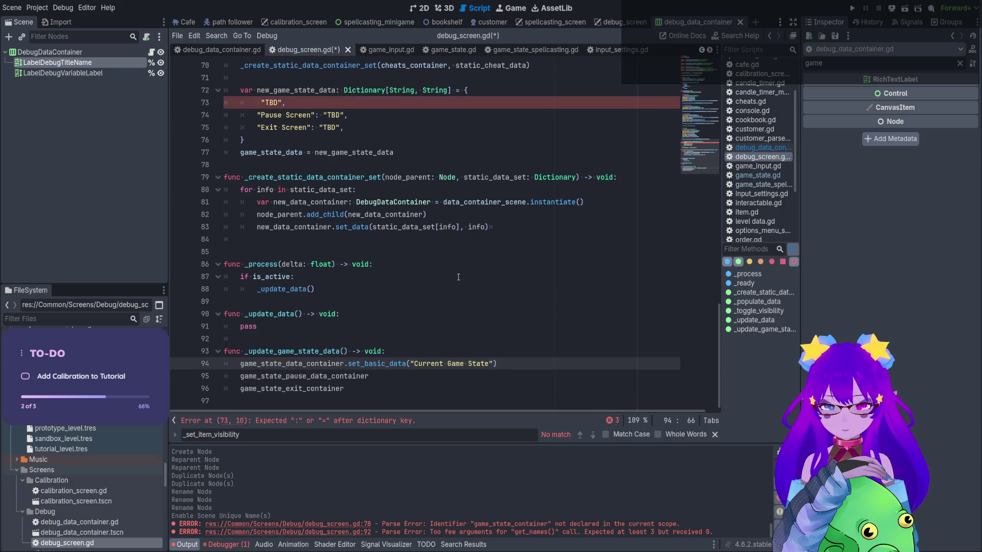
pyautogui.write(', null')
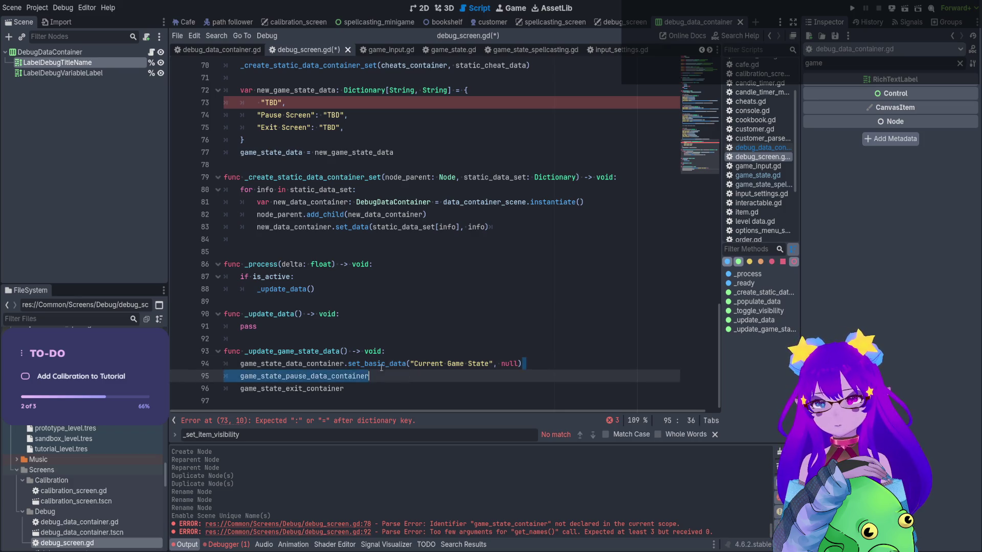
# Copy that set_basic_data call onto the pause and exit container lines 95 and 96
pyautogui.keyDown('shift'); pyautogui.click(345, 364); pyautogui.keyUp('shift')
pyautogui.hotkey('ctrl', 'c')
pyautogui.click(370, 376)
pyautogui.hotkey('ctrl', 'v')
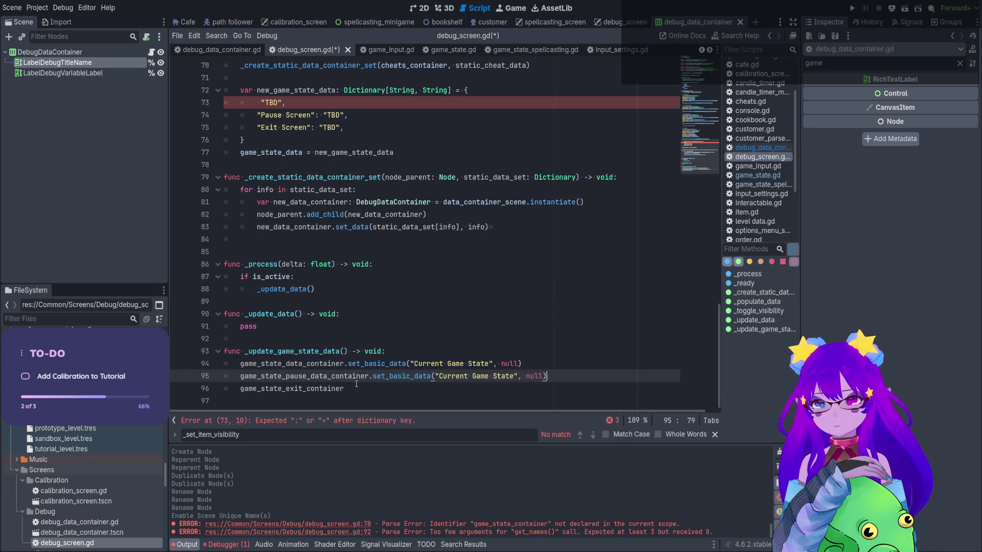
pyautogui.press('Down')
pyautogui.hotkey('ctrl', 'v')
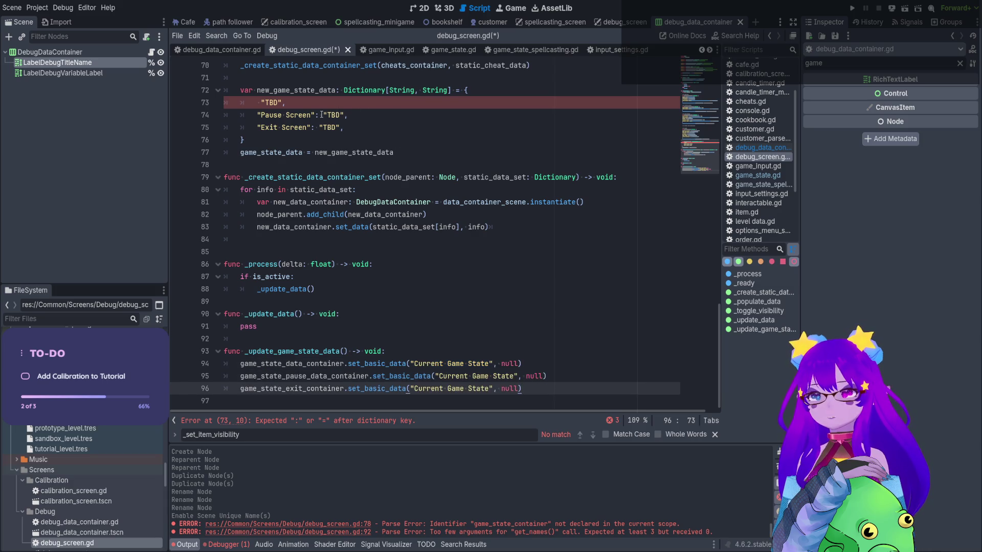
# Swap the copied arguments for the "Pause Screen" and "Exit Screen" keys cut from the dictionary
pyautogui.click(317, 114)
pyautogui.moveTo(316, 114); pyautogui.dragTo(253, 115)
pyautogui.hotkey('ctrl', 'x')
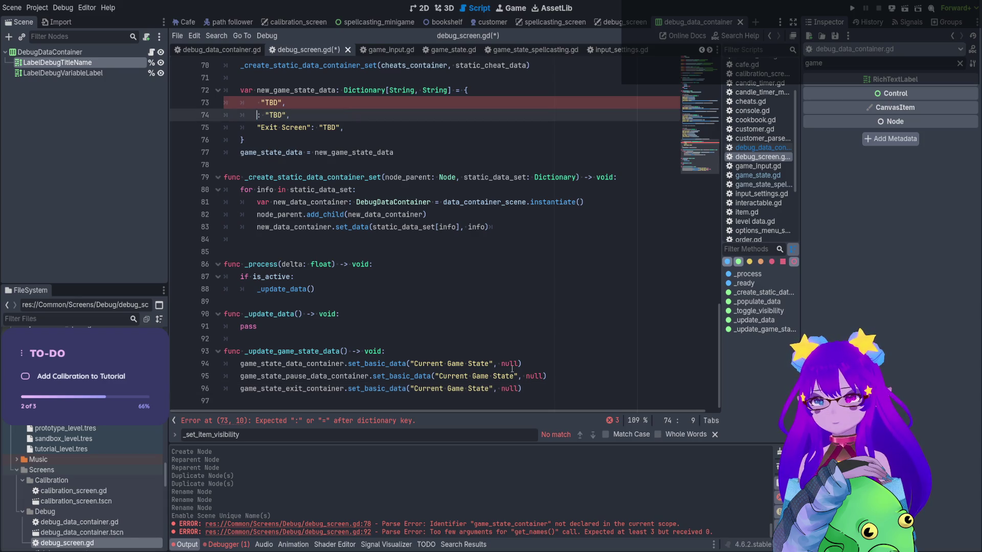
pyautogui.moveTo(518, 376); pyautogui.dragTo(435, 376)
pyautogui.hotkey('ctrl', 'v')
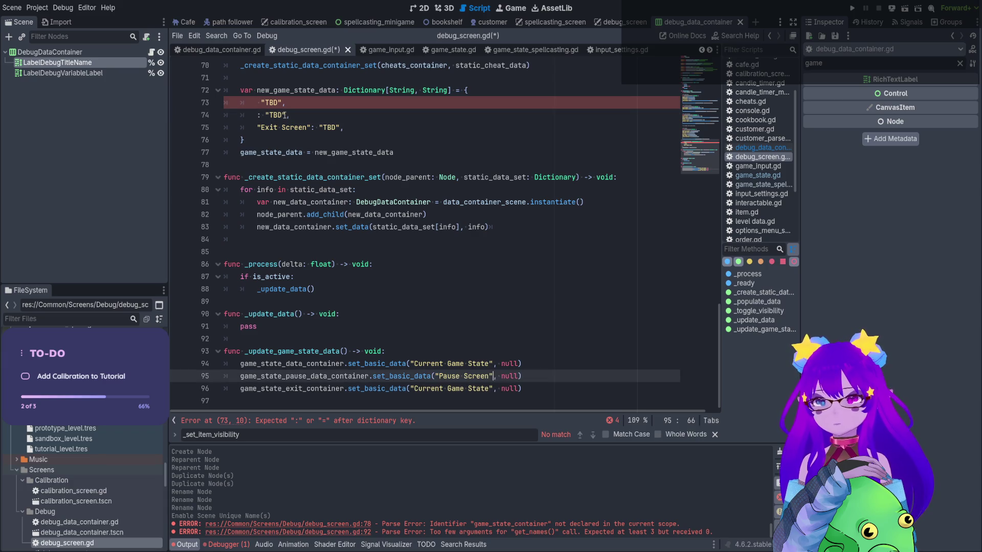
pyautogui.moveTo(312, 127); pyautogui.dragTo(256, 128)
pyautogui.hotkey('ctrl', 'x')
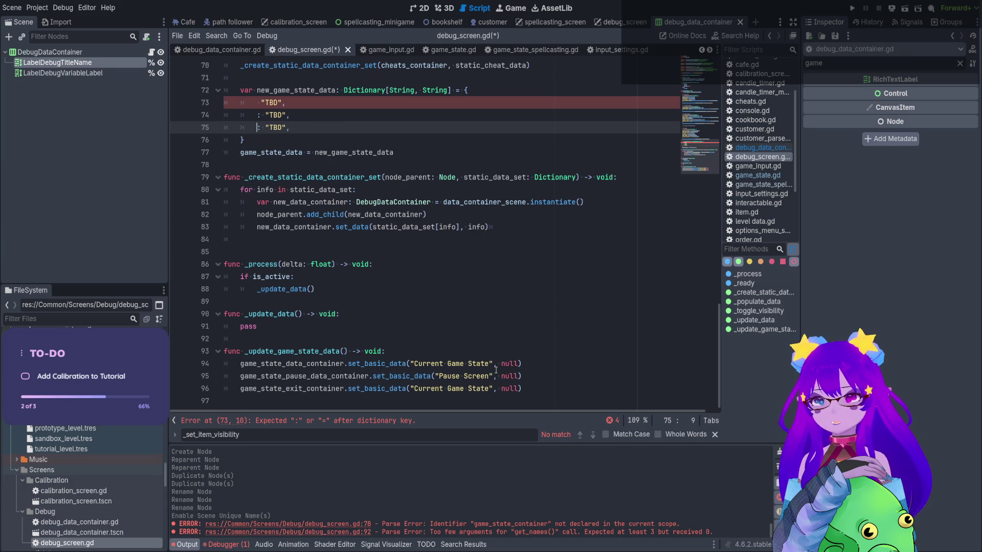
pyautogui.moveTo(493, 388); pyautogui.dragTo(410, 389)
pyautogui.hotkey('ctrl', 'v')
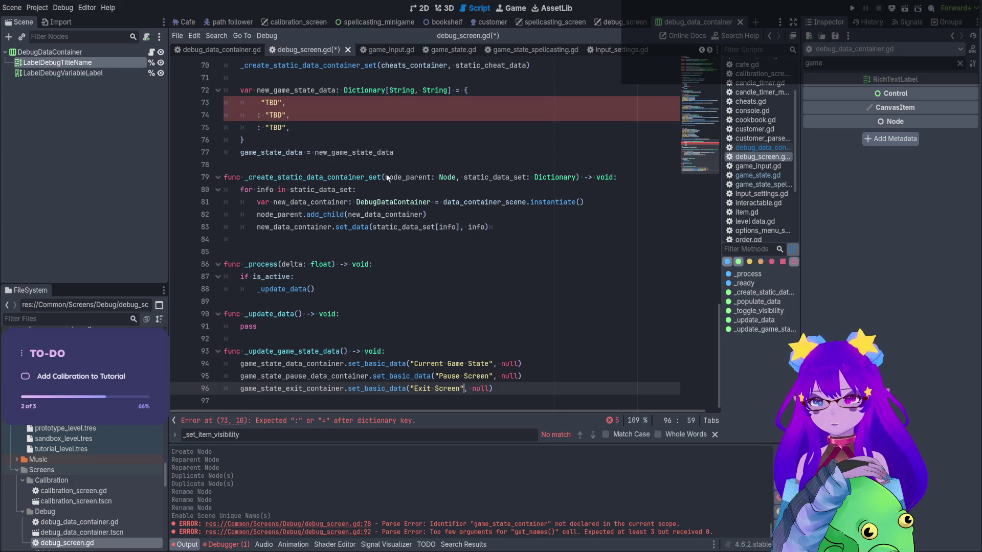
pyautogui.scroll(2, 294, 144)
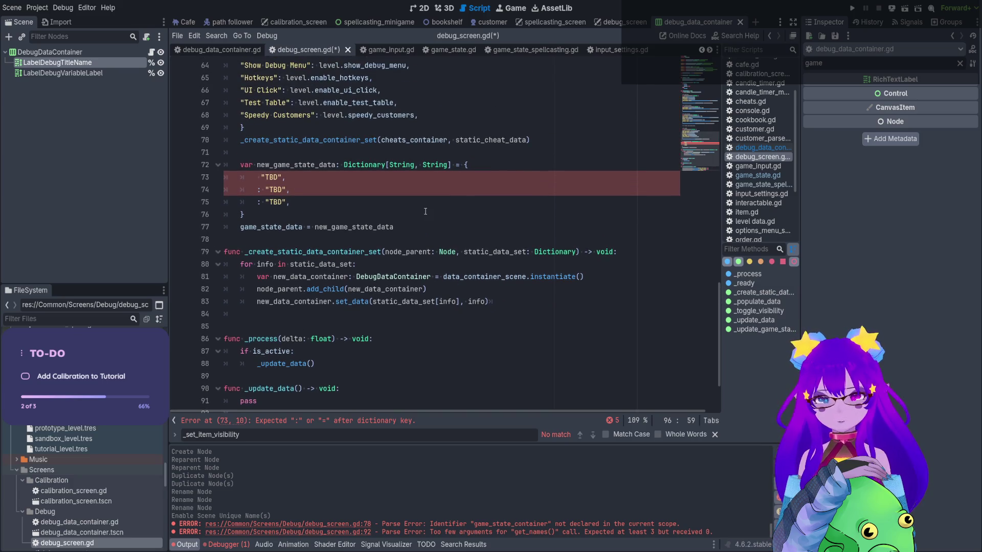
pyautogui.moveTo(420, 227); pyautogui.dragTo(217, 155)
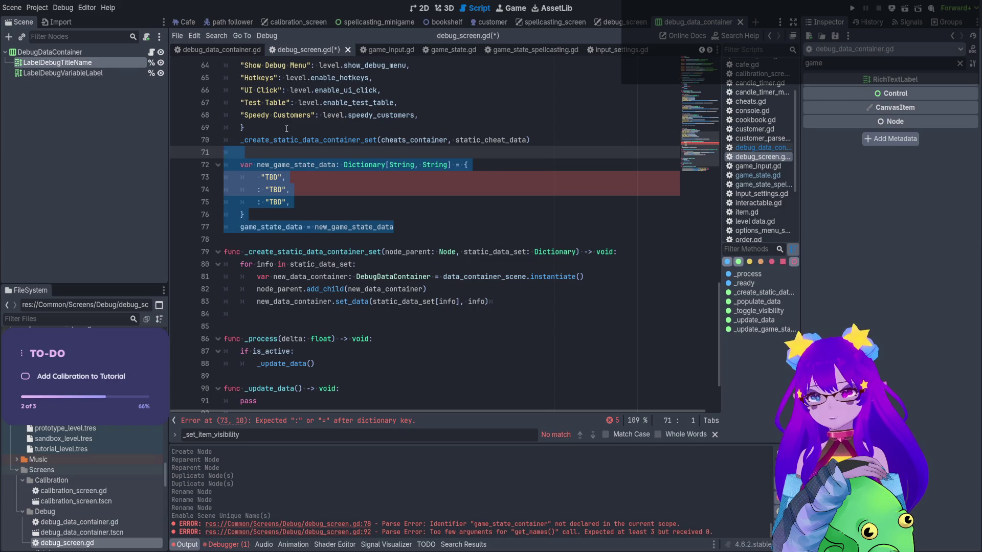
# Delete placeholder dictionary lines 71–77 and the line-17 game_state_data variable, then save debug_screen.gd
pyautogui.press('BackSpace')
pyautogui.press('BackSpace')
pyautogui.scroll(5, 424, 181)
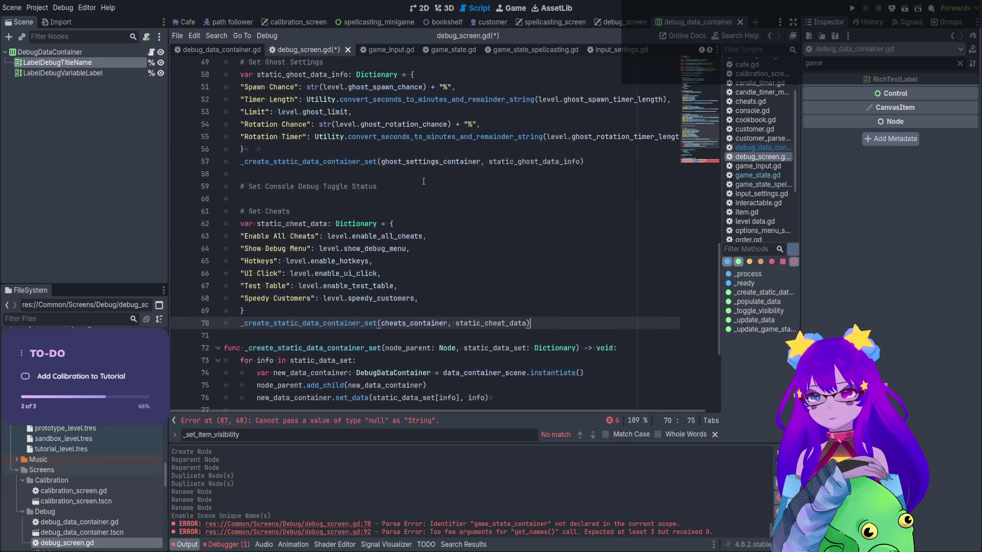
pyautogui.scroll(15, 423, 181)
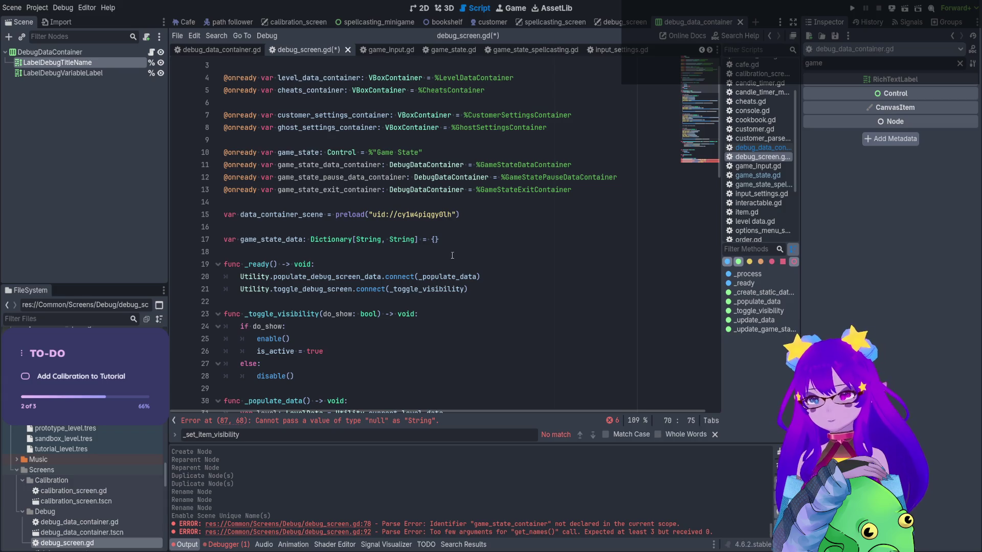
pyautogui.moveTo(445, 239); pyautogui.dragTo(460, 215)
pyautogui.press('BackSpace')
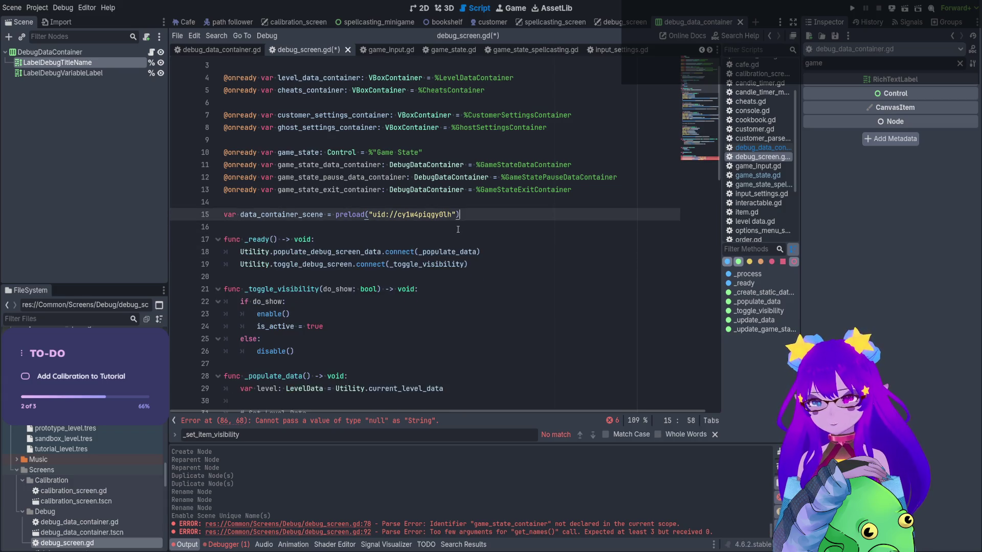
pyautogui.scroll(-19, 458, 229)
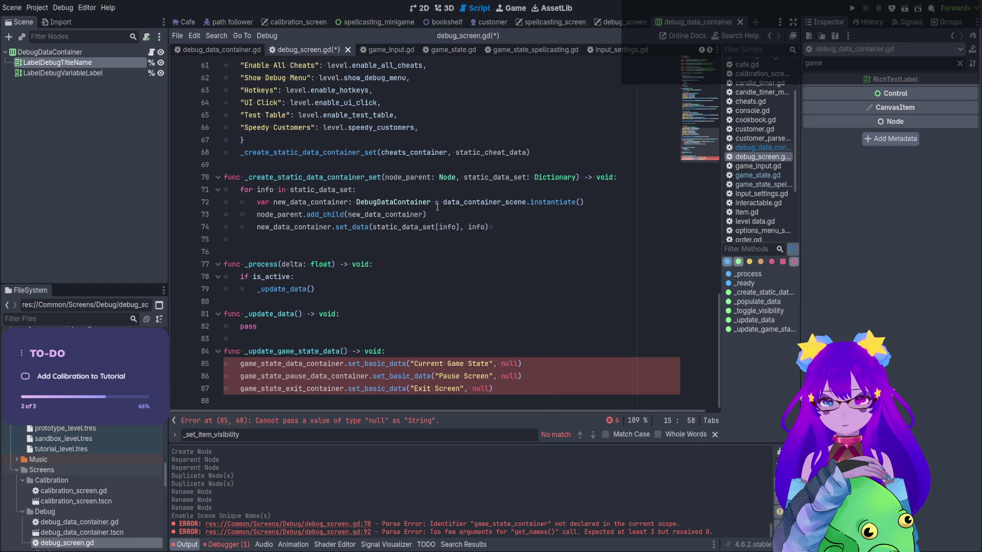
pyautogui.click(443, 214)
pyautogui.hotkey('ctrl', 's')
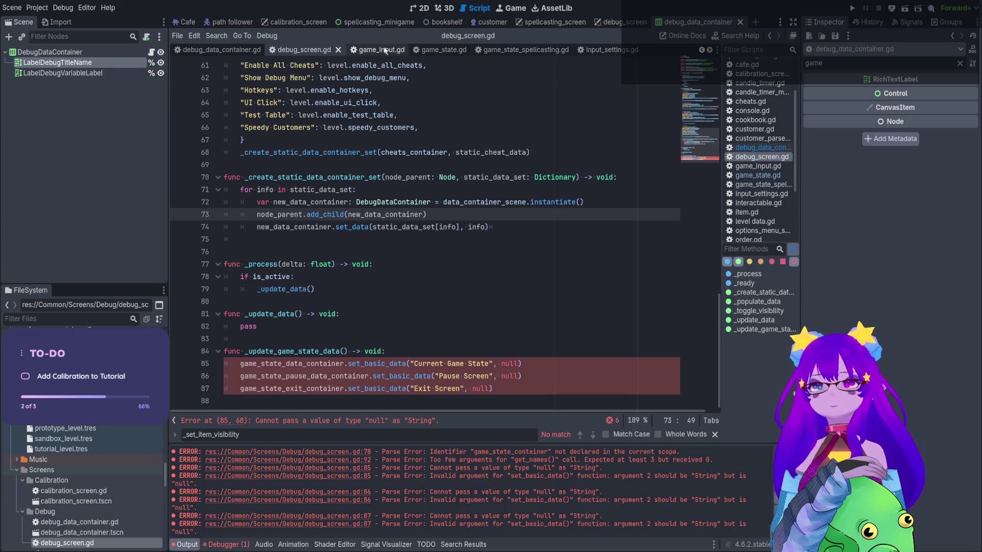
pyautogui.click(442, 50)
# Delete the get_names function from game_state.gd and save it
pyautogui.moveTo(413, 398); pyautogui.dragTo(225, 256)
pyautogui.press('BackSpace')
pyautogui.press('BackSpace')
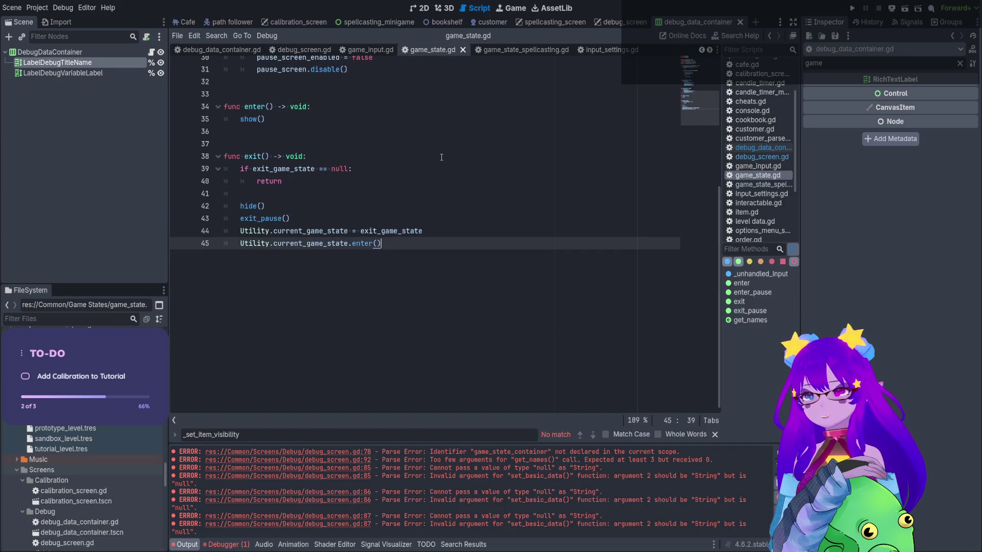
pyautogui.hotkey('ctrl', 's')
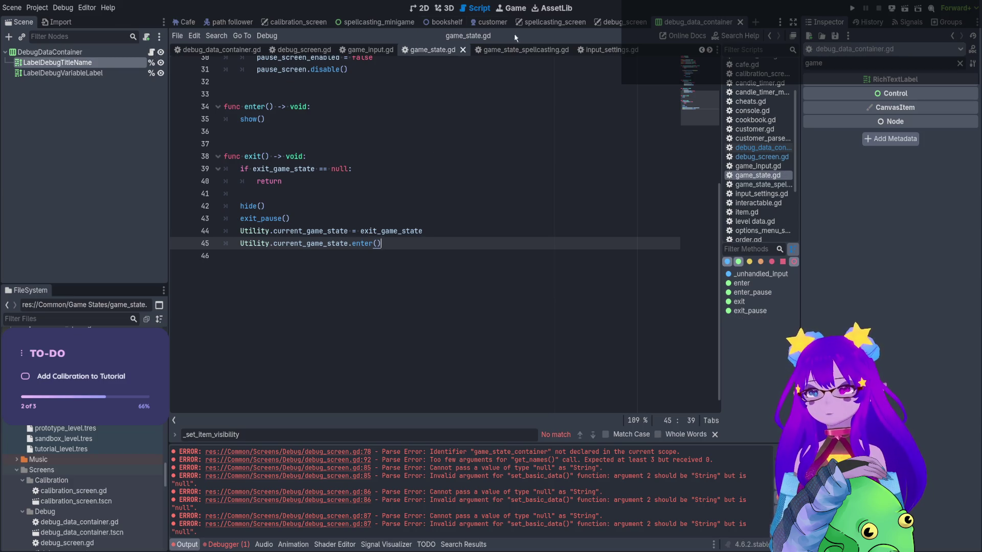
# Go back through debug_screen.gd to utility.gd and scroll to its end
pyautogui.click(312, 54)
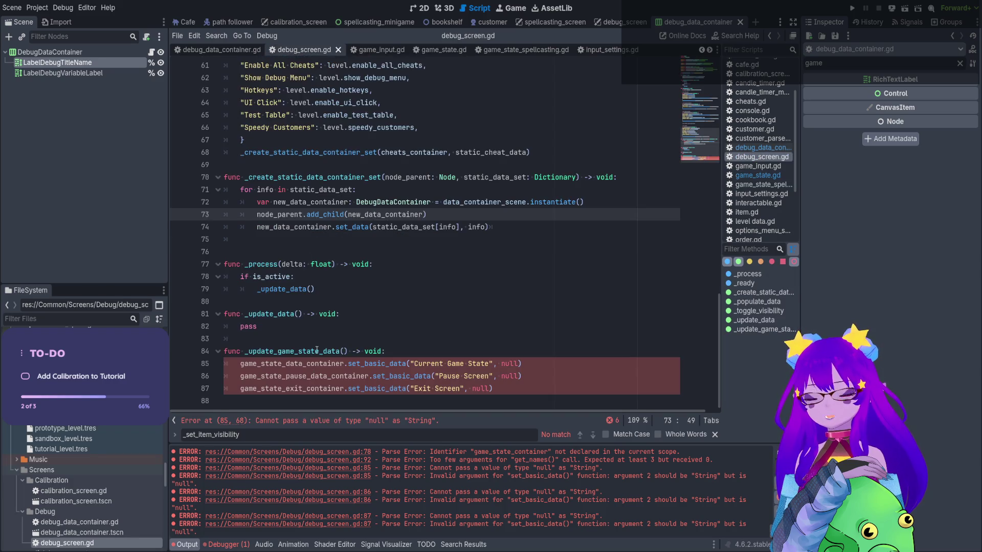
pyautogui.click(292, 342)
pyautogui.click(227, 339)
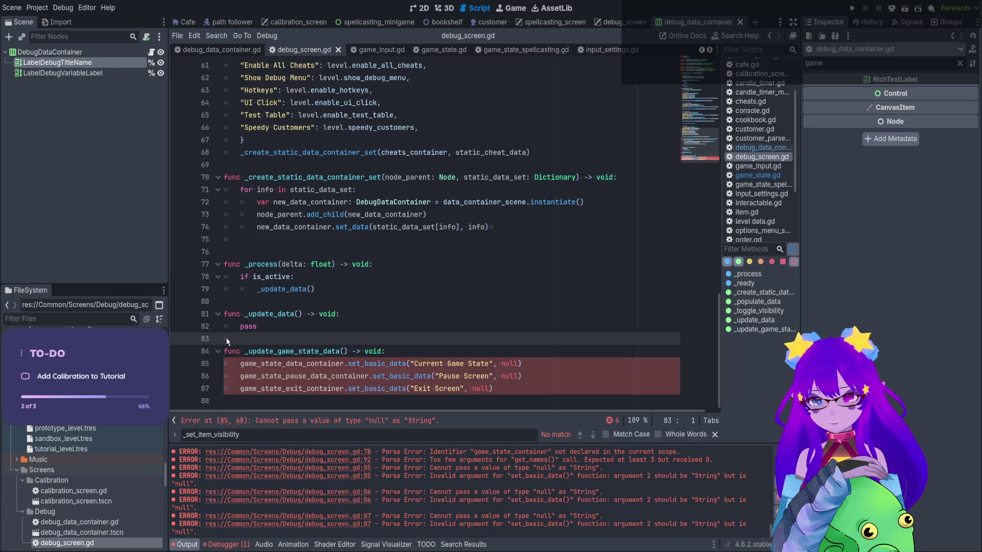
pyautogui.hotkey('alt', 'Left')
pyautogui.scroll(-20, 408, 251)
pyautogui.scroll(-20, 419, 266)
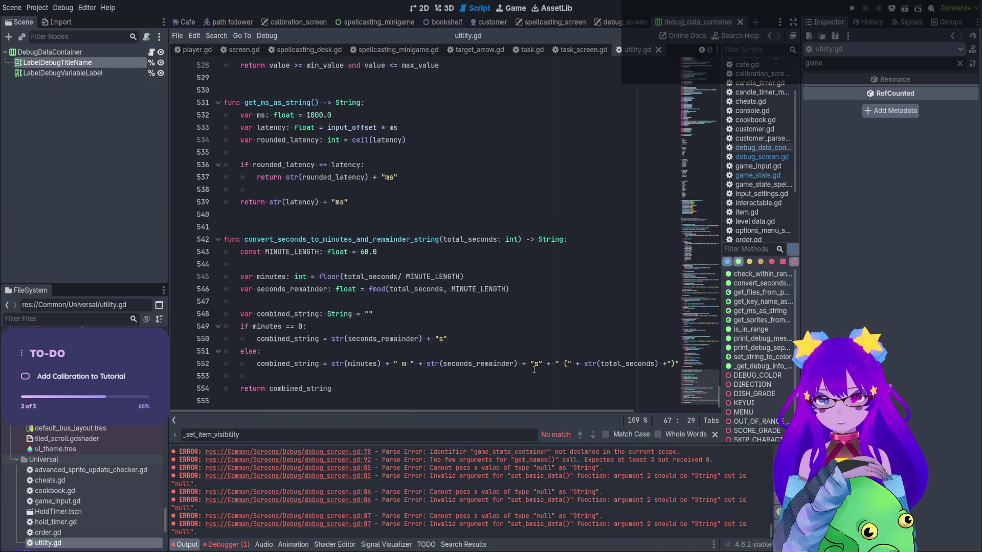
# Below return combined_string, add func get_name_of_node(node_to_name) -> String: and save utility.gd
pyautogui.click(492, 388)
pyautogui.press('Return')
pyautogui.press('Return')
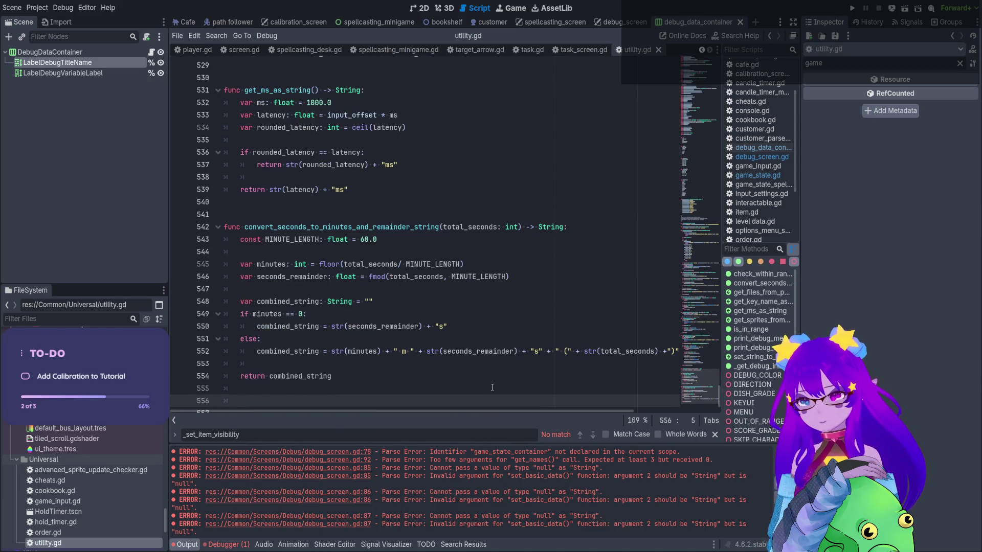
pyautogui.press('BackSpace')
pyautogui.write('fun')
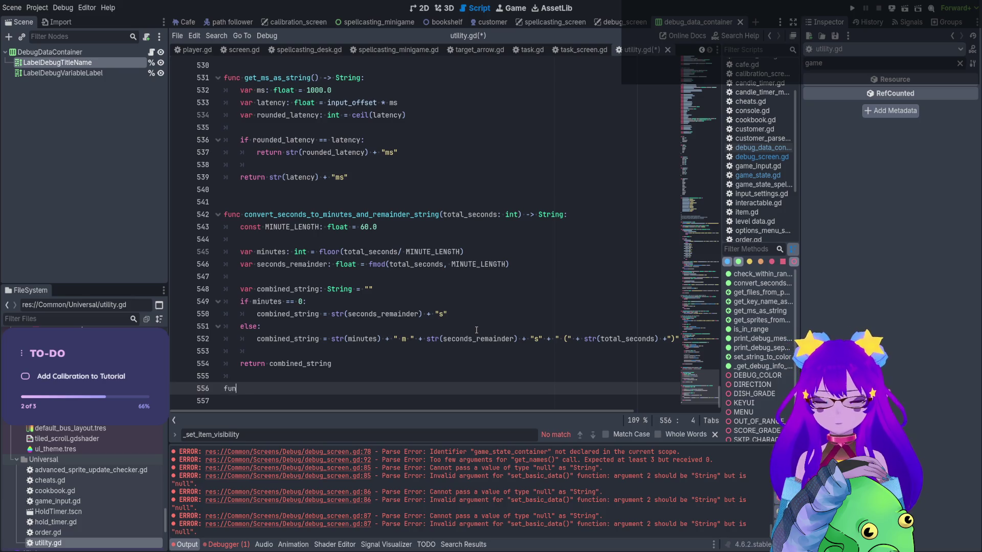
pyautogui.write('c get_nm')
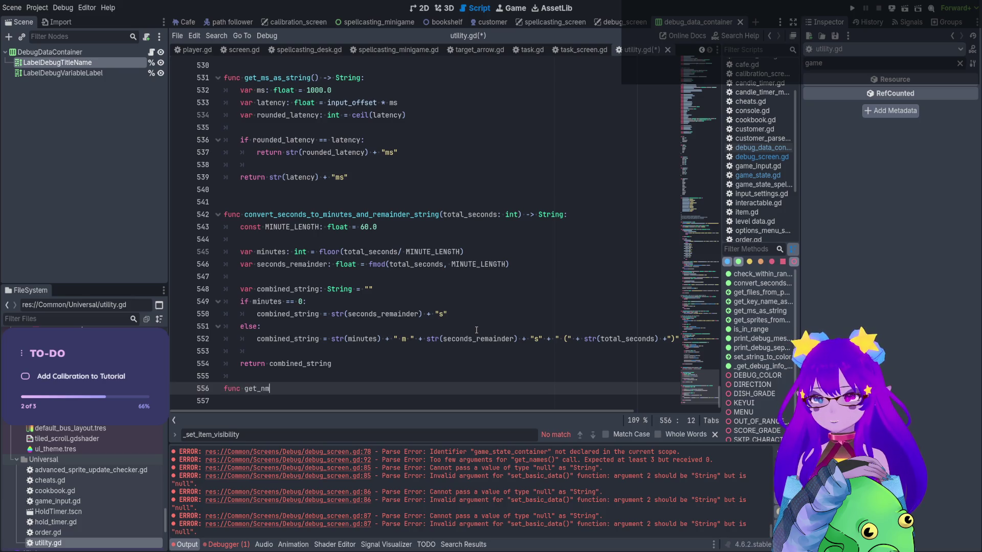
pyautogui.press('BackSpace')
pyautogui.write('ame_of_')
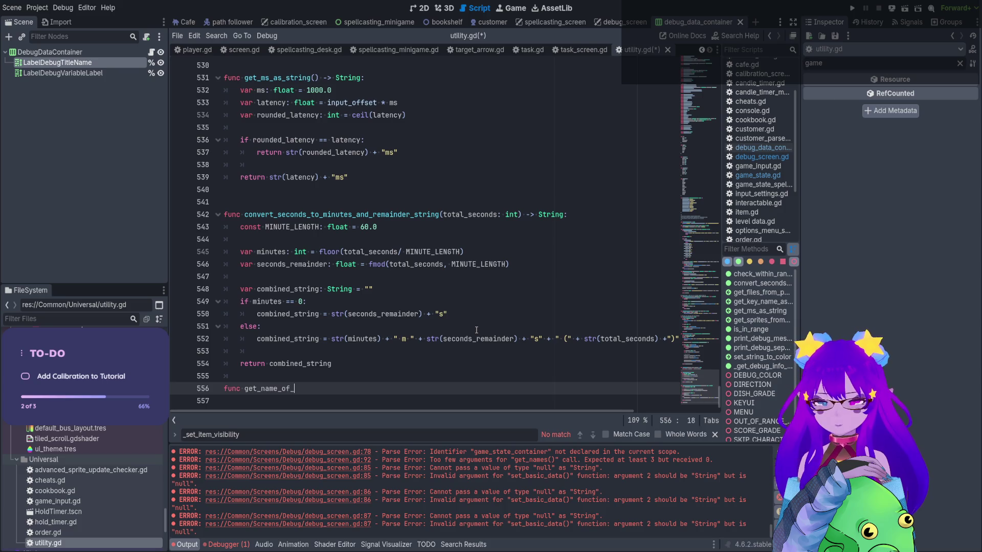
pyautogui.write('node() ')
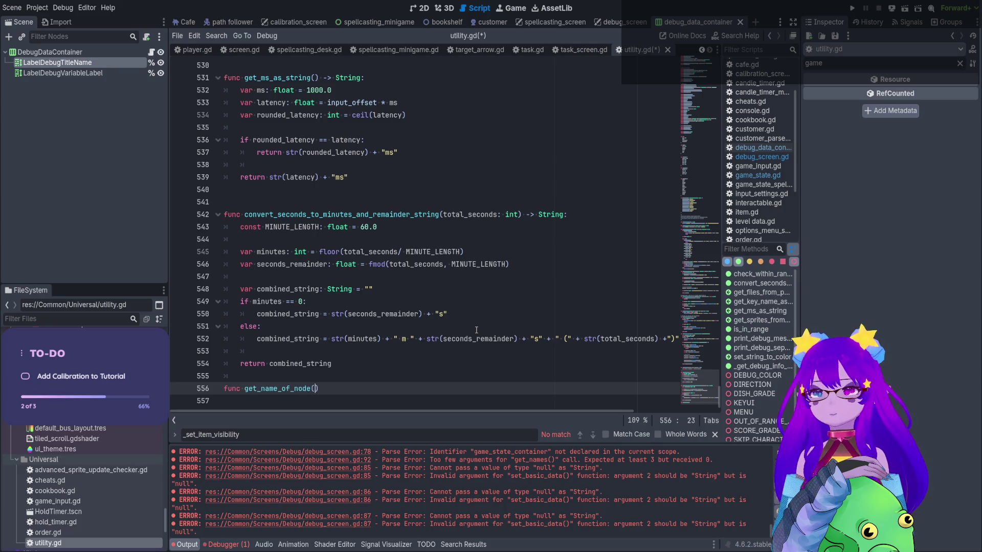
pyautogui.write('-> String:')
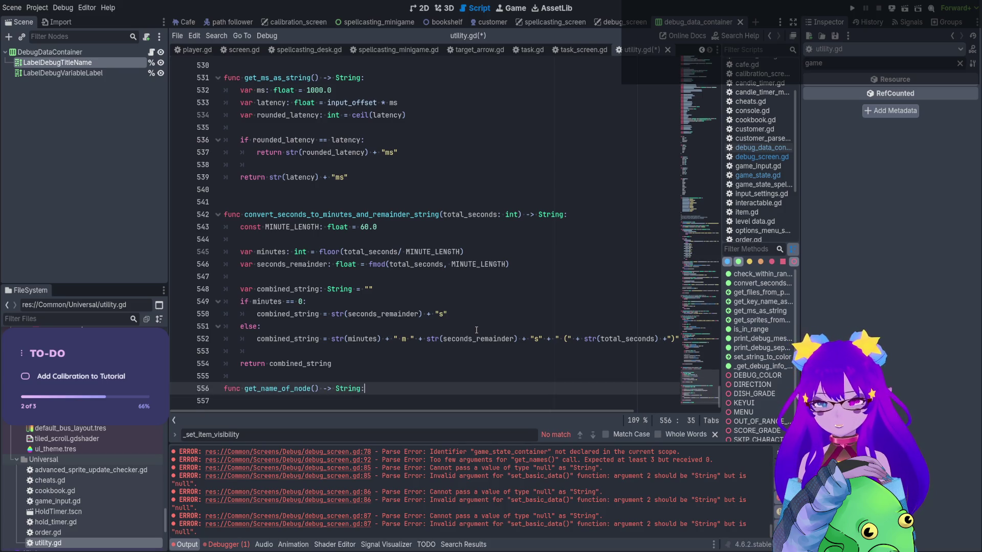
pyautogui.press('Return')
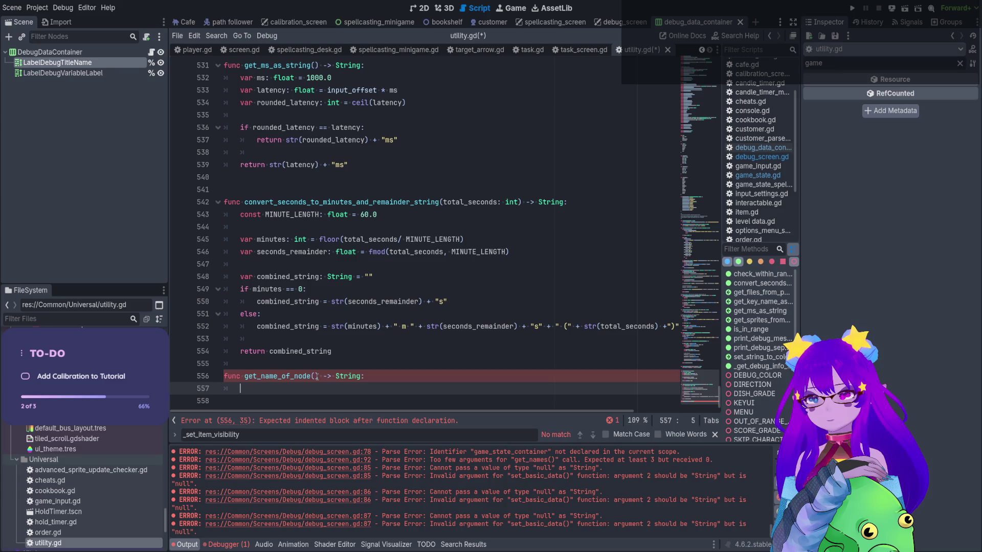
pyautogui.click(316, 376)
pyautogui.write('node_to_name')
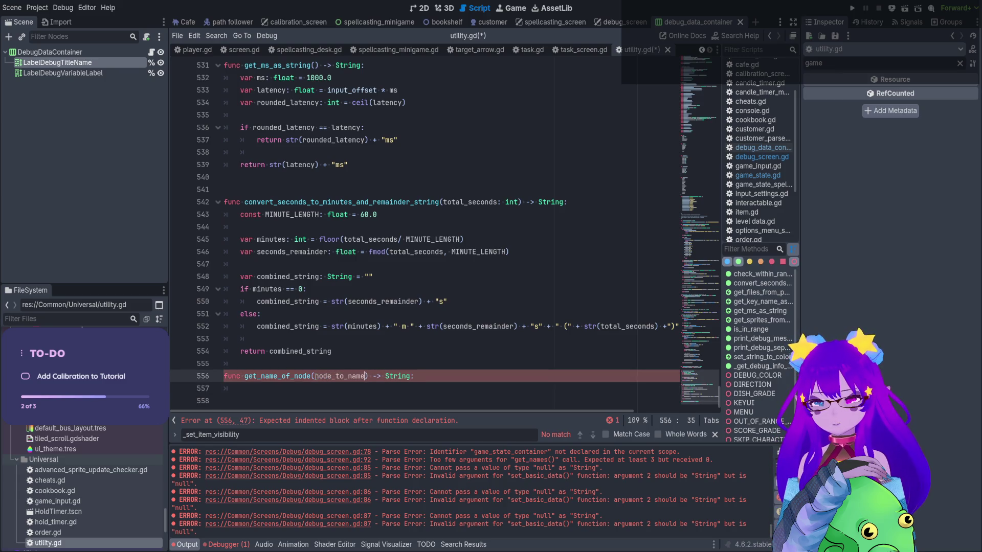
pyautogui.doubleClick(337, 375)
pyautogui.moveTo(496, 204); pyautogui.dragTo(518, 203)
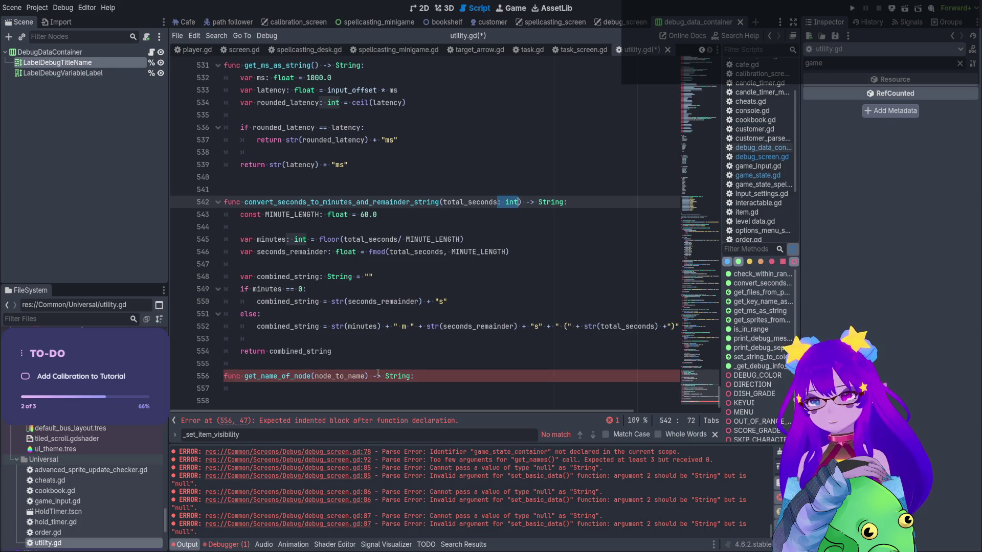
pyautogui.doubleClick(340, 376)
pyautogui.hotkey('ctrl', 's')
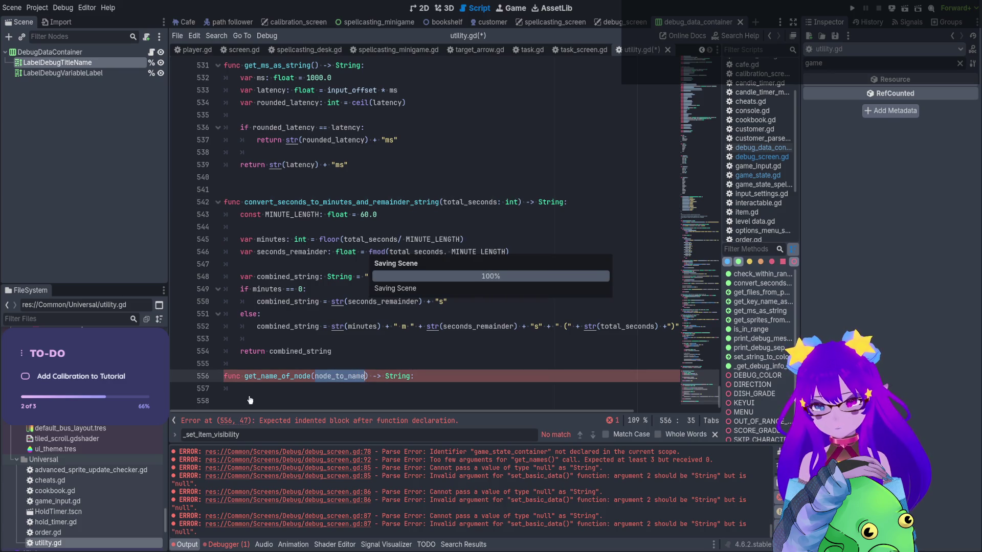
# Begin get_name_of_node's body with if node_to_name == null: return "NULL"
pyautogui.click(262, 389)
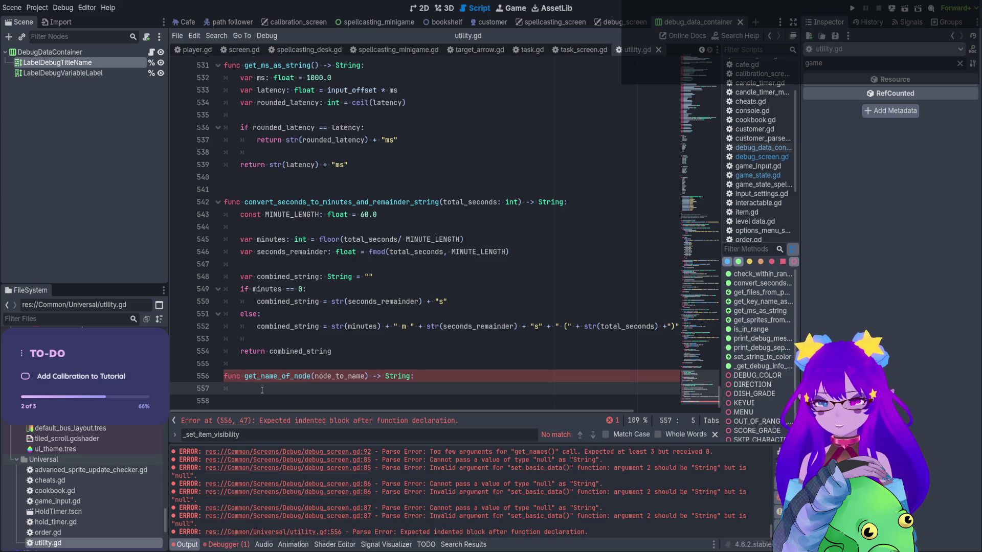
pyautogui.write('if node')
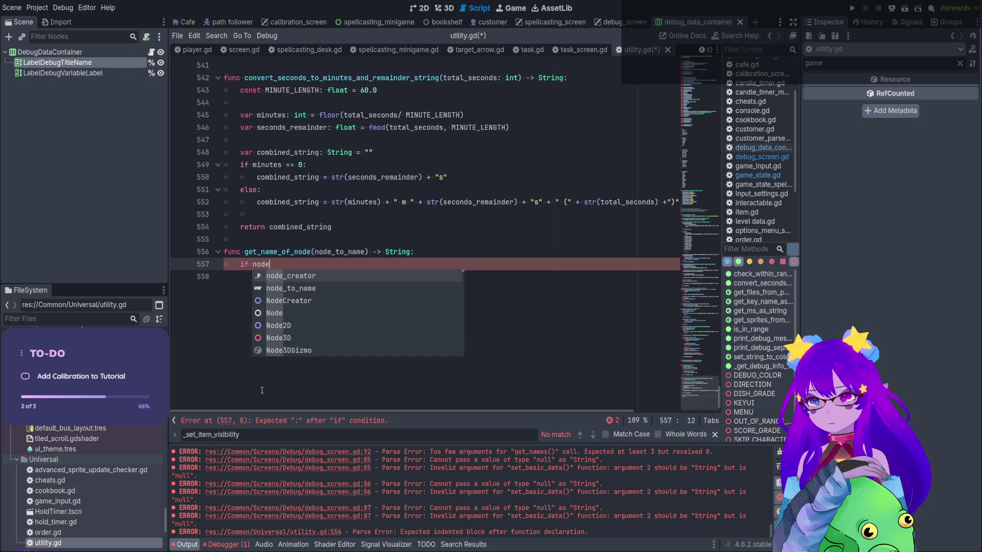
pyautogui.press('Down')
pyautogui.press('Return')
pyautogui.write('== null:')
pyautogui.press('Return')
pyautogui.write('return ')
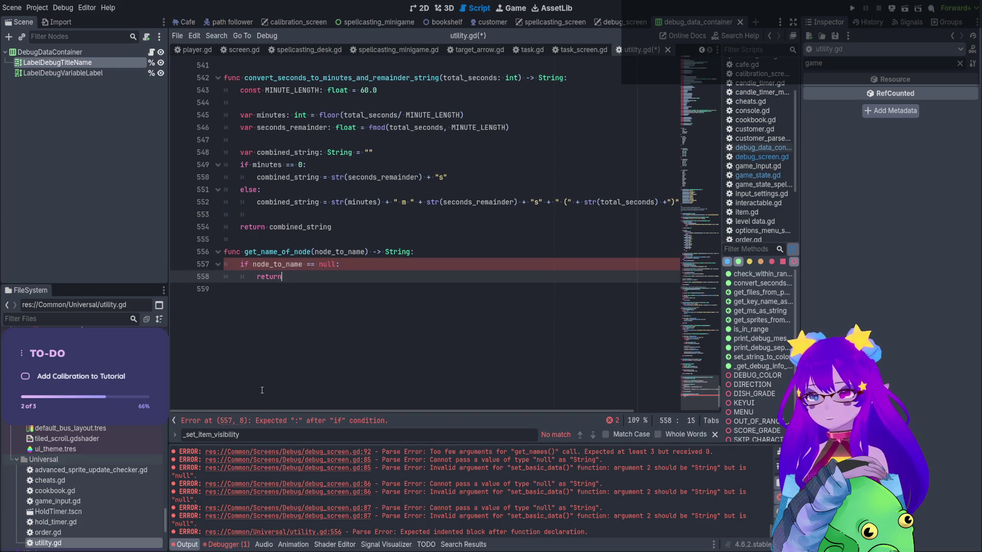
pyautogui.write('"NULL"')
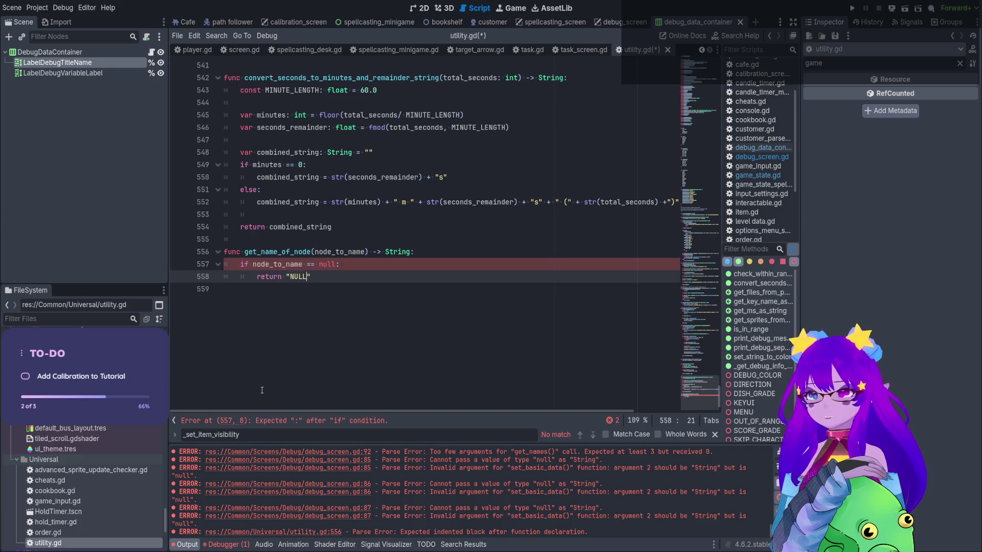
# Add return node_to_name.name as the function's fallback return
pyautogui.press('Return')
pyautogui.write('ret')
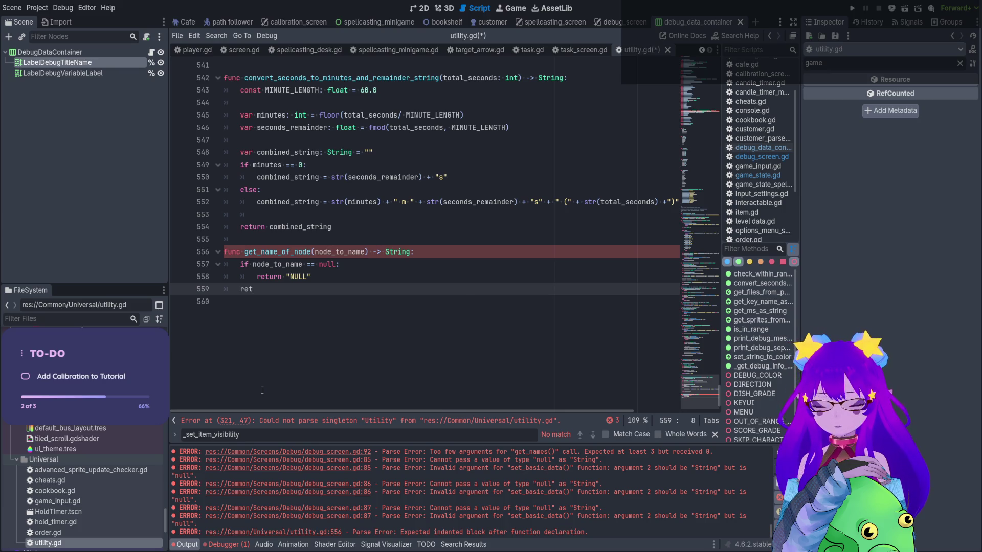
pyautogui.write('urn no')
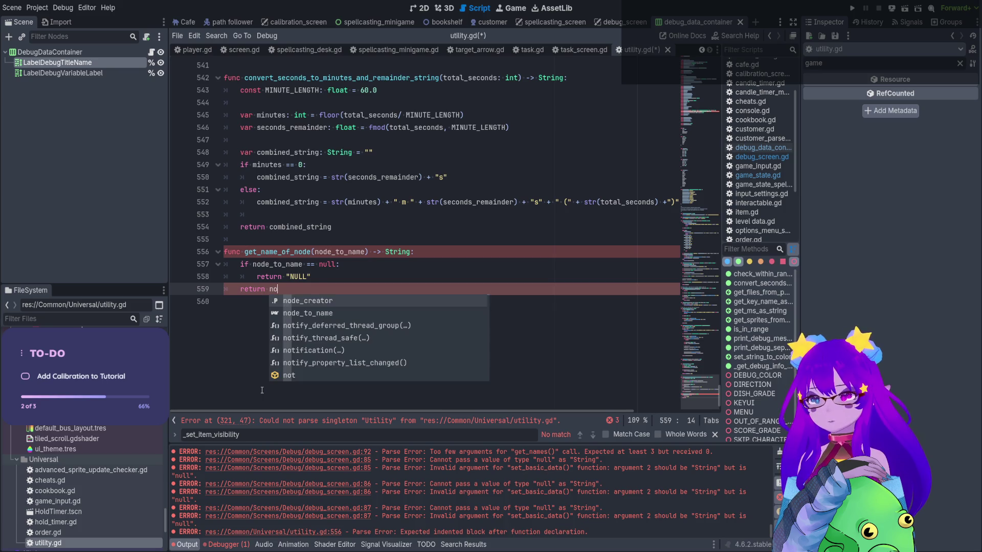
pyautogui.press('Down')
pyautogui.press('Return')
pyautogui.write('.name')
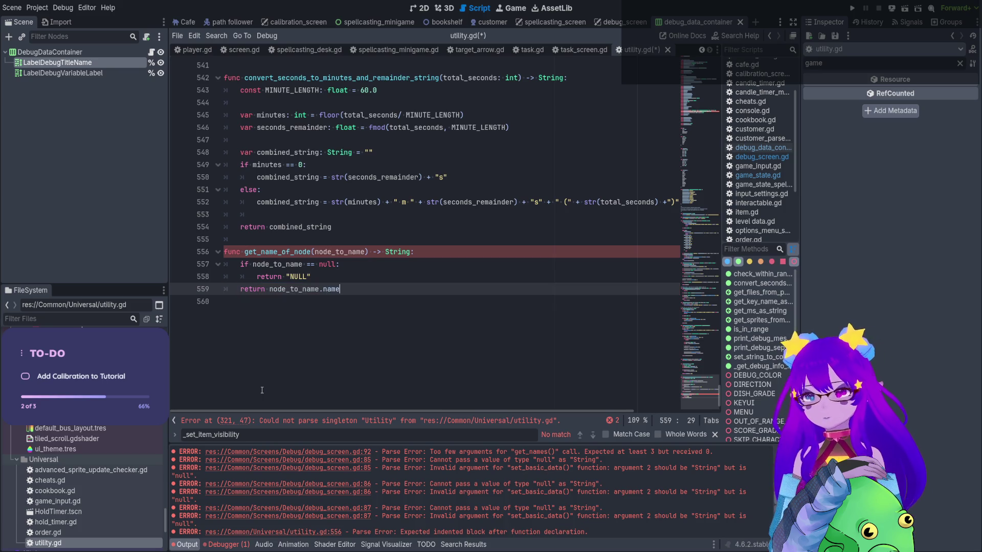
pyautogui.click(338, 226)
pyautogui.scroll(5, 308, 142)
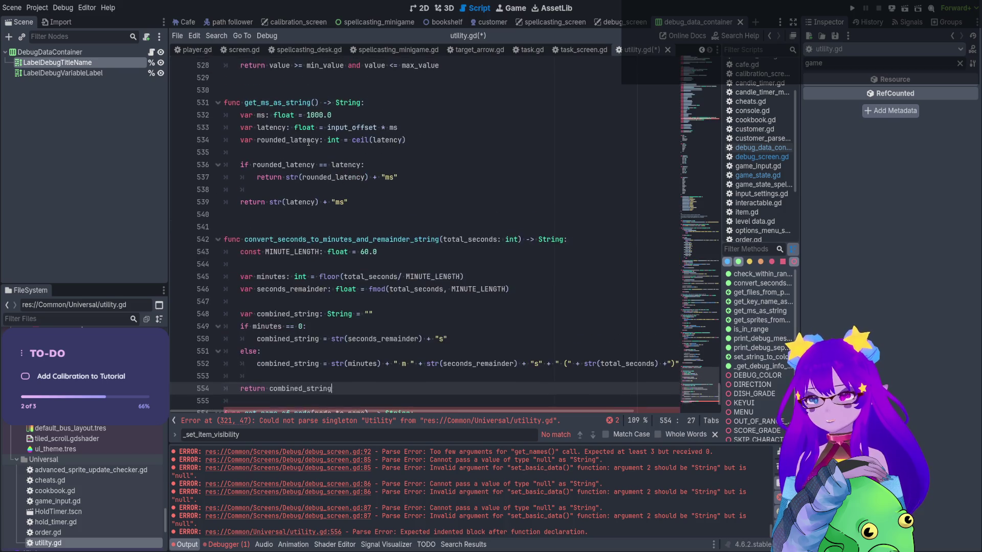
# Type get_name_of_node's parameter as node_to_name: Node and save utility.gd
pyautogui.scroll(-3, 308, 142)
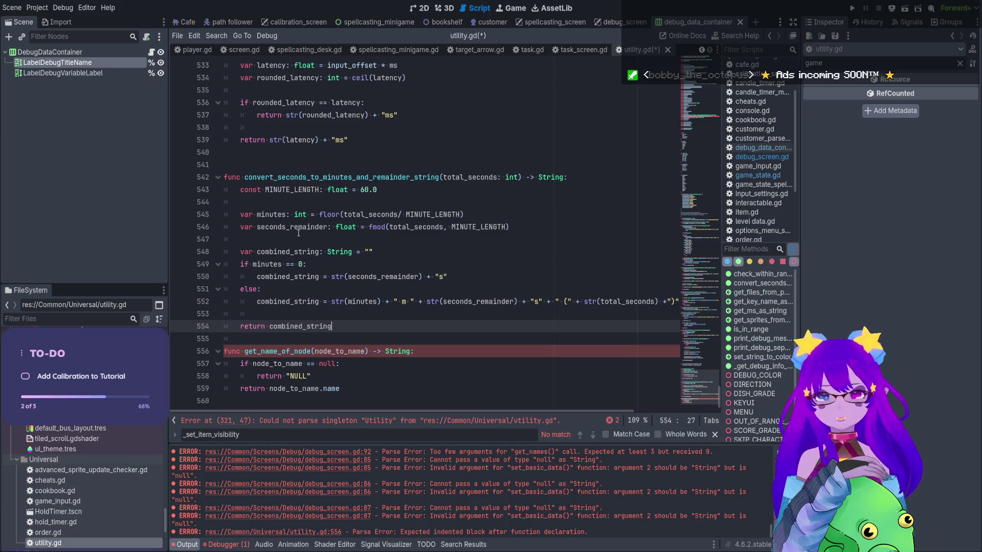
pyautogui.click(365, 352)
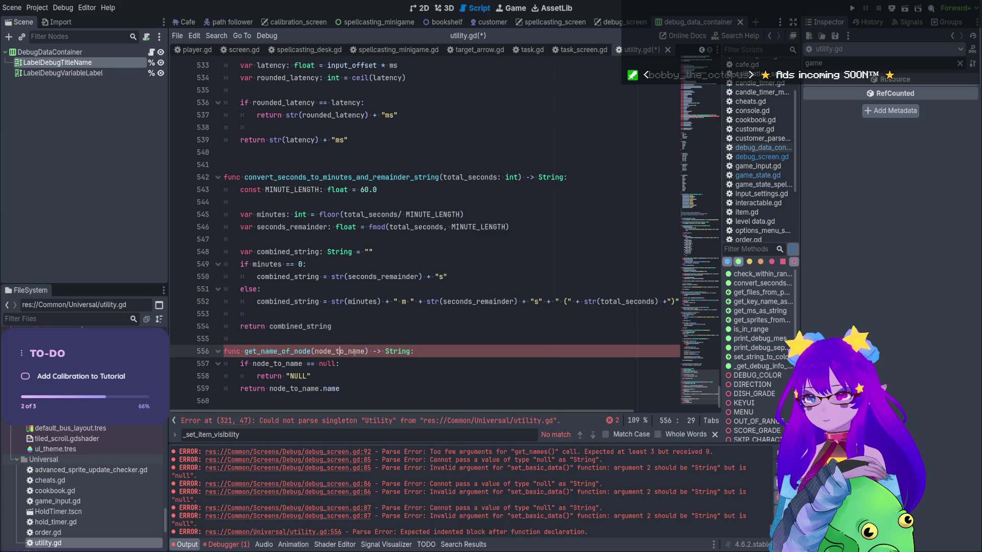
pyautogui.write(': ')
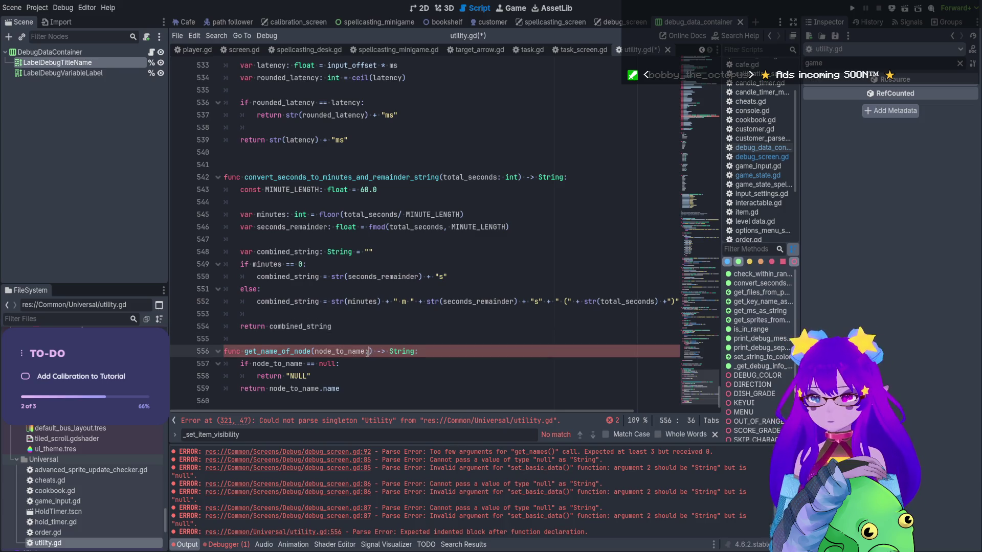
pyautogui.write('Node')
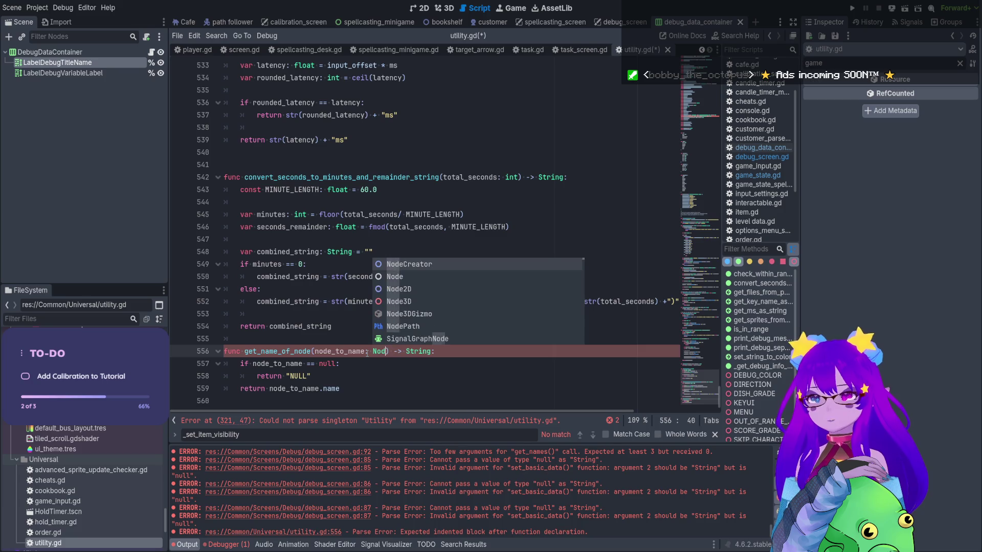
pyautogui.click(384, 279)
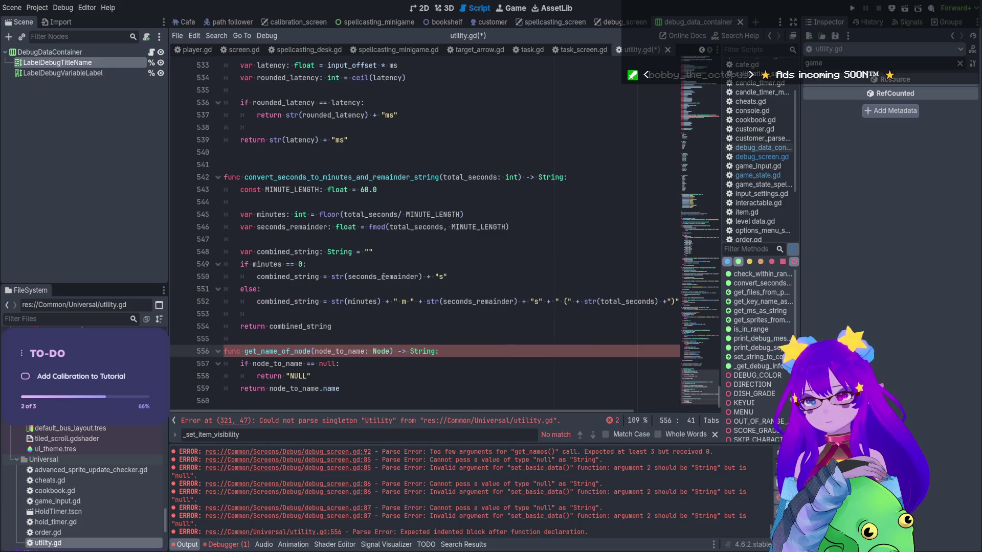
pyautogui.click(381, 277)
pyautogui.click(442, 366)
pyautogui.hotkey('ctrl', 's')
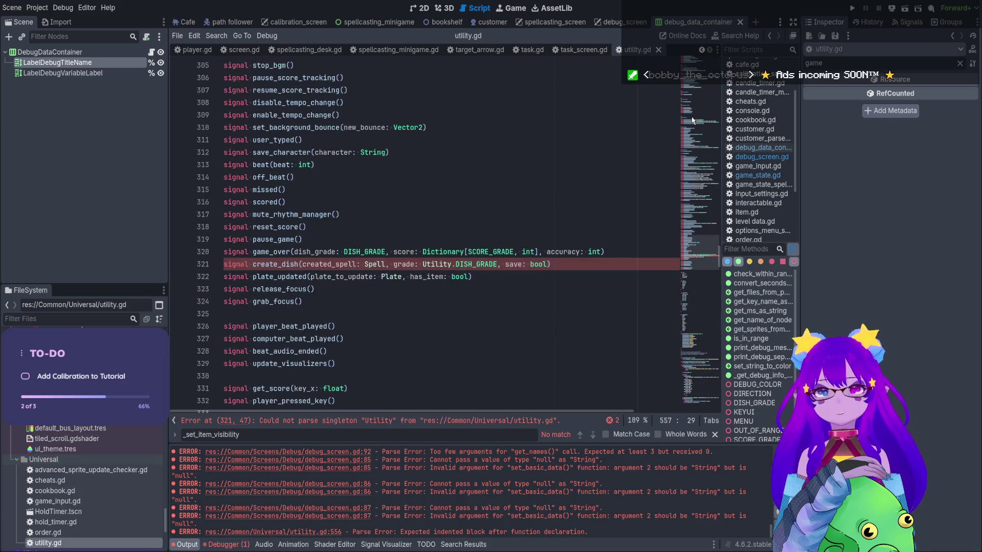
# Check the signal declarations around line 319, then close utility.gd
pyautogui.click(543, 272)
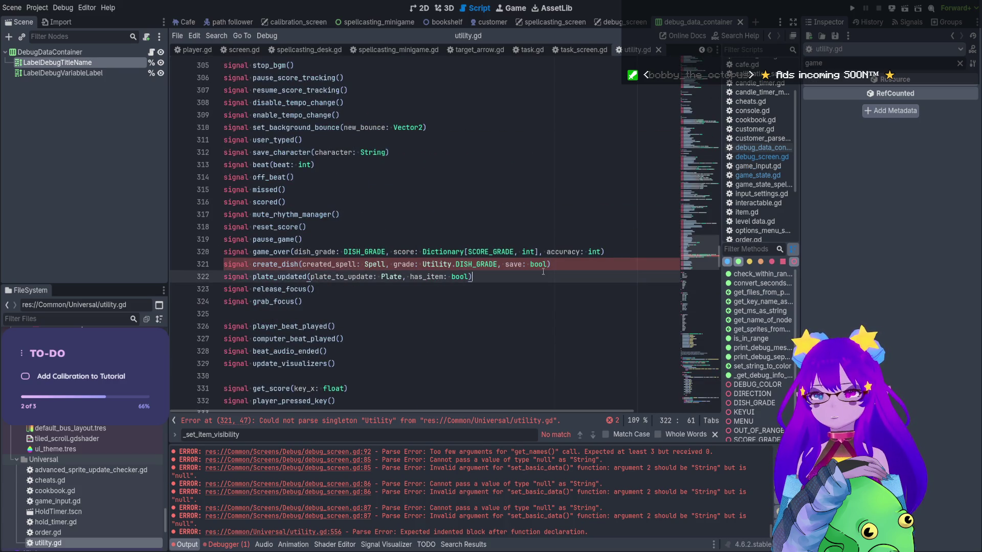
pyautogui.press('Up')
pyautogui.press('Up')
pyautogui.press('Up')
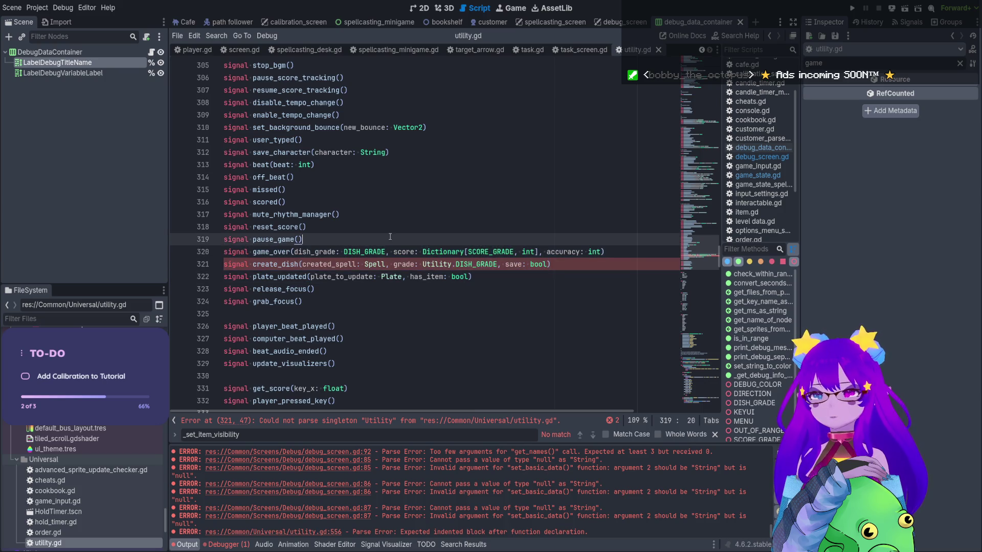
pyautogui.click(658, 50)
pyautogui.click(574, 154)
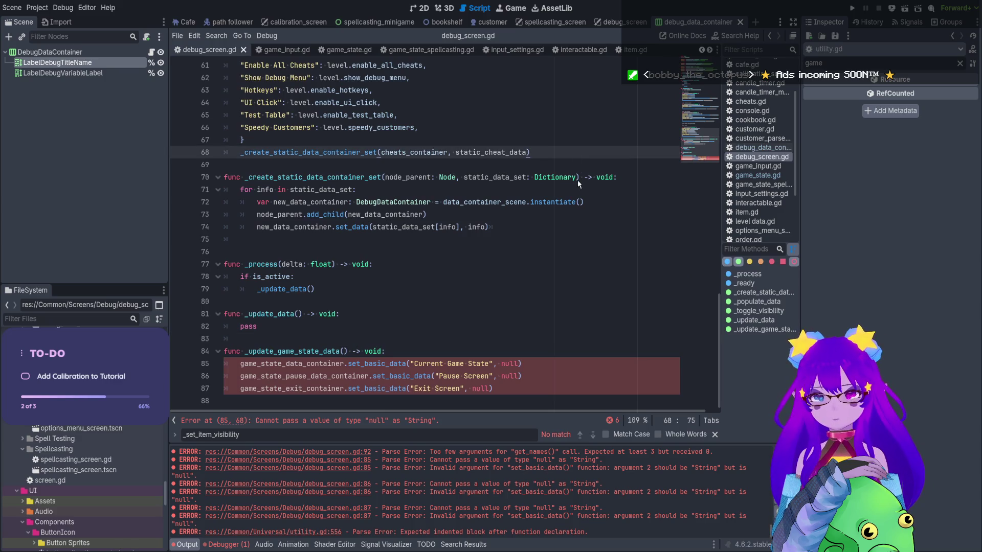
# Reopen utility.gd, remove ': Node' from node_to_name, and return to the debug_screen scene
pyautogui.press('F5')
pyautogui.scroll(-1, 579, 181)
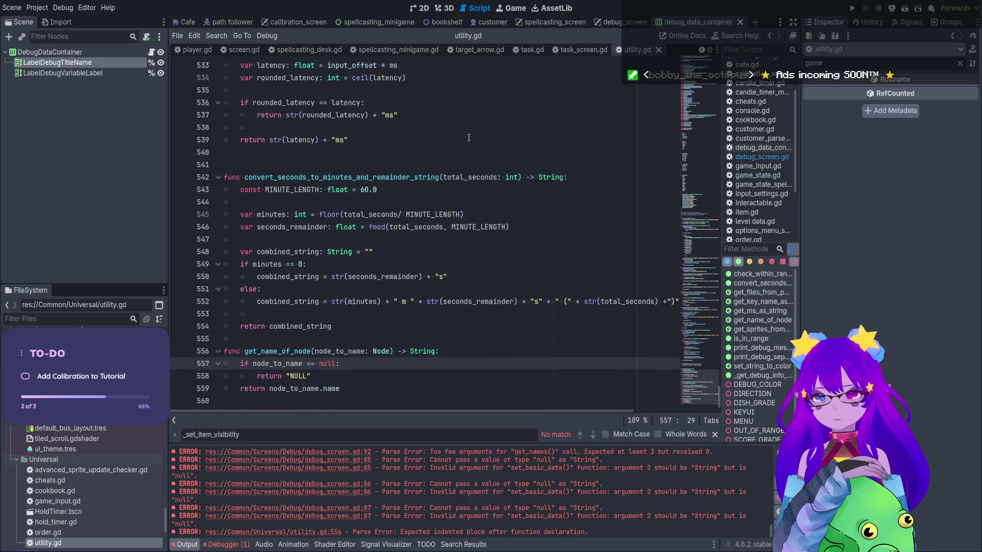
pyautogui.click(388, 351)
pyautogui.press('BackSpace')
pyautogui.press('BackSpace')
pyautogui.press('BackSpace')
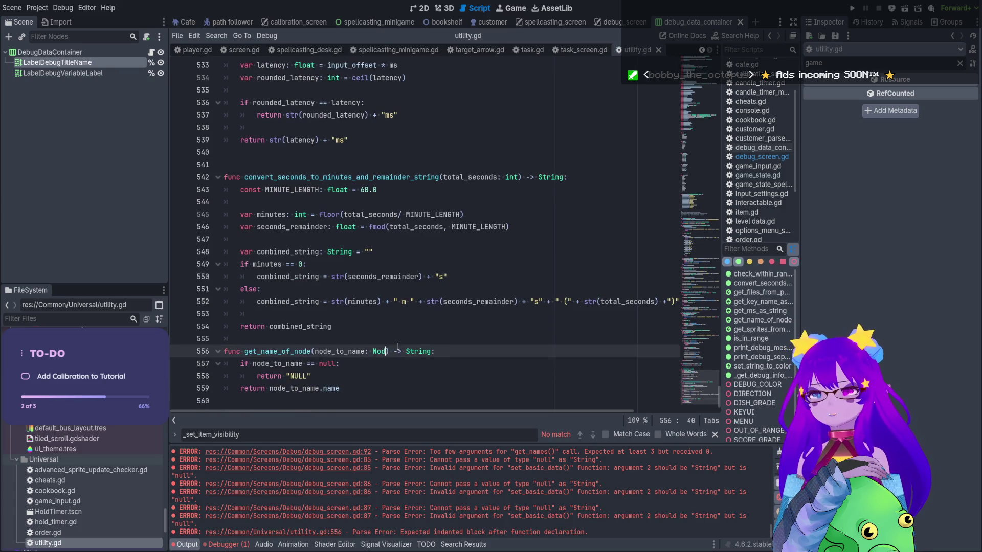
pyautogui.doubleClick(286, 344)
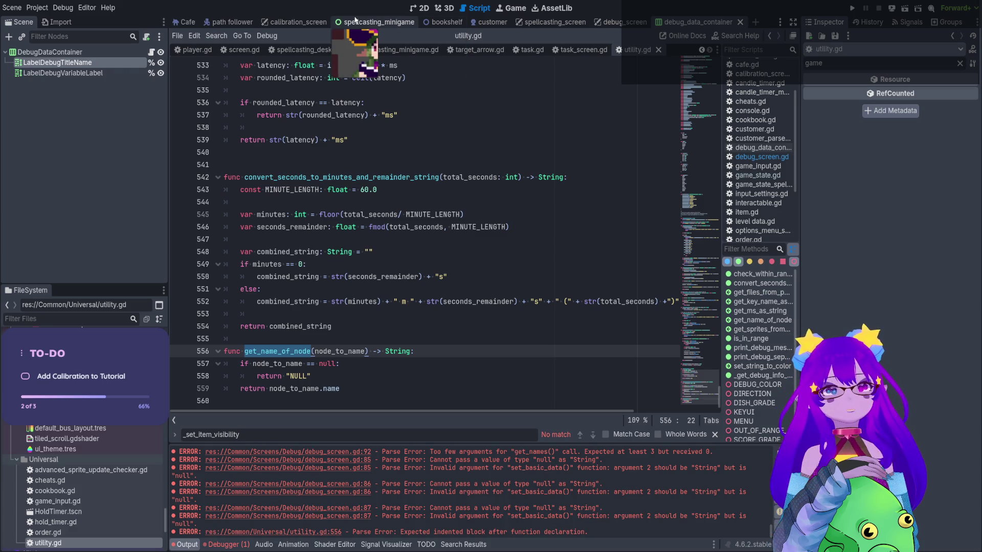
pyautogui.click(623, 22)
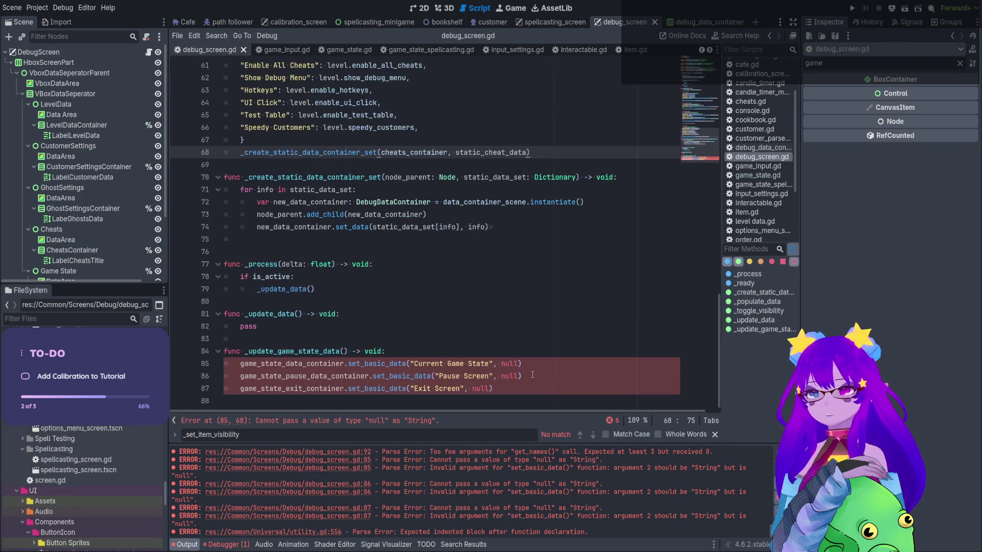
# Replace null on line 85 with Utility.get_name_of_node(Utility.current_game_state.name) and save
pyautogui.doubleClick(511, 364)
pyautogui.write('get_name_of_node')
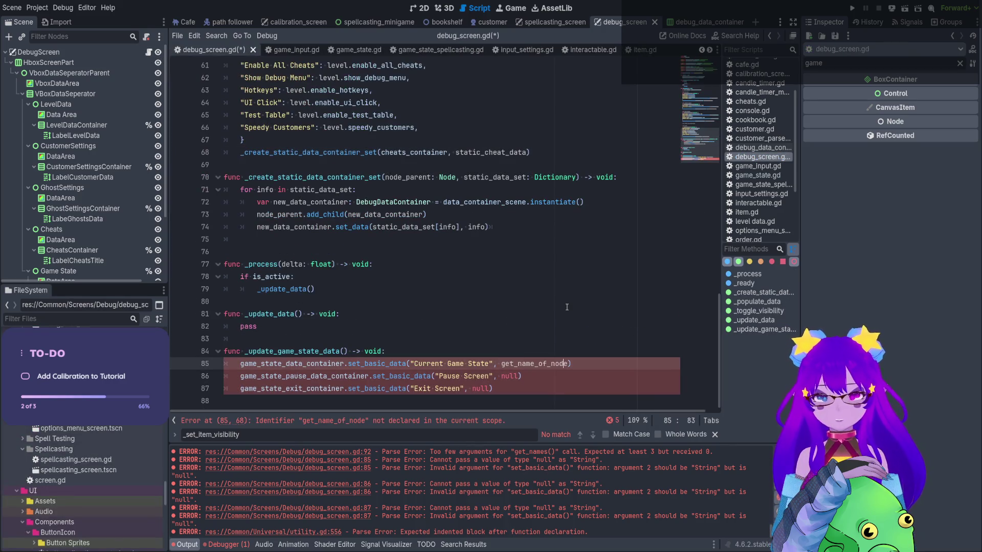
pyautogui.hotkey('ctrl', 'Left')
pyautogui.write('Utili')
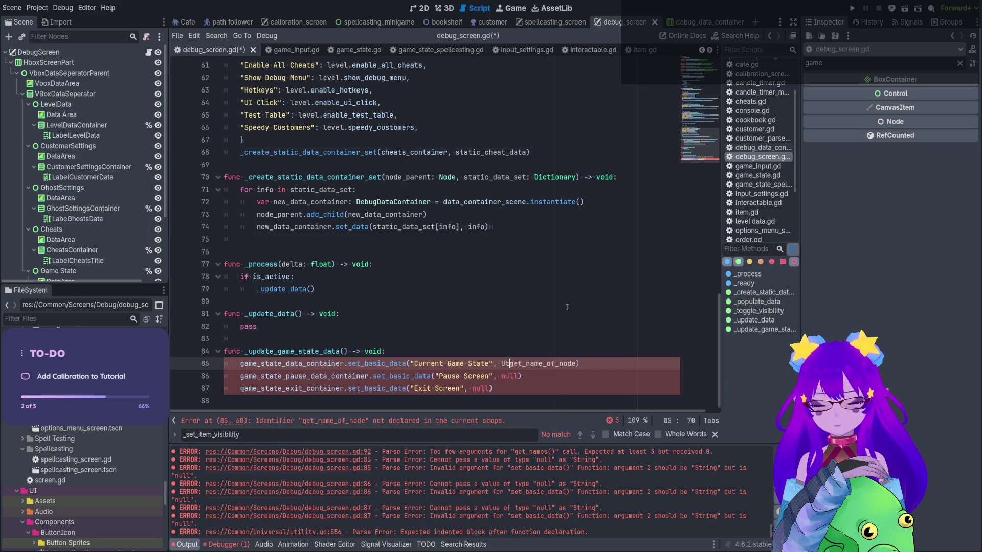
pyautogui.write('ty.')
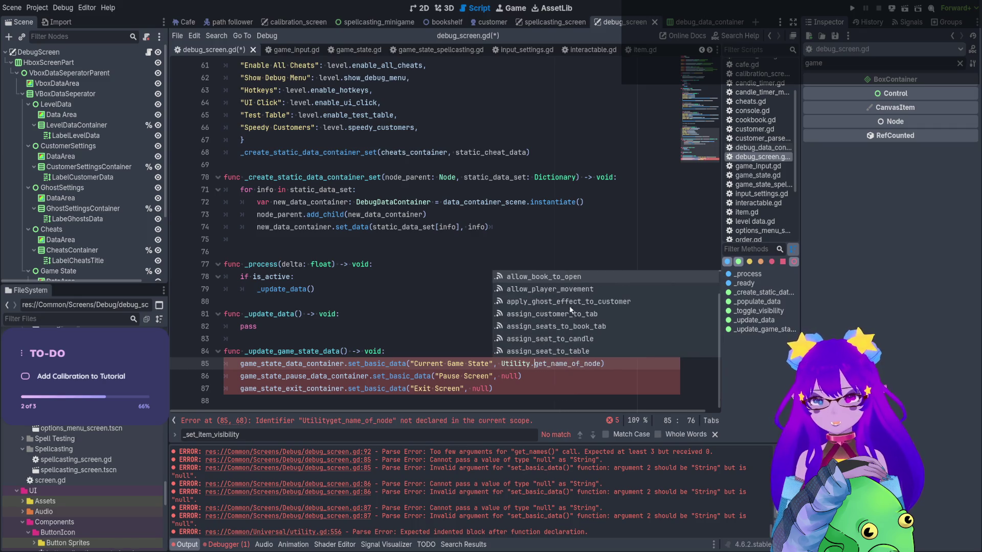
pyautogui.hotkey('ctrl', 'Right')
pyautogui.write('(')
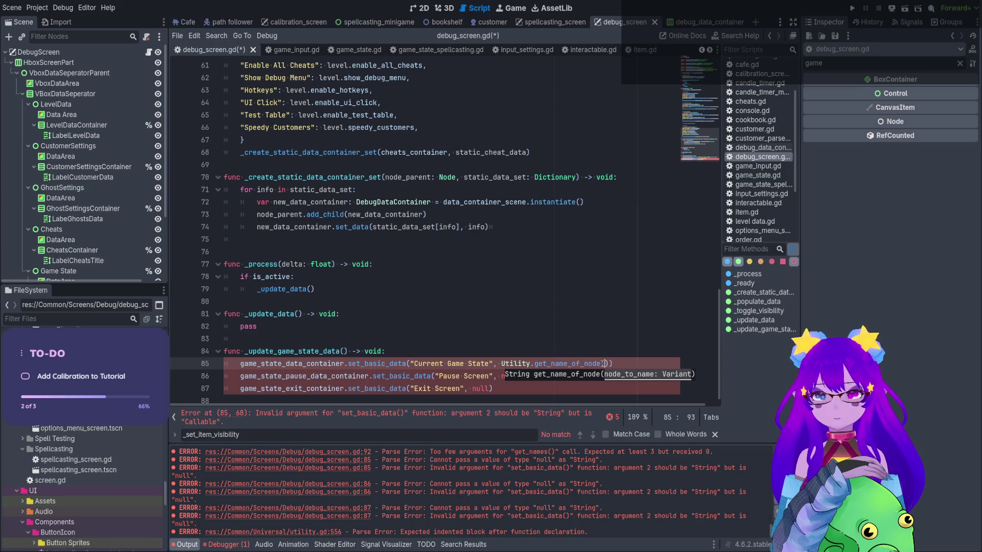
pyautogui.write('Utility.c')
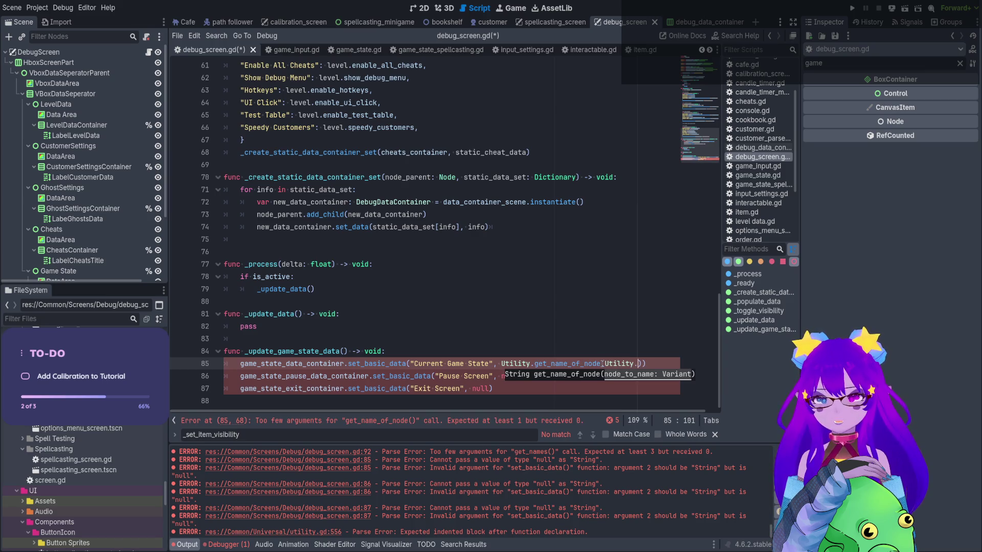
pyautogui.write('ur')
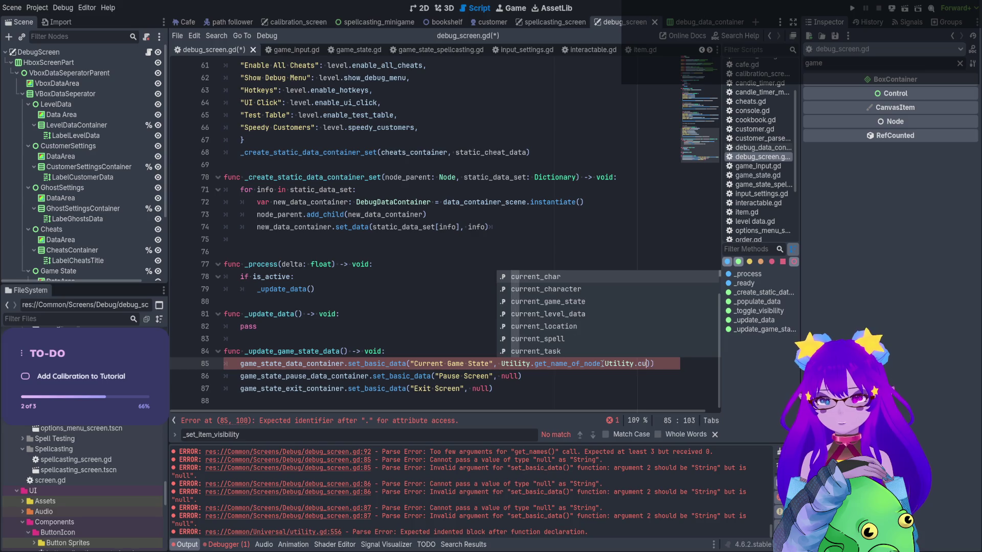
pyautogui.press('Down')
pyautogui.press('Down')
pyautogui.press('Return')
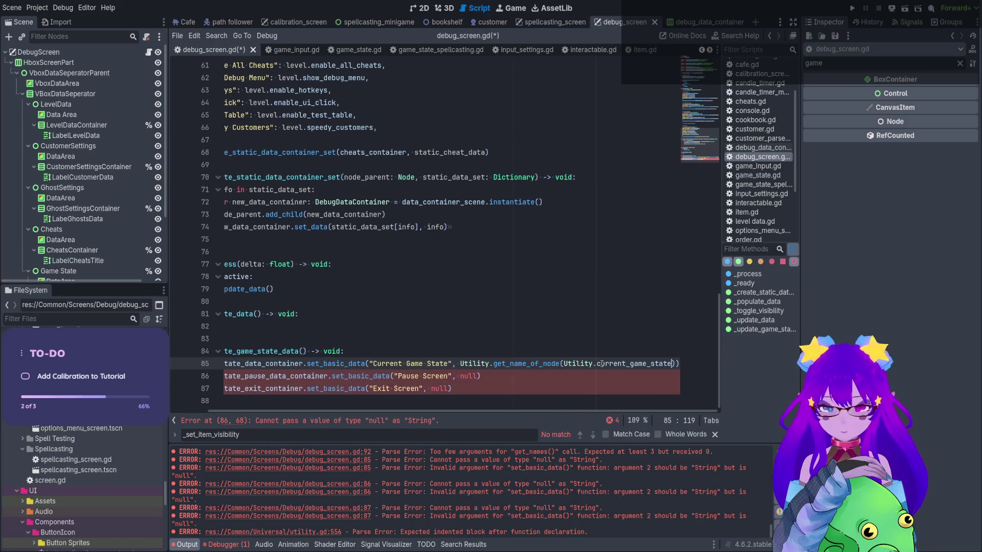
pyautogui.write('.name')
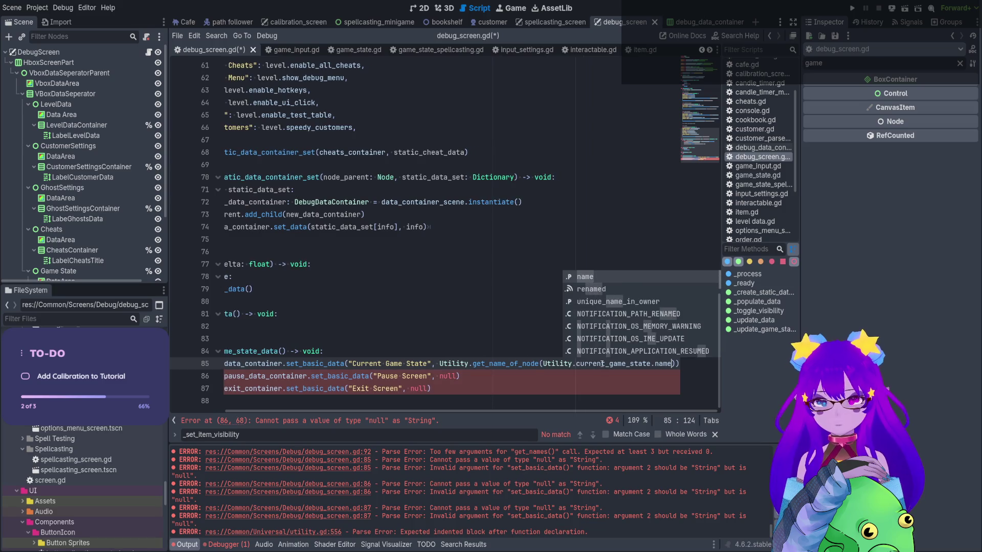
pyautogui.click(531, 292)
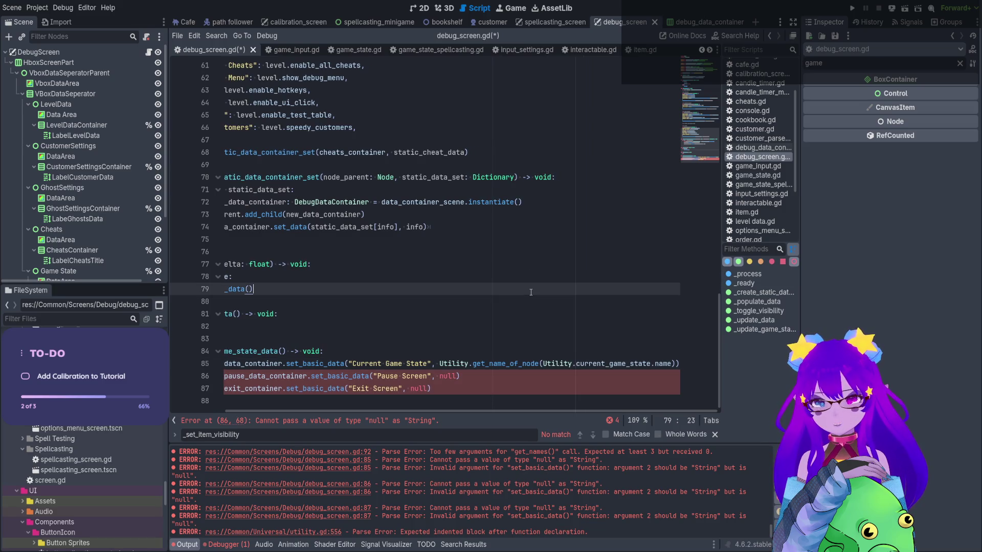
pyautogui.doubleClick(653, 362)
pyautogui.hscroll(-3, 614, 358)
pyautogui.click(561, 301)
pyautogui.hotkey('ctrl', 's')
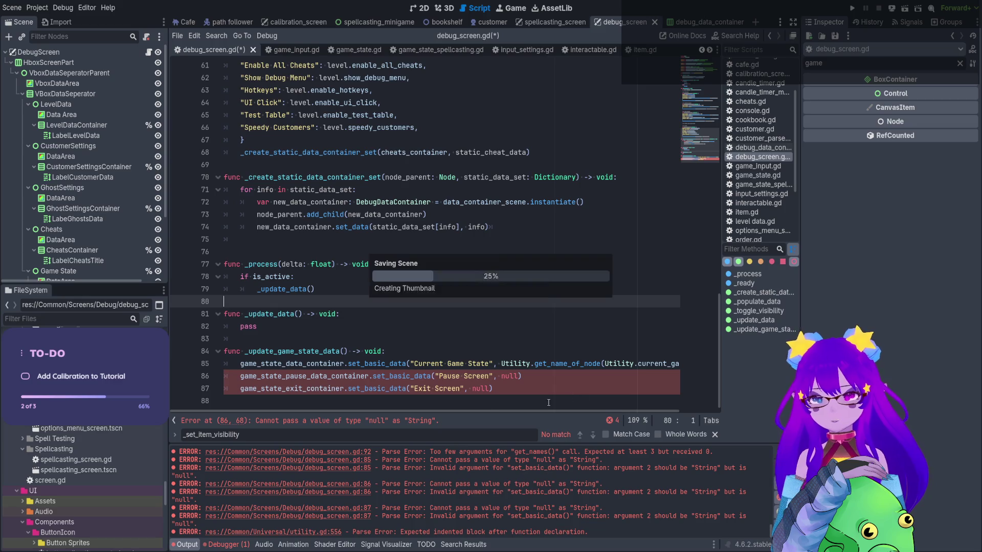
# Scroll the script back left and show the debug screen's 2D layout with its panels
pyautogui.hscroll(2, 561, 399)
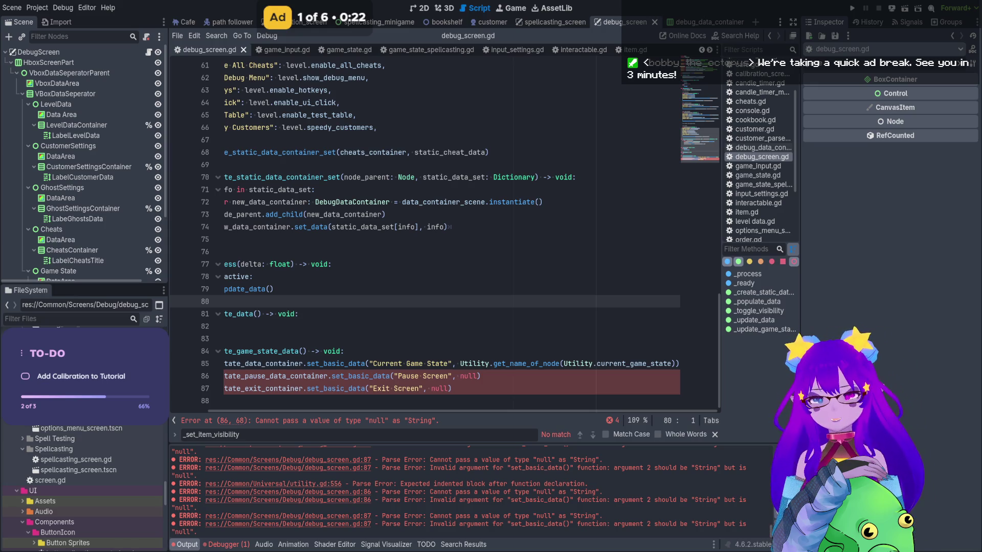
pyautogui.hscroll(-3, 454, 367)
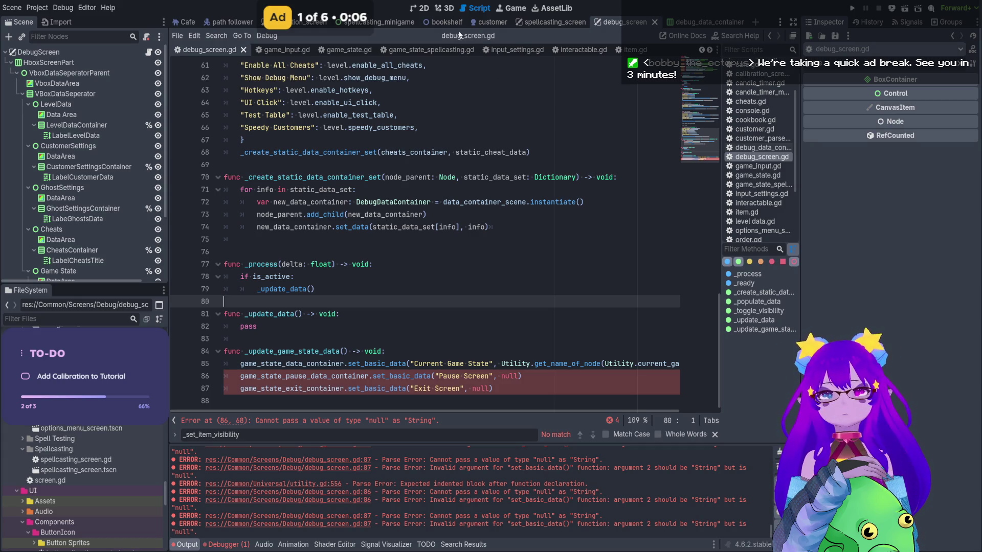
pyautogui.click(420, 8)
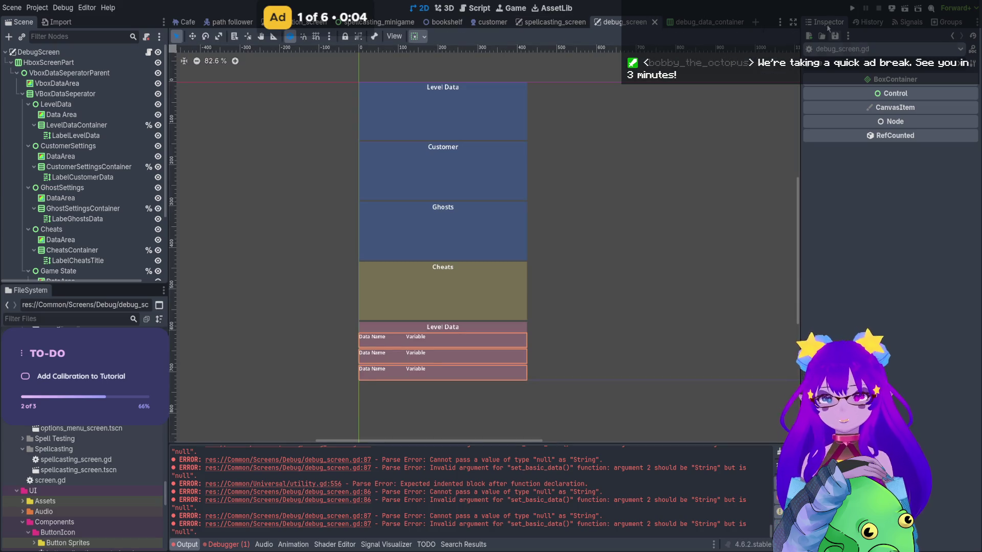
# Run the project, then comment out the Pause Screen and Exit Screen lines 86 and 87
pyautogui.click(849, 9)
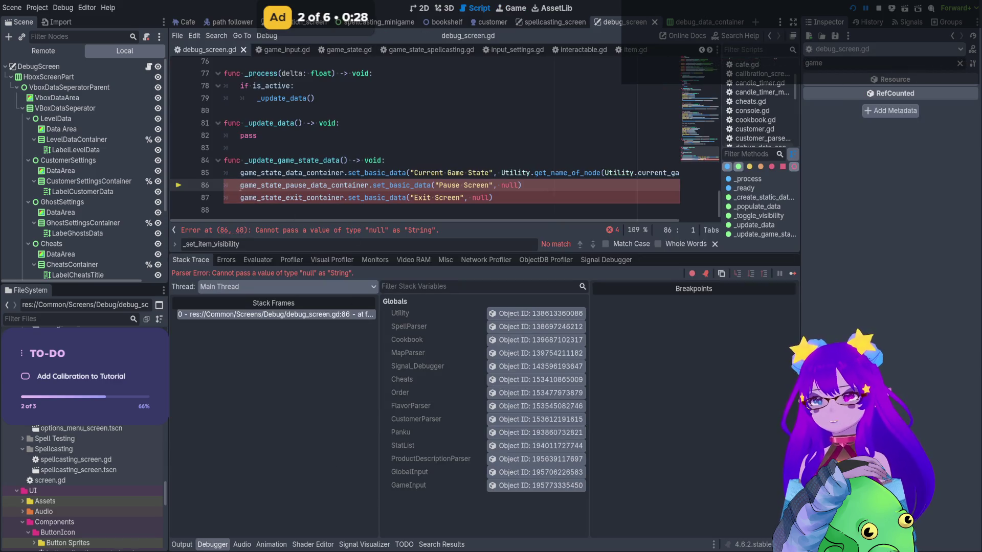
pyautogui.click(241, 185)
pyautogui.write('#')
pyautogui.click(241, 197)
pyautogui.write('#')
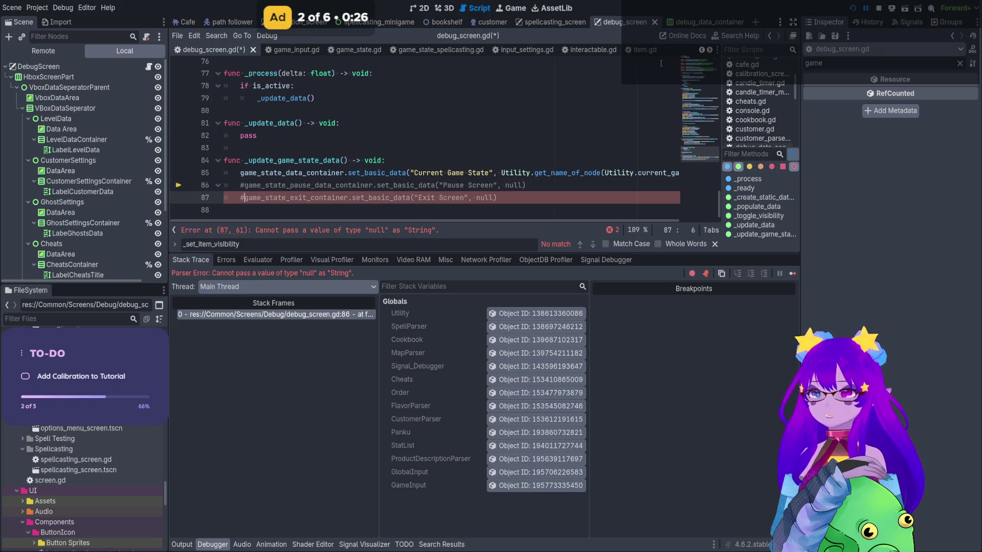
# Restart the run to reach the Necrotype Café title screen with audio unmuted
pyautogui.click(879, 8)
pyautogui.click(853, 9)
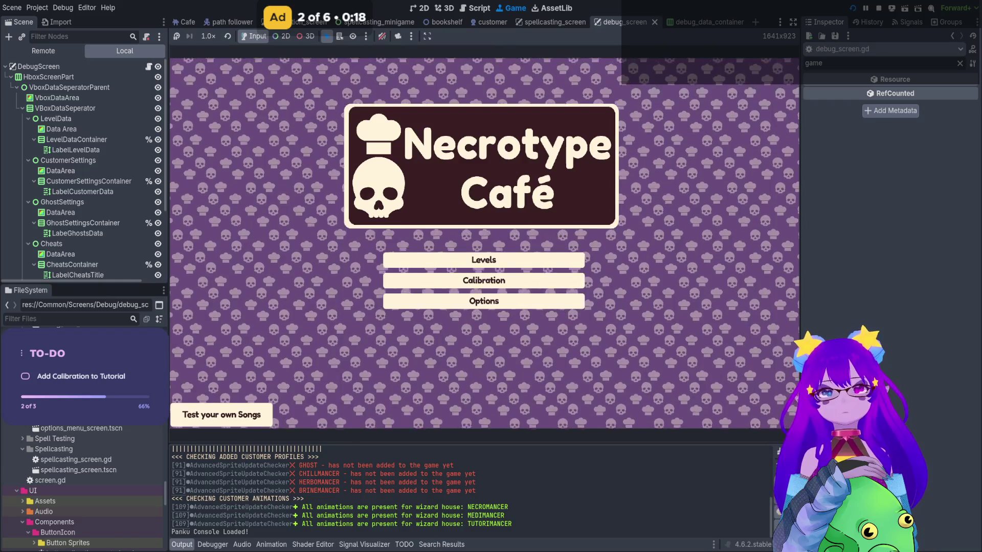
pyautogui.click(382, 37)
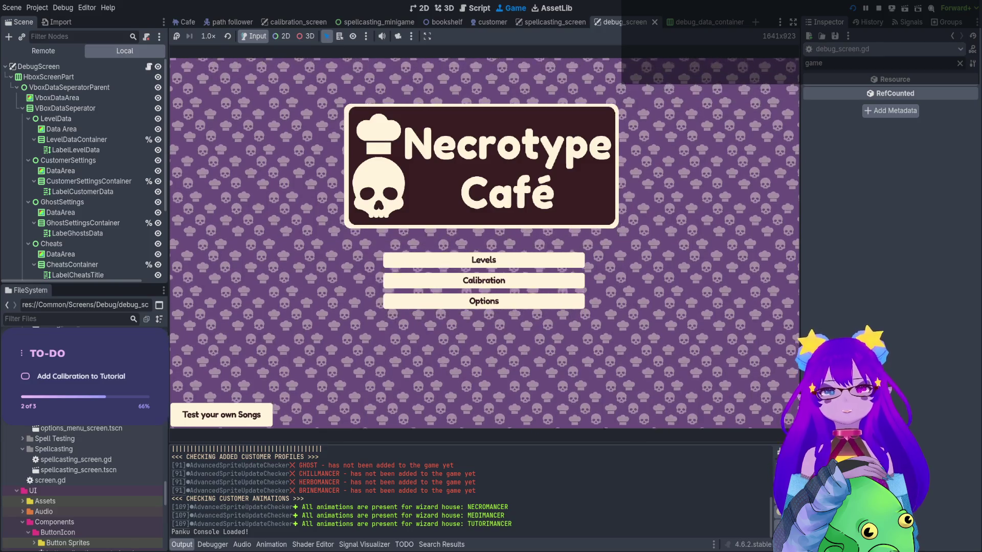
# Stop the running debug game to return to the script editor
pyautogui.click(880, 9)
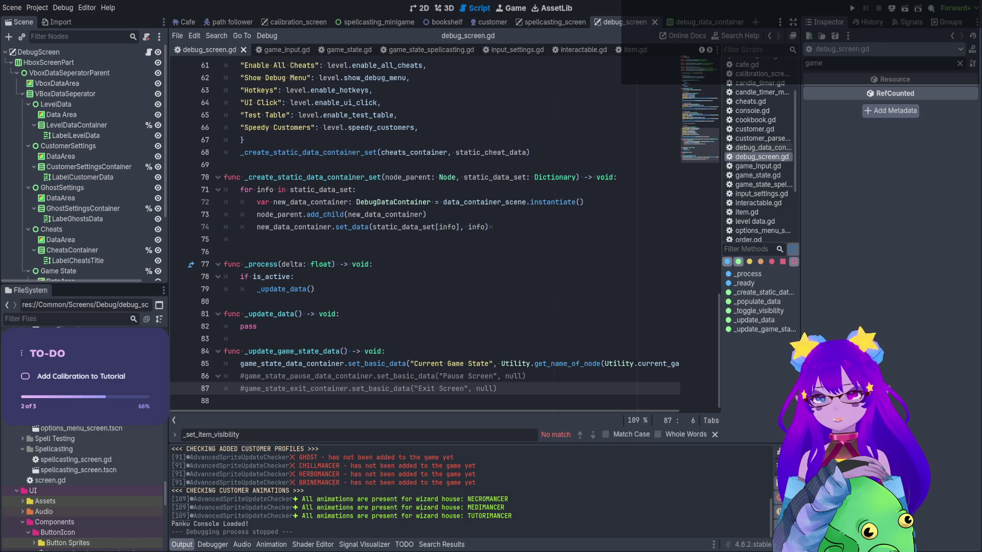
# Uncomment the Pause Screen and Exit Screen lines 86–87 in debug_screen.gd
pyautogui.click(562, 116)
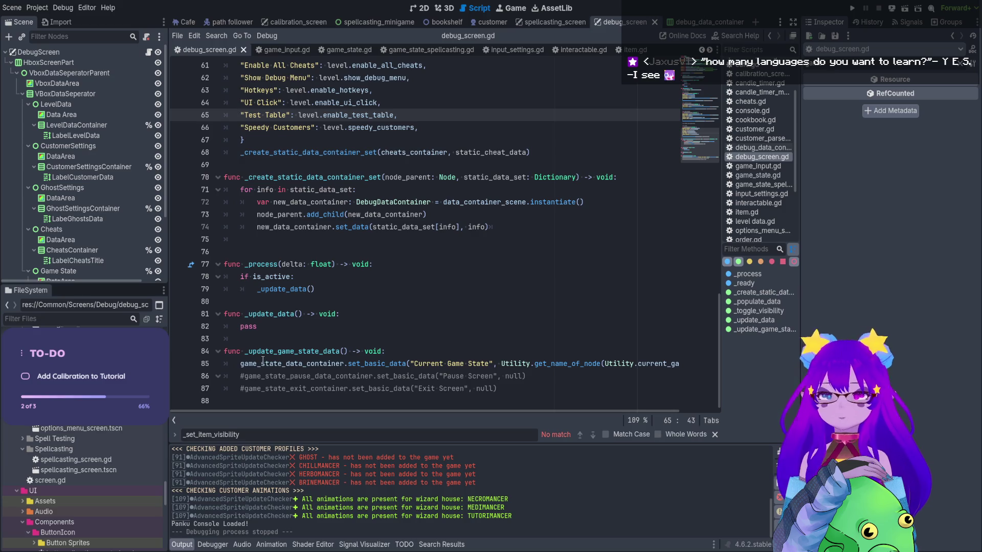
pyautogui.click(247, 378)
pyautogui.hotkey('ctrl', 'k')
pyautogui.click(245, 390)
pyautogui.hotkey('ctrl', 'k')
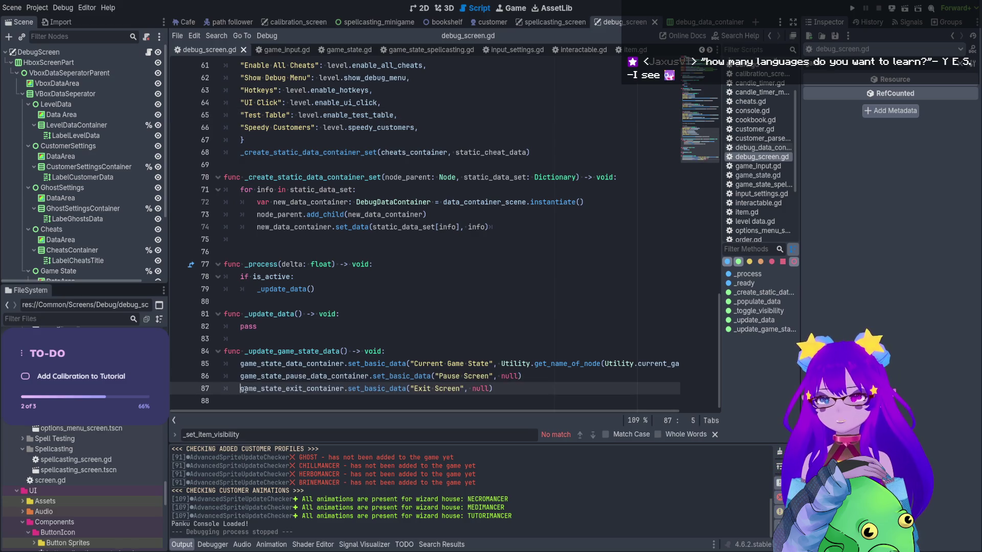
# Replace null on lines 86 and 87 with the copied Utility.get_name_of_node(...) expression
pyautogui.hscroll(3, 656, 365)
pyautogui.moveTo(459, 365); pyautogui.dragTo(682, 370)
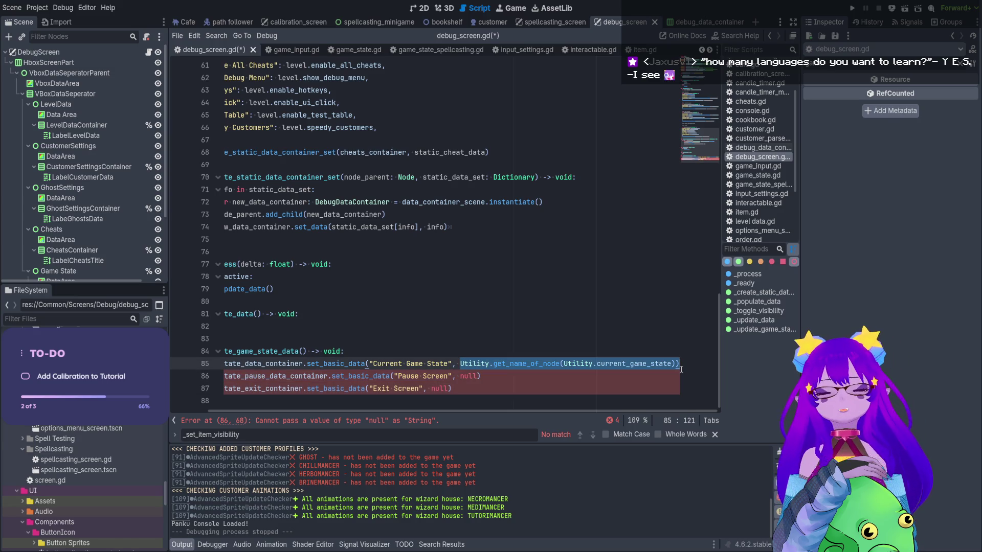
pyautogui.moveTo(681, 370); pyautogui.dragTo(675, 364)
pyautogui.hotkey('ctrl', 'c')
pyautogui.doubleClick(465, 376)
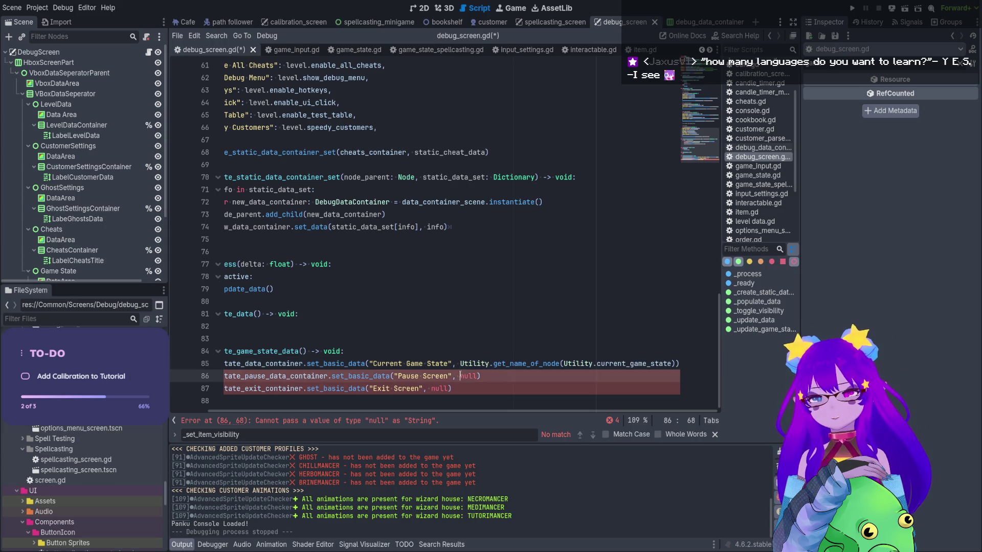
pyautogui.hotkey('ctrl', 'v')
pyautogui.doubleClick(440, 388)
pyautogui.hotkey('ctrl', 'v')
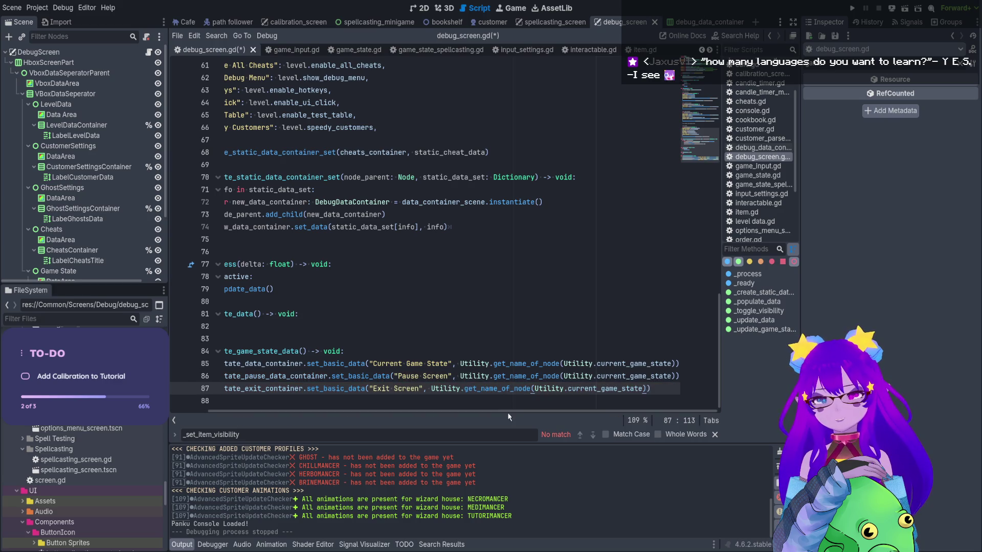
# Point the lookups at current_game_state.pause_screen and current_game_state.exit_game_state
pyautogui.doubleClick(627, 381)
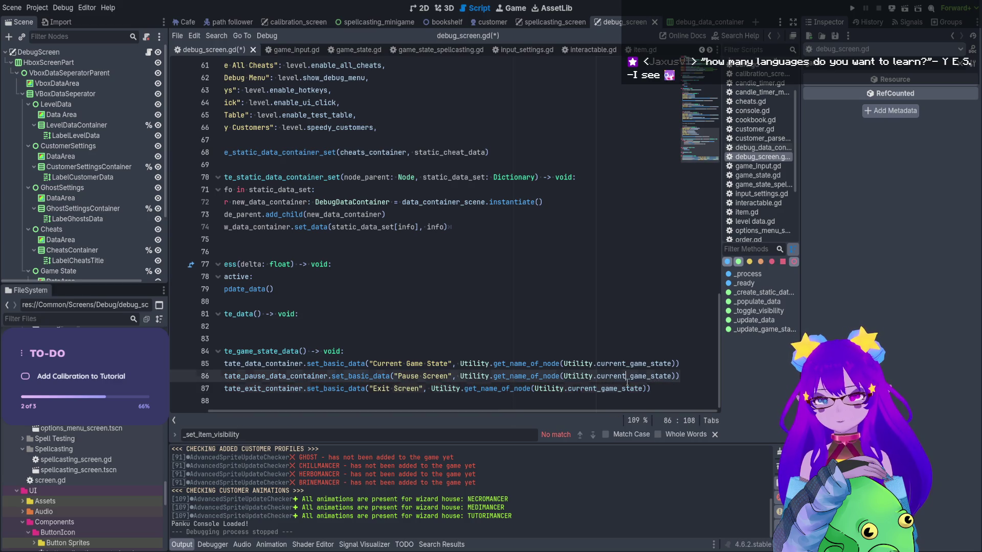
pyautogui.click(672, 376)
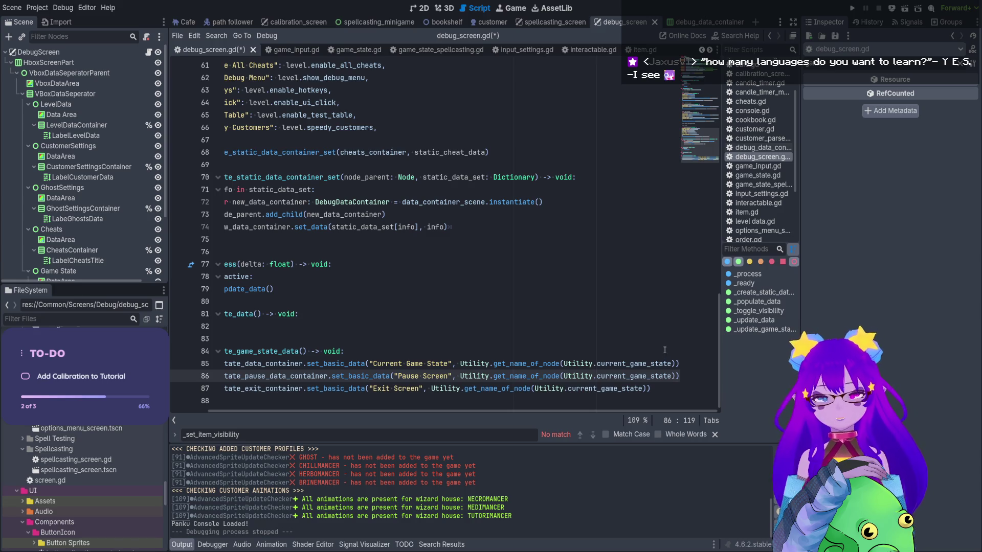
pyautogui.write('.pause_screen')
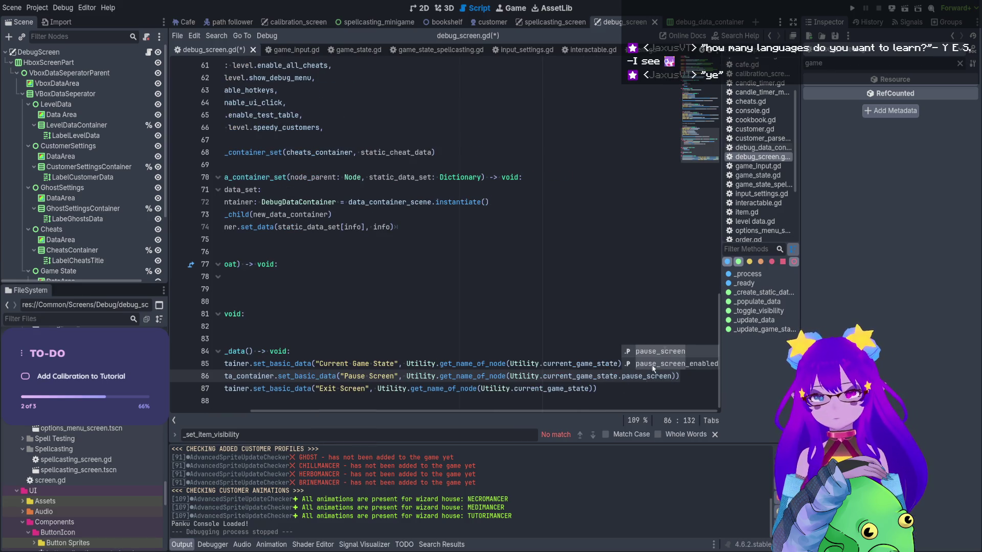
pyautogui.click(587, 385)
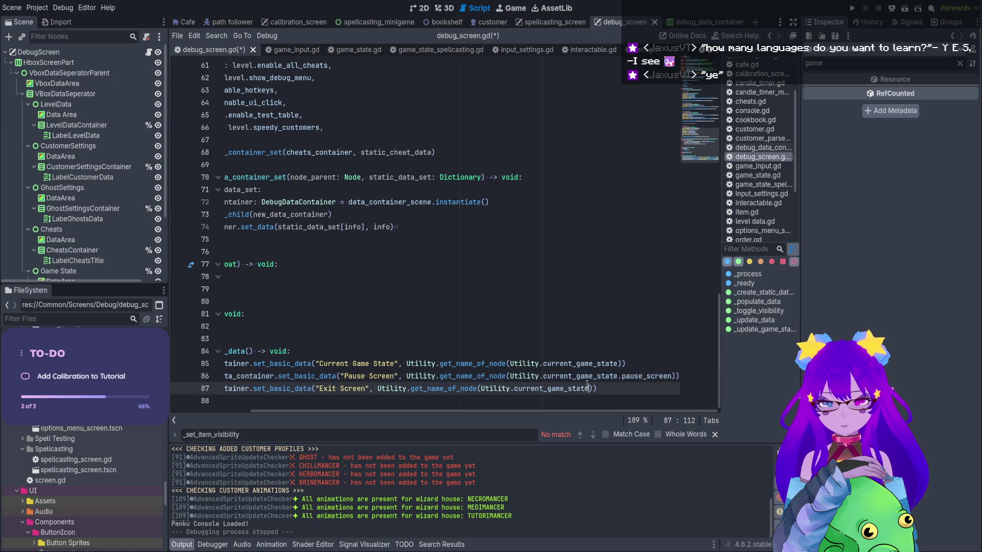
pyautogui.write('.exit')
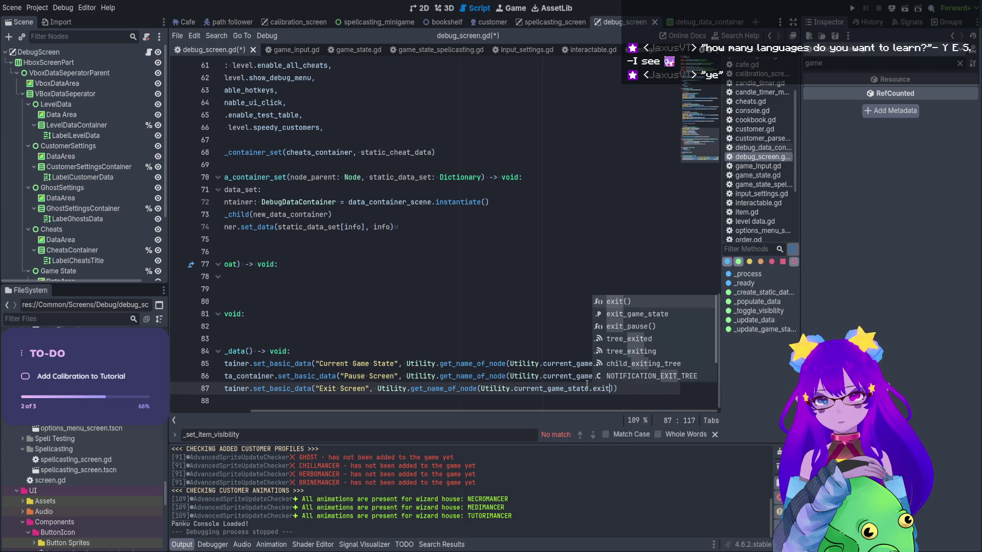
pyautogui.press('Down')
pyautogui.press('Return')
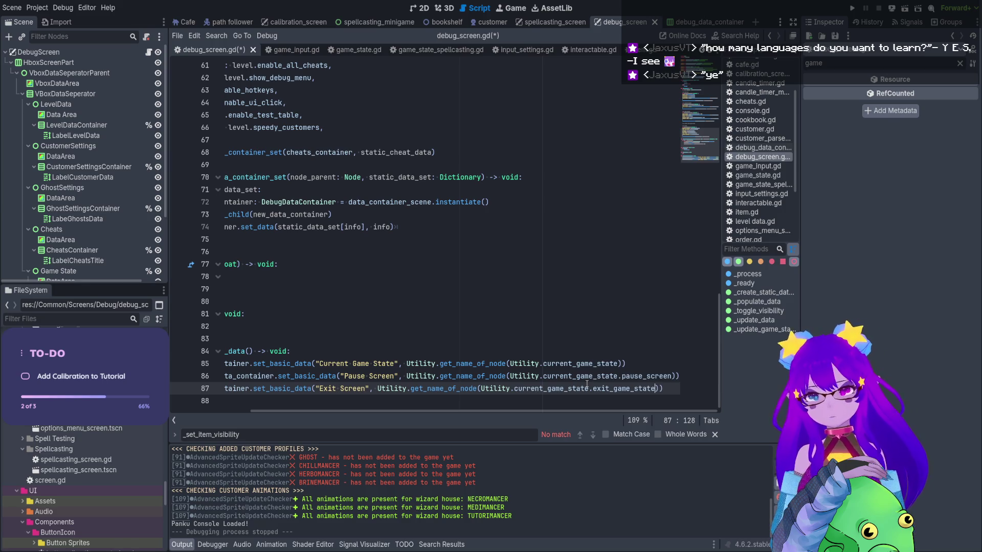
# Rename the Exit label to 'Exit Game State:' and add colons to the label titles
pyautogui.doubleClick(353, 389)
pyautogui.write('Game S')
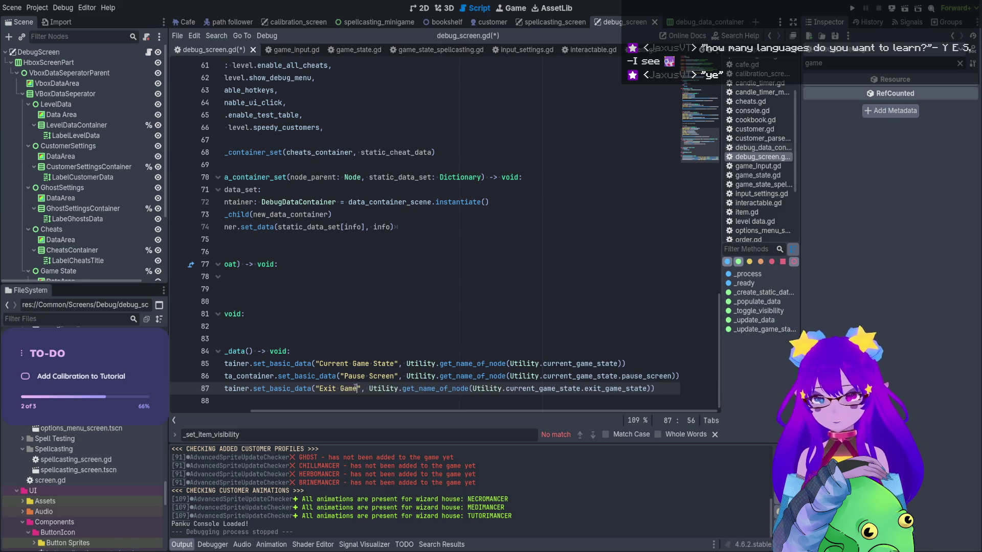
pyautogui.write('tate')
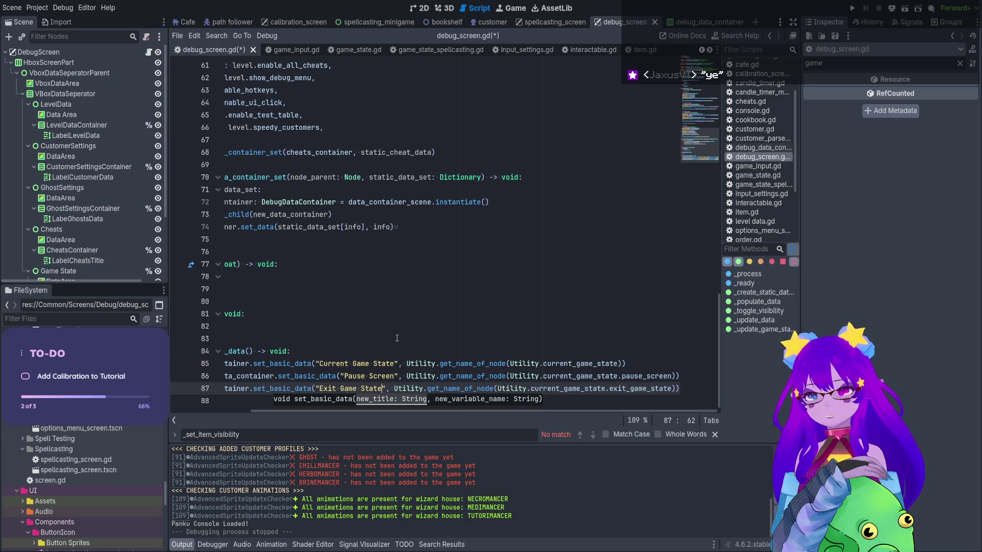
pyautogui.write(':')
pyautogui.click(399, 363)
pyautogui.write(':')
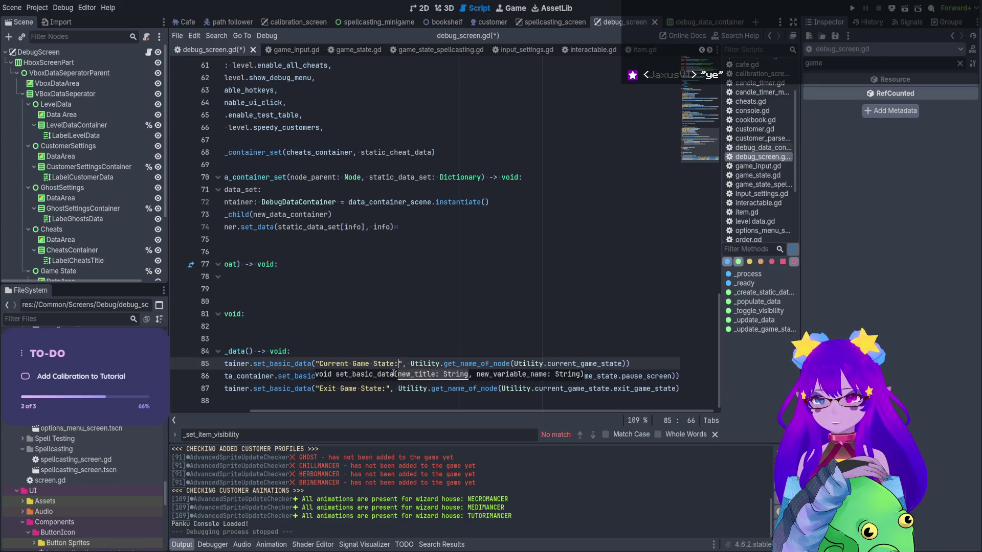
pyautogui.click(396, 376)
pyautogui.write(':')
# Replace pass in _update_data with a _update_game_state_data() call and save the script
pyautogui.moveTo(403, 411); pyautogui.dragTo(323, 411)
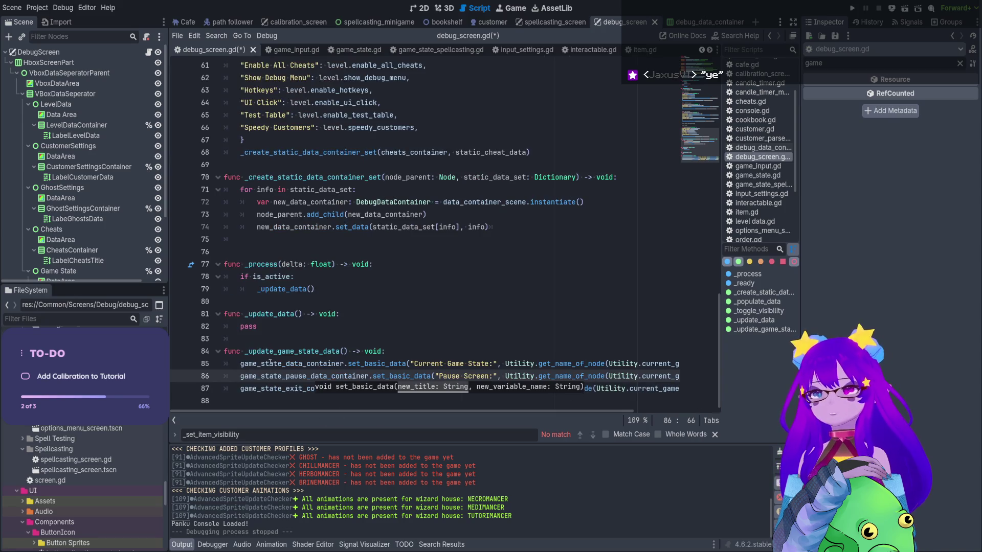
pyautogui.doubleClick(294, 352)
pyautogui.hotkey('ctrl', 'c')
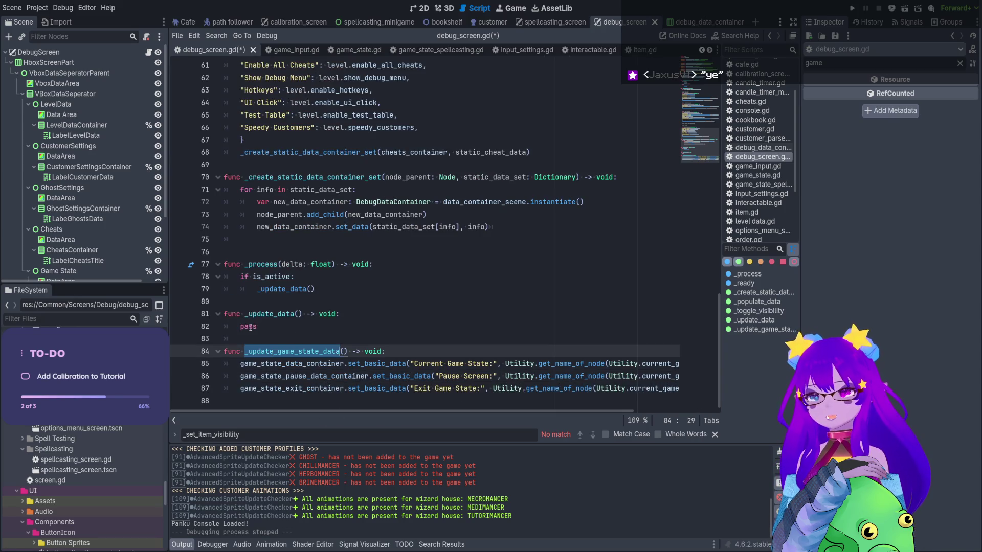
pyautogui.doubleClick(251, 326)
pyautogui.hotkey('ctrl', 'v')
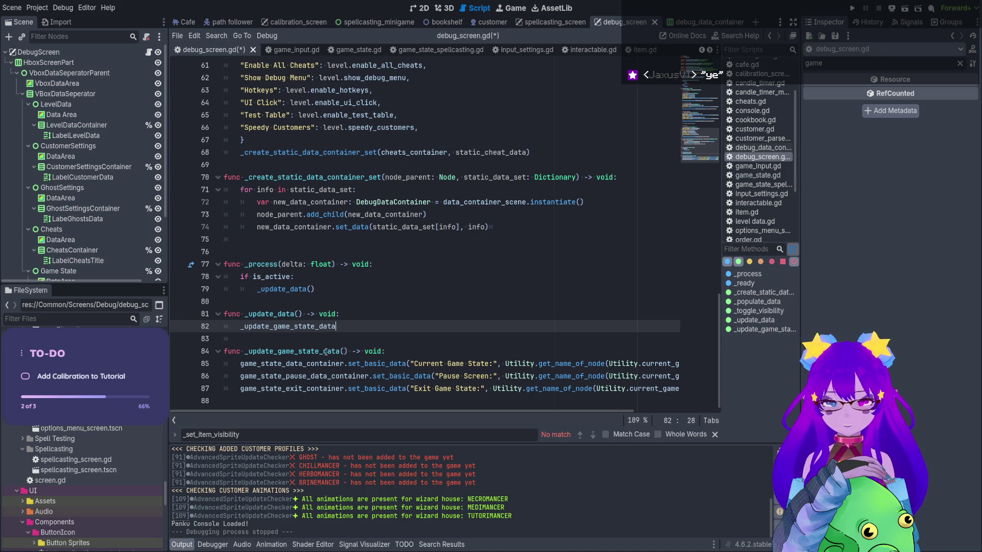
pyautogui.write('(')
pyautogui.click(355, 319)
pyautogui.hotkey('ctrl', 's')
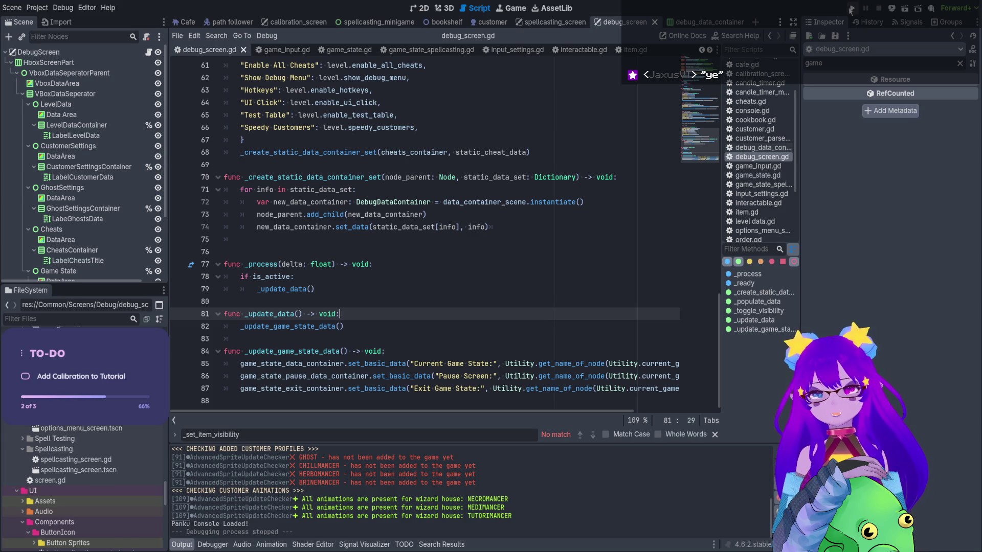
# Run the project and start the sandbox level from the Levels screen
pyautogui.click(851, 9)
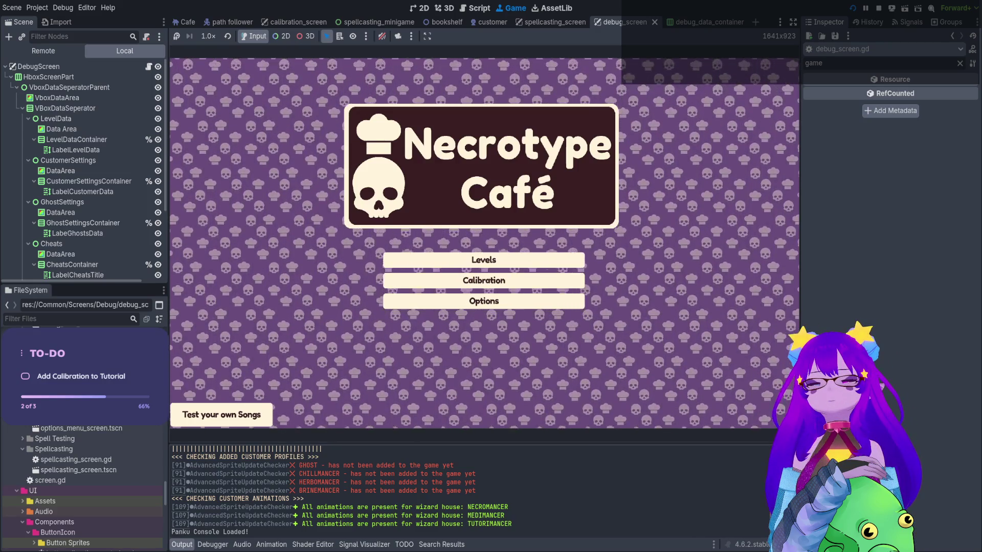
pyautogui.press('Down')
pyautogui.press('Return')
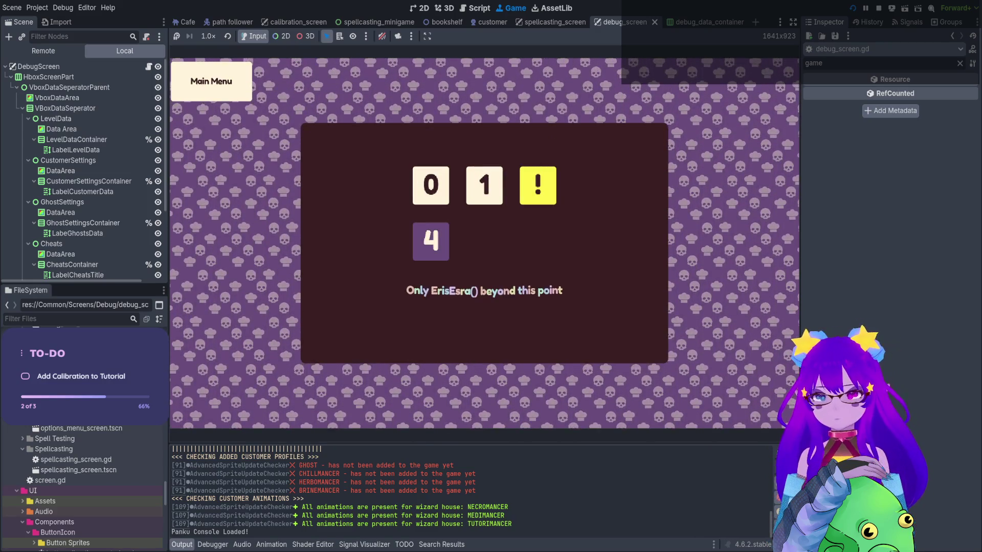
pyautogui.press('Return')
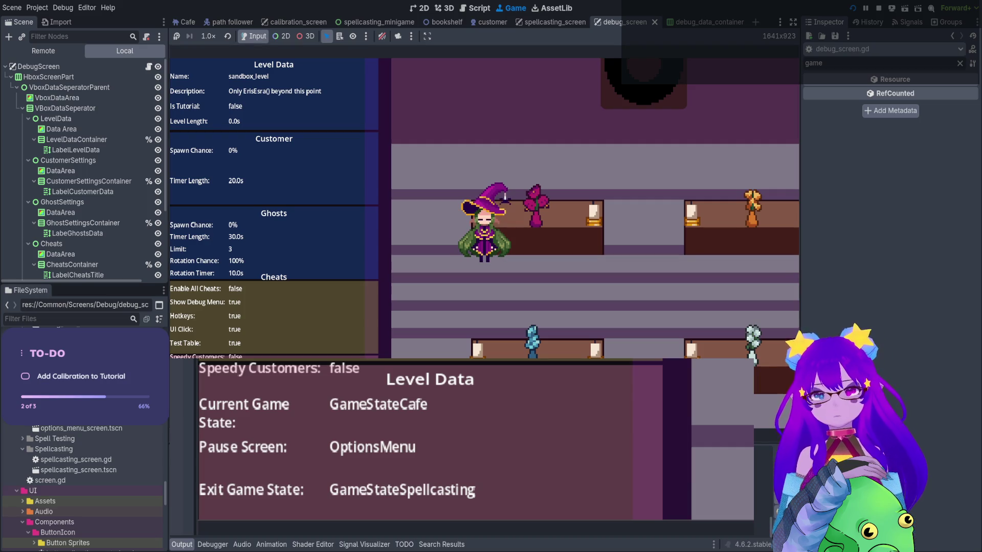
# Toggle the pause menu repeatedly with Esc, stop the game, and select DebugScreen
pyautogui.press('Escape')
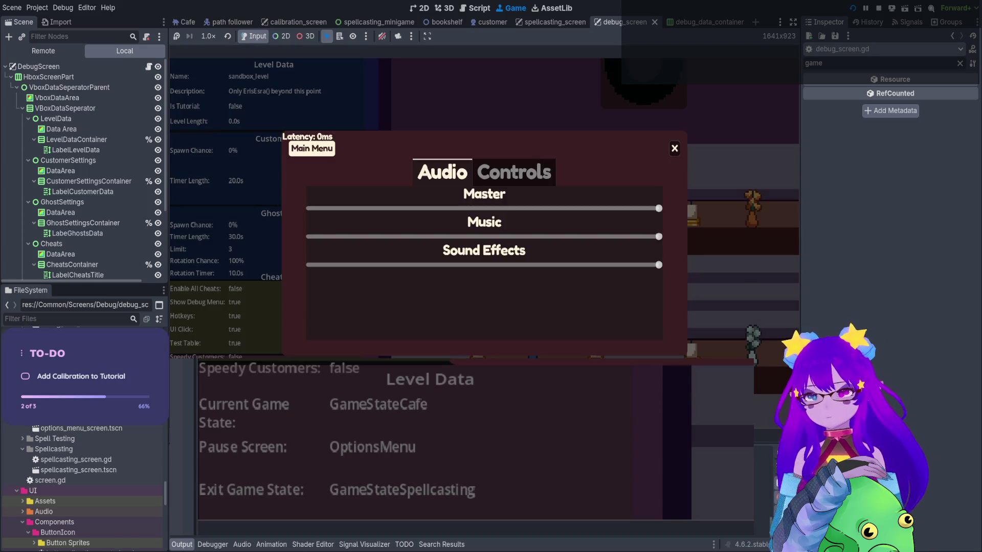
pyautogui.press('Escape')
pyautogui.press('Escape')
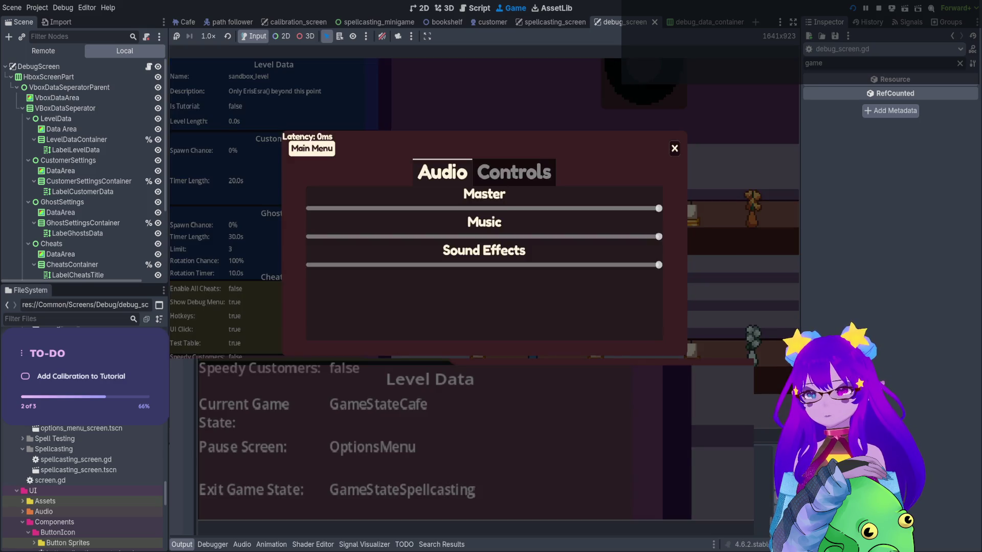
pyautogui.press('Escape')
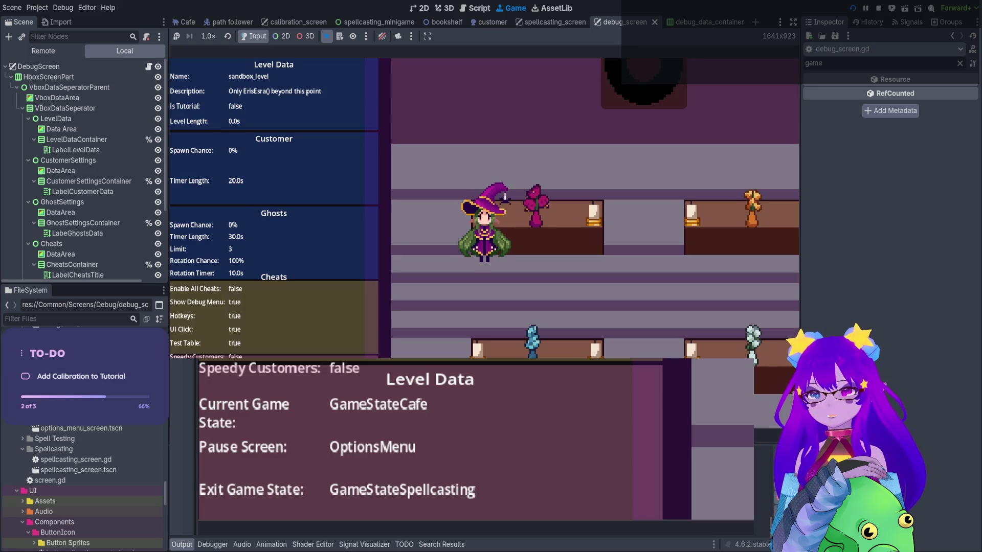
pyautogui.press('Escape')
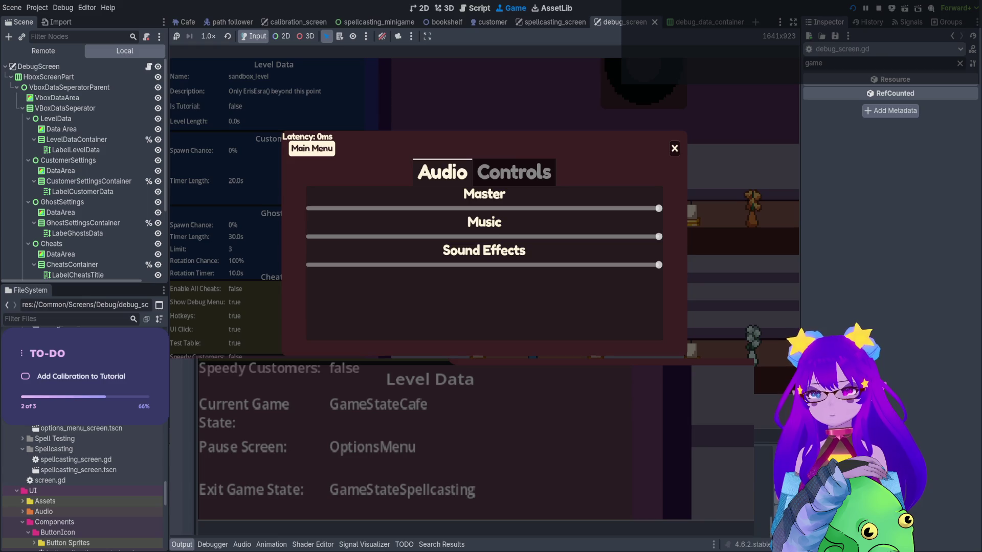
pyautogui.press('Escape')
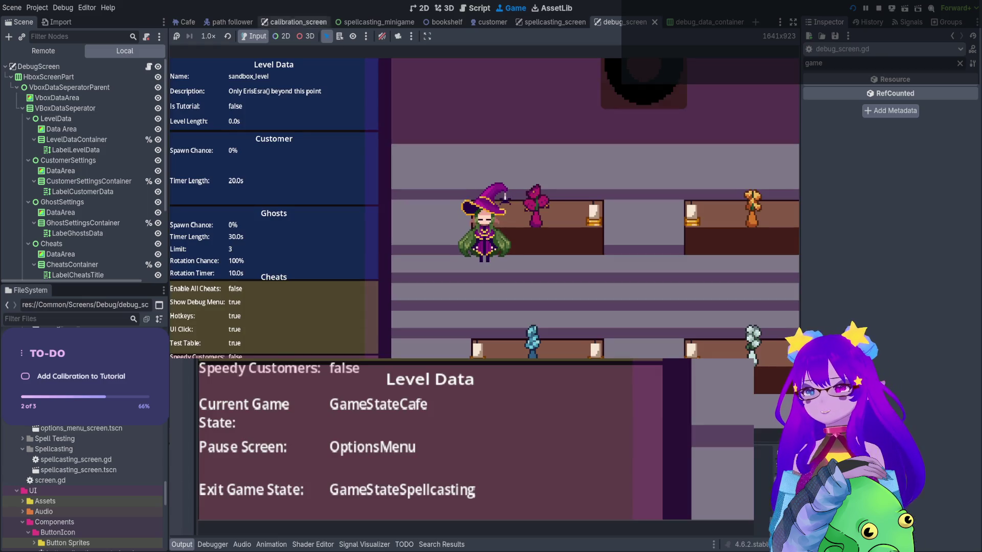
pyautogui.press('F8')
pyautogui.click(92, 52)
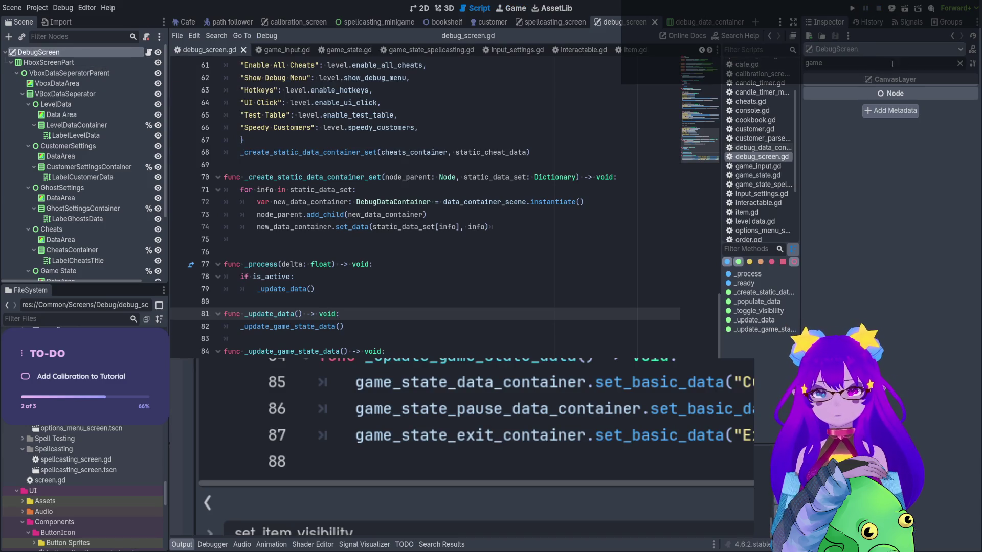
# Clear the Inspector filter to show all DebugScreen properties, then run the game again
pyautogui.click(959, 63)
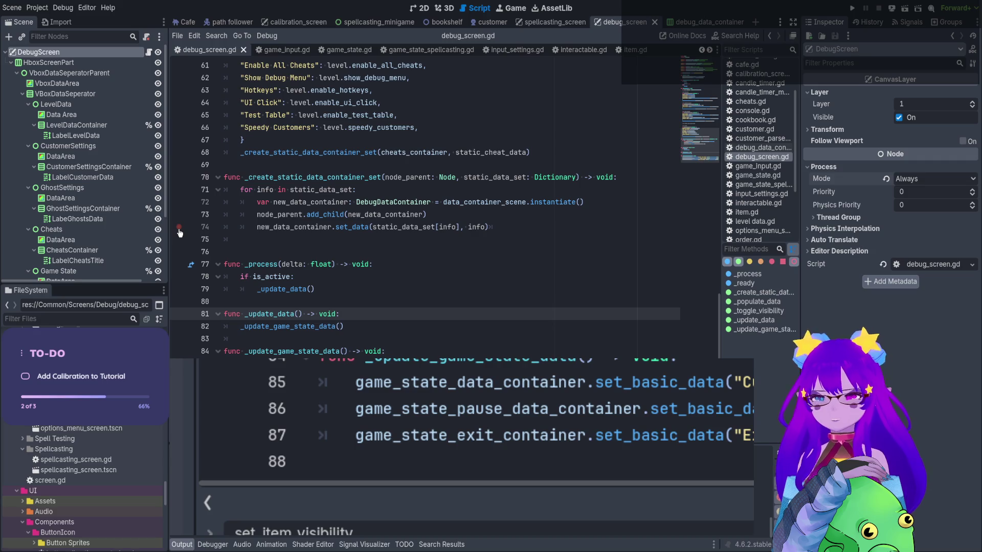
pyautogui.click(849, 9)
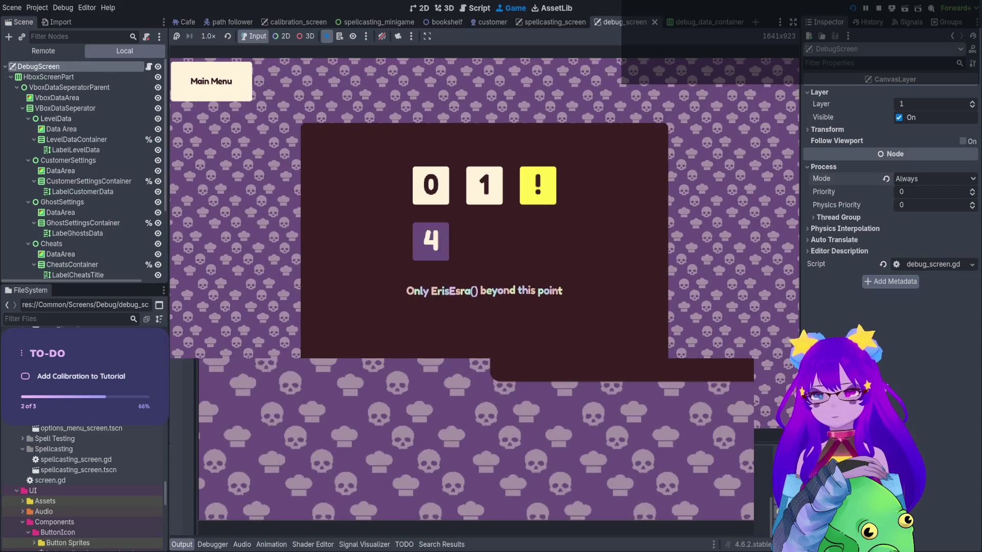
# Open and close the pause menu twice while walking the witch right and down
pyautogui.press('Escape')
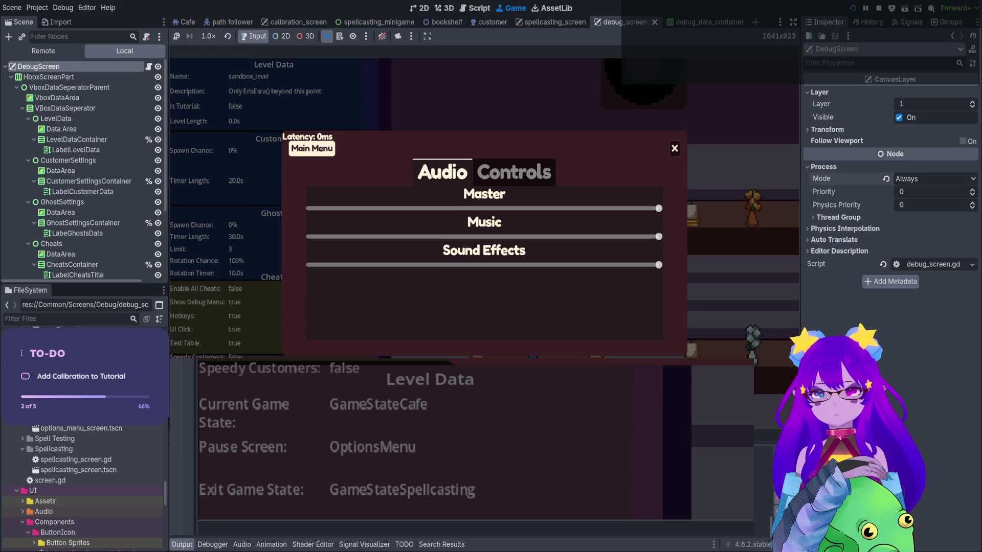
pyautogui.press('Escape')
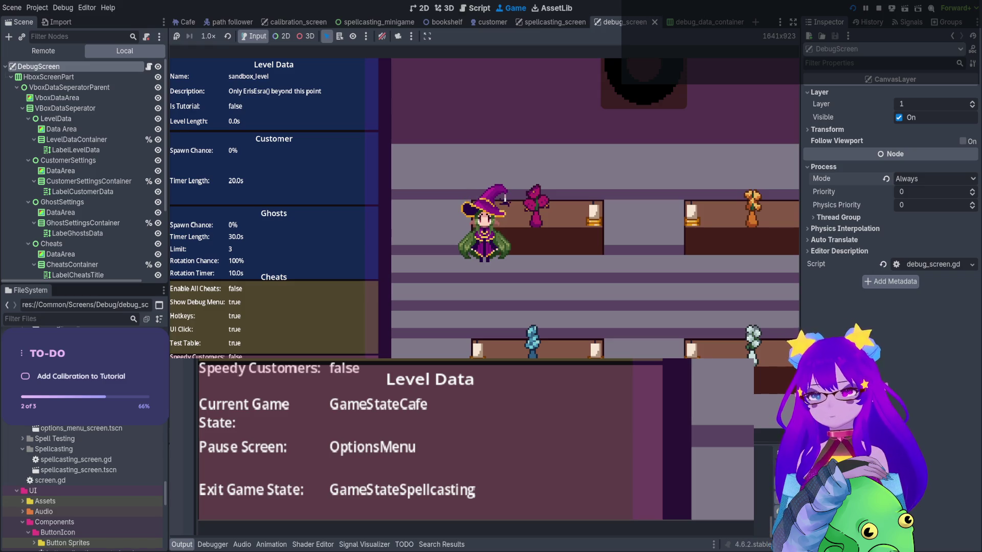
pyautogui.press('Right')
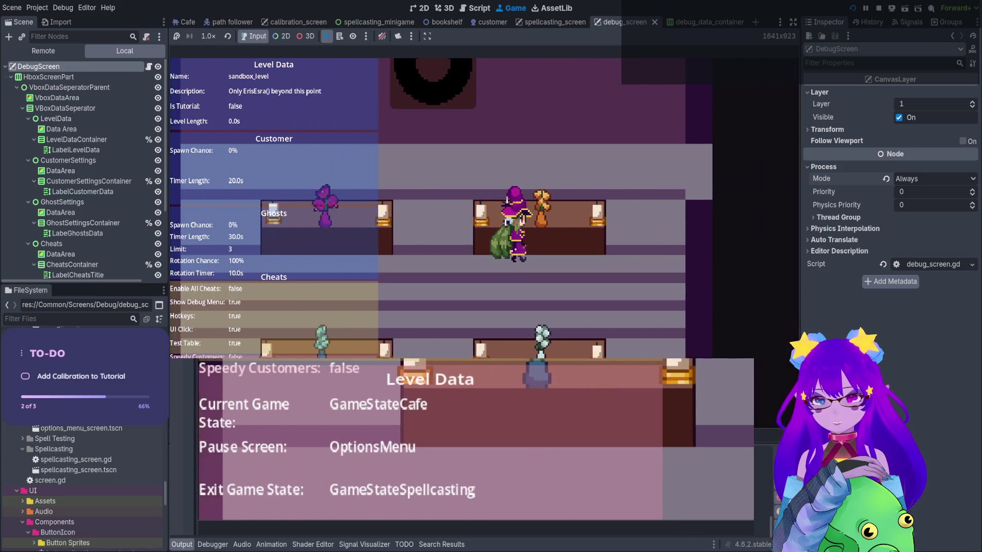
pyautogui.press('Down')
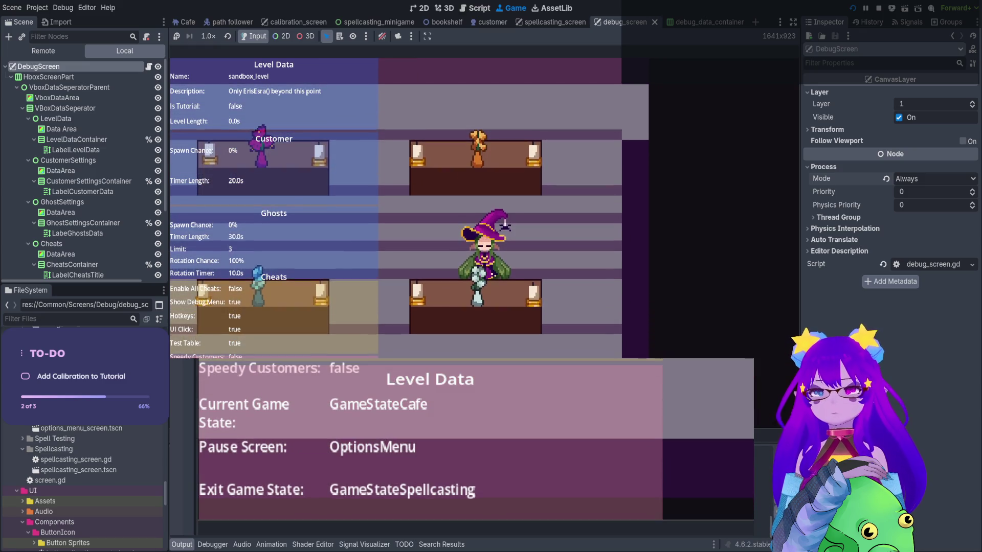
pyautogui.press('Escape')
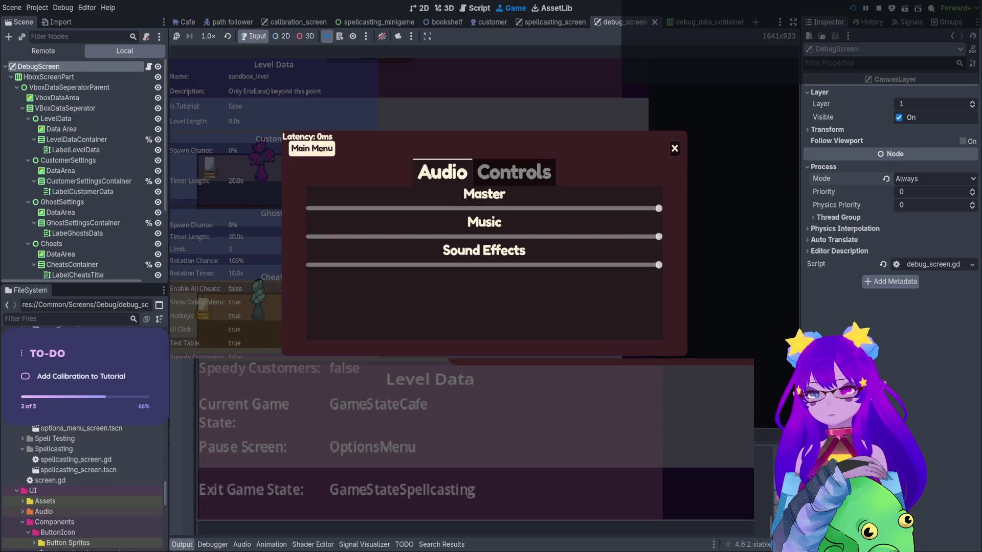
pyautogui.press('Escape')
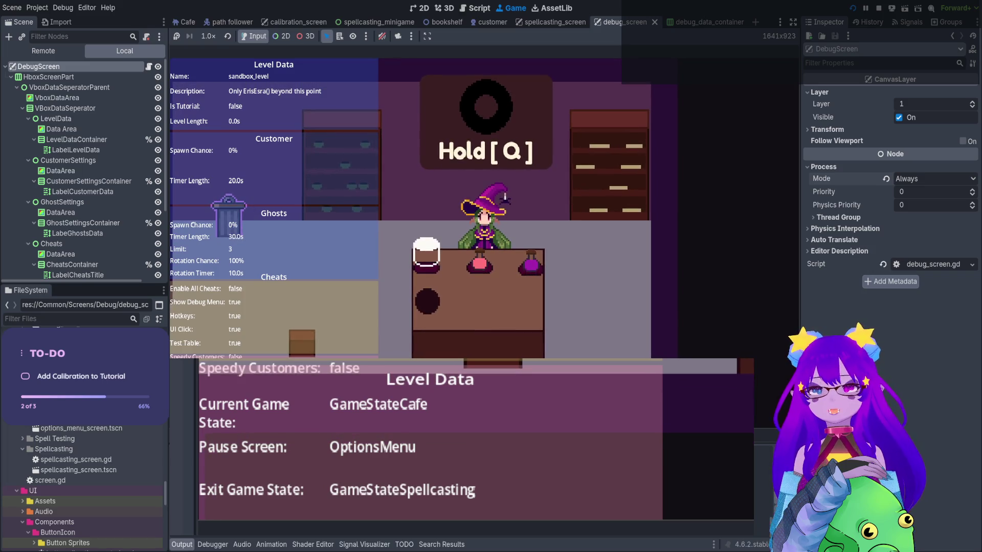
# Hold Q to spellcast, open the pause screen, then stop and return to the 2D view
pyautogui.press('q')
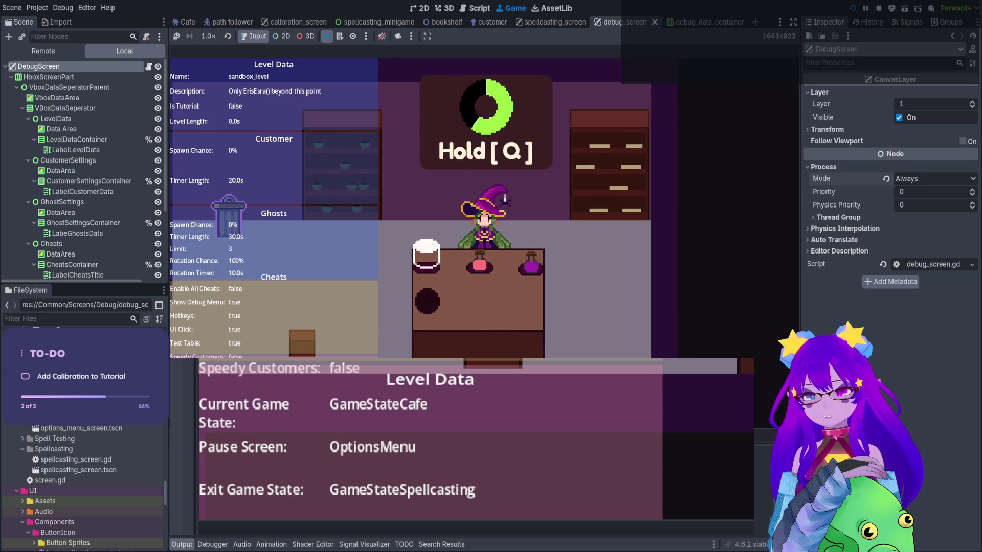
pyautogui.press('Escape')
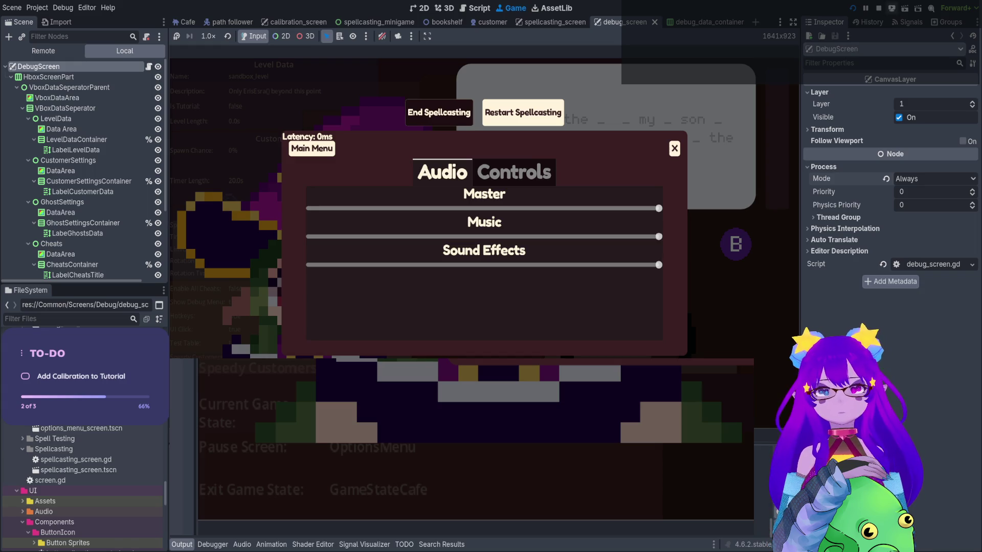
pyautogui.press('F8')
pyautogui.click(418, 9)
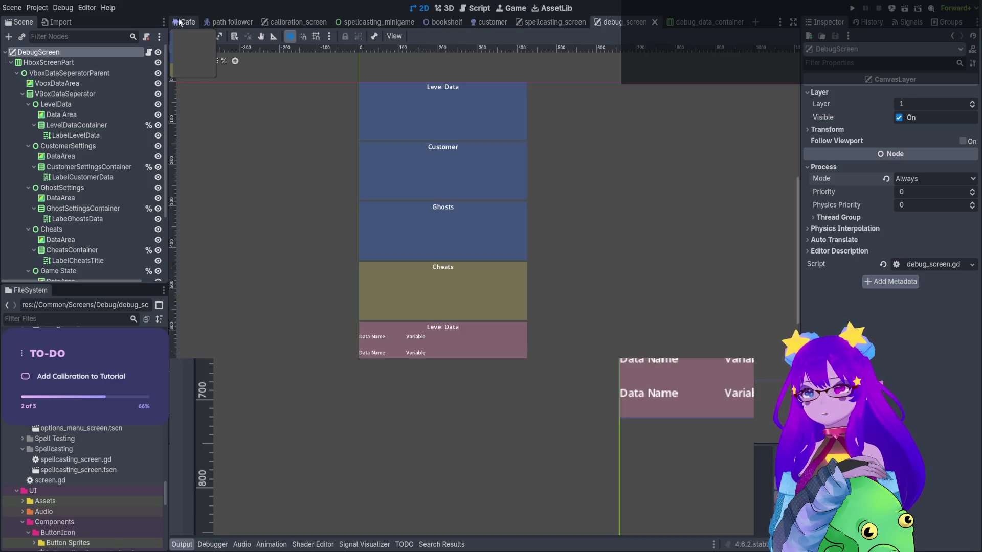
# Set the Cafe scene's DebugScreen canvas layer to 5, then save and run with F5
pyautogui.click(184, 22)
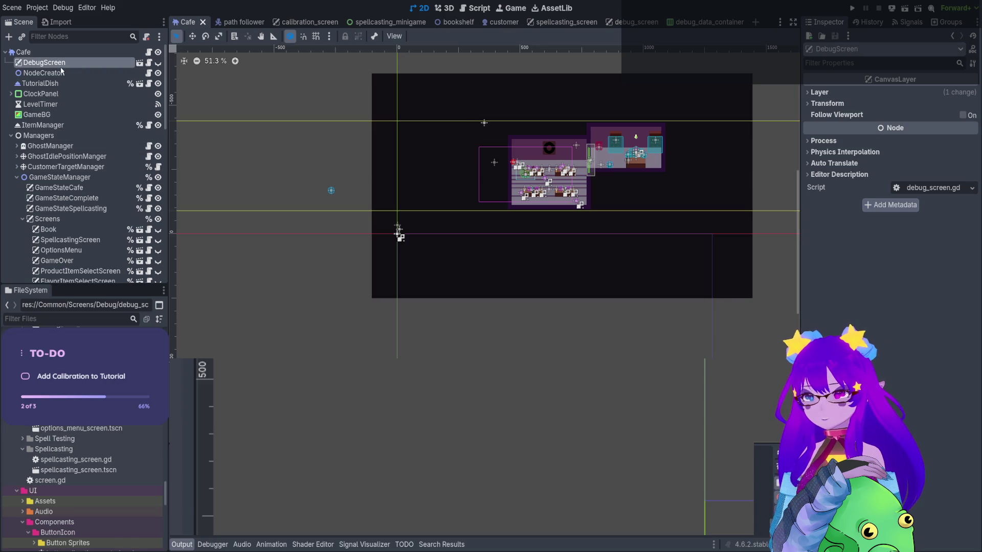
pyautogui.click(821, 92)
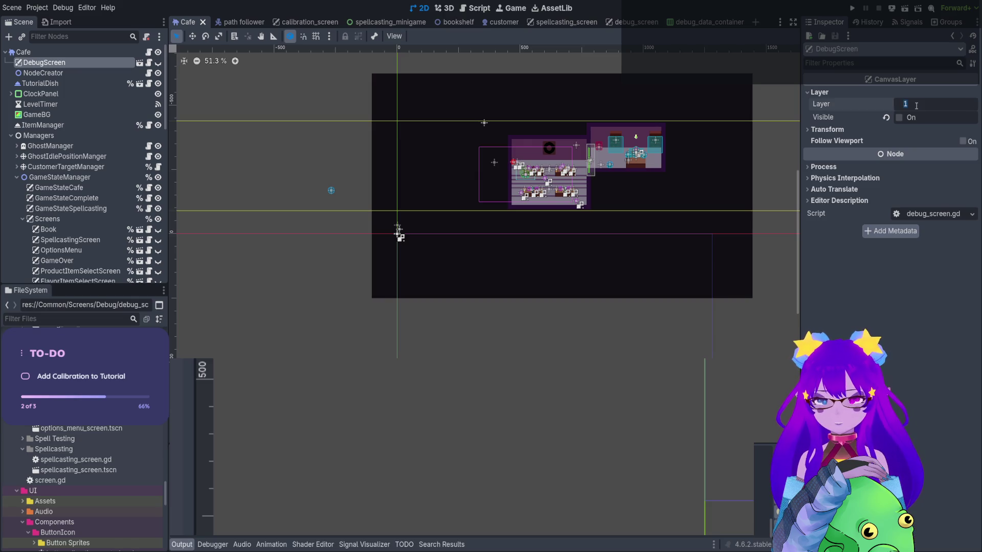
pyautogui.write('5')
pyautogui.press('Return')
pyautogui.press('F5')
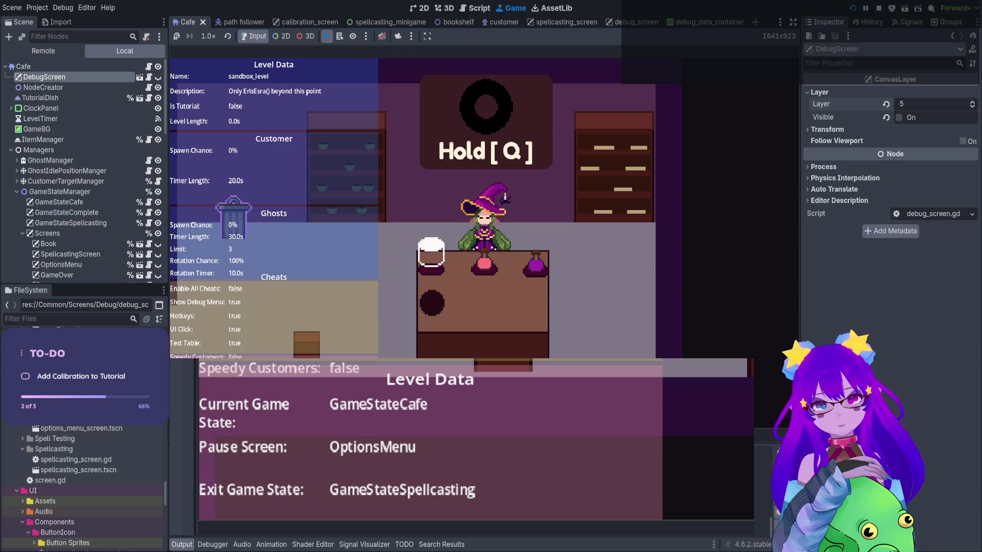
# Test spellcasting and the pause menu with layer 5, check DebugScreen's Process section, and stop
pyautogui.press('q')
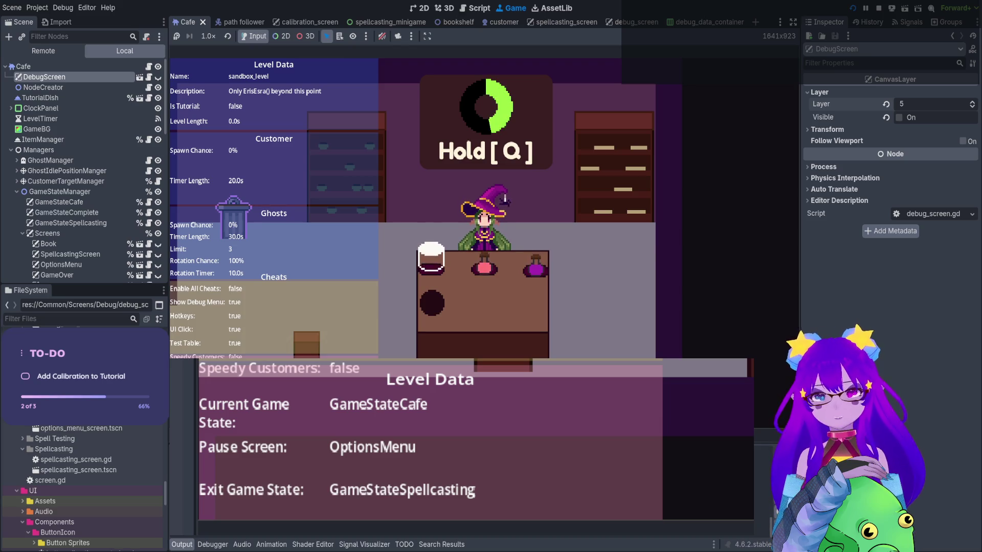
pyautogui.press('Escape')
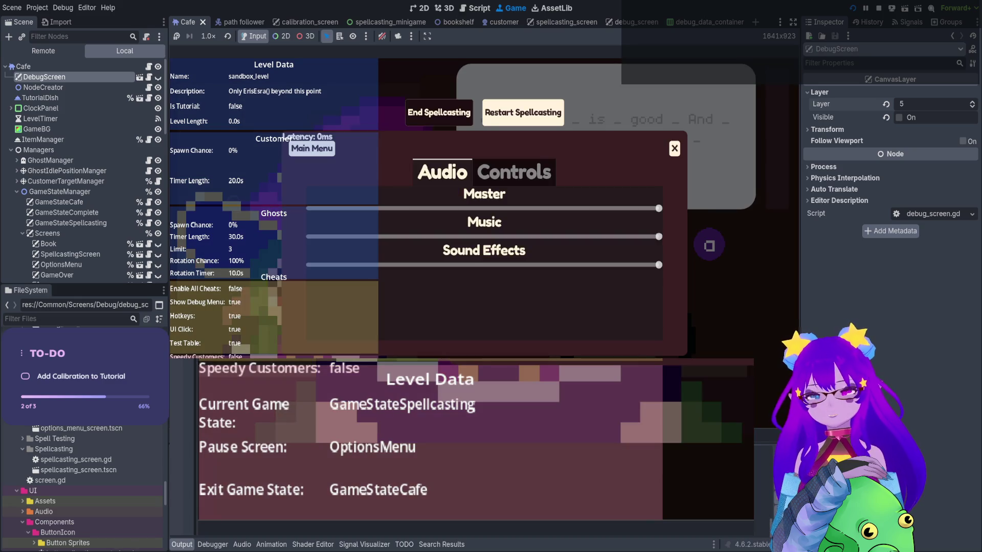
pyautogui.click(439, 112)
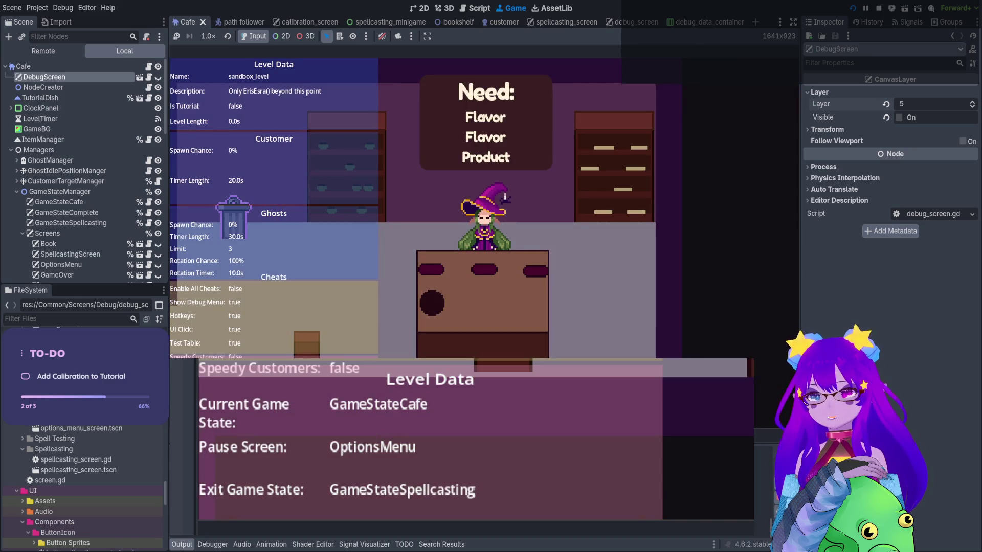
pyautogui.press('Escape')
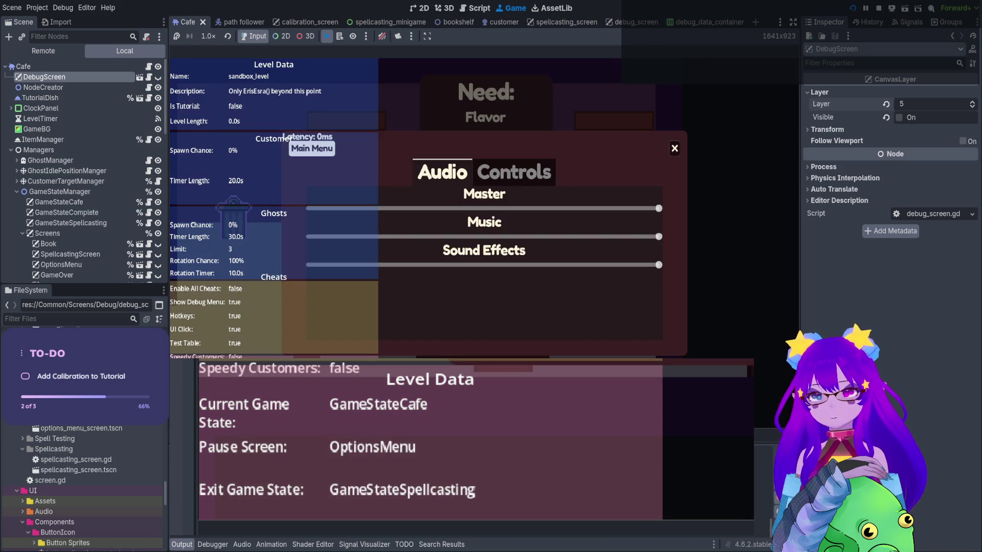
pyautogui.press('Escape')
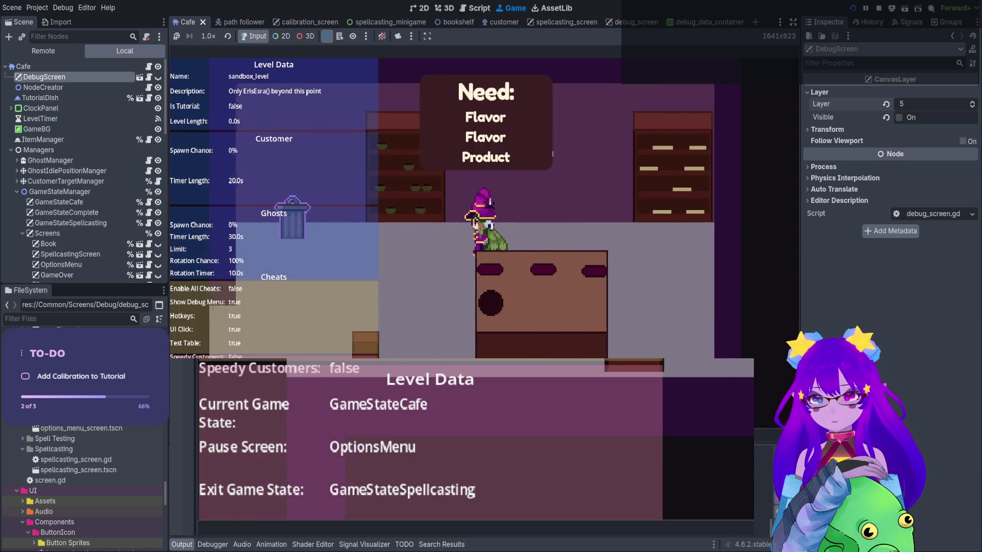
pyautogui.press('Escape')
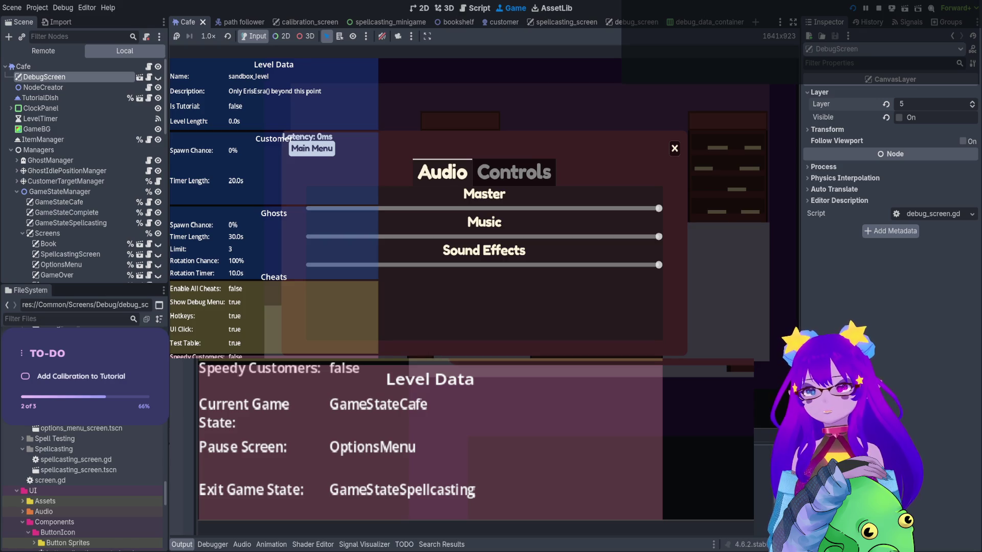
pyautogui.click(824, 167)
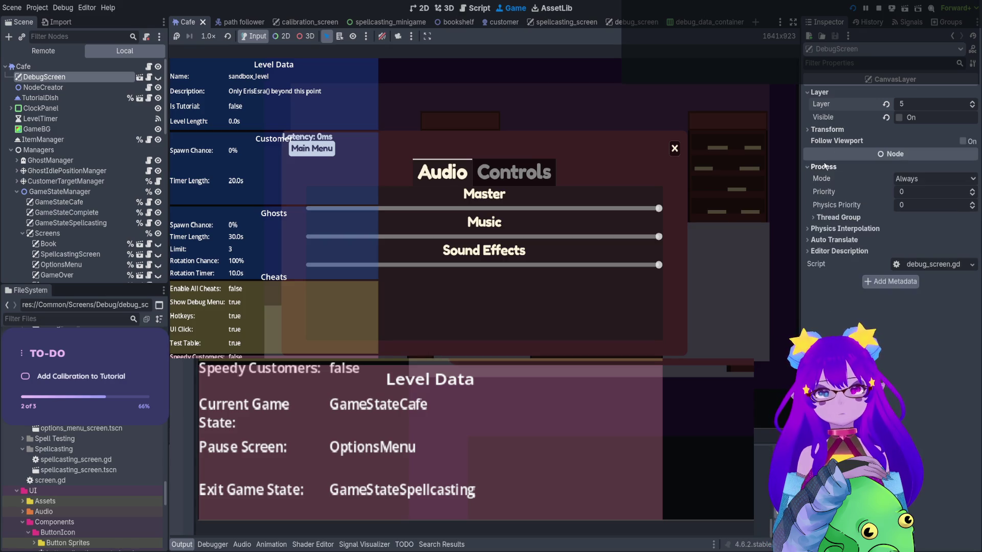
pyautogui.click(825, 167)
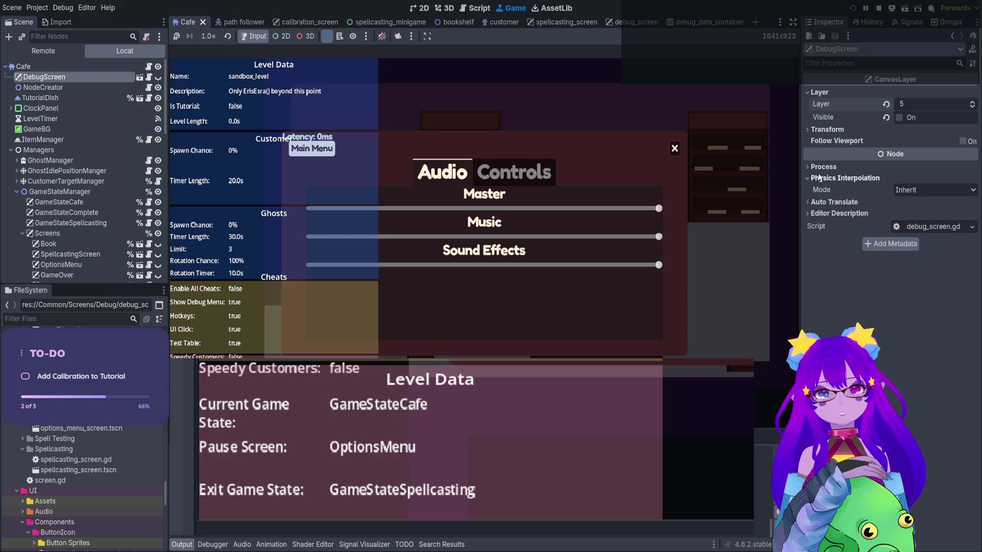
pyautogui.click(878, 8)
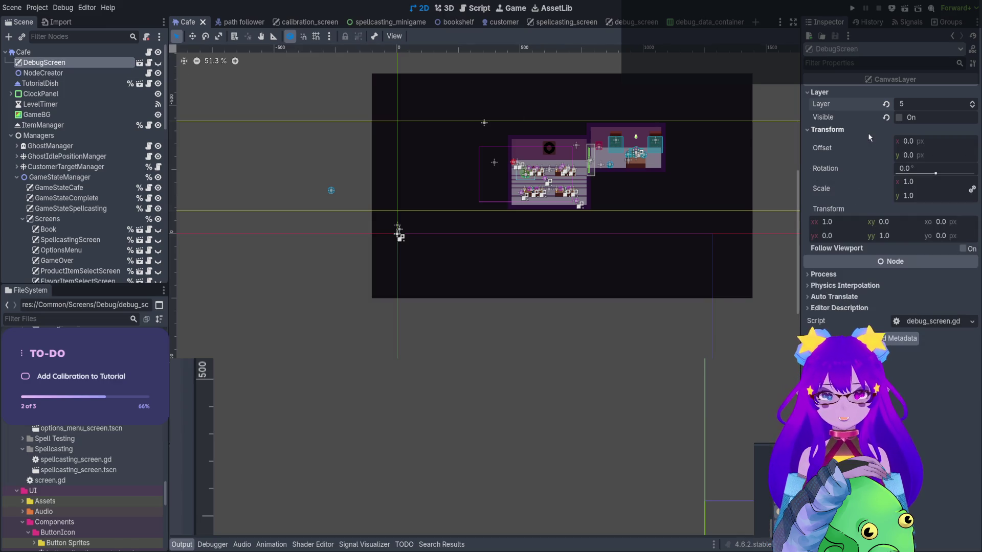
# Open debug_screen and inspect HboxScreenPart and VboxDataSeperatorParent's mouse handling
pyautogui.click(138, 63)
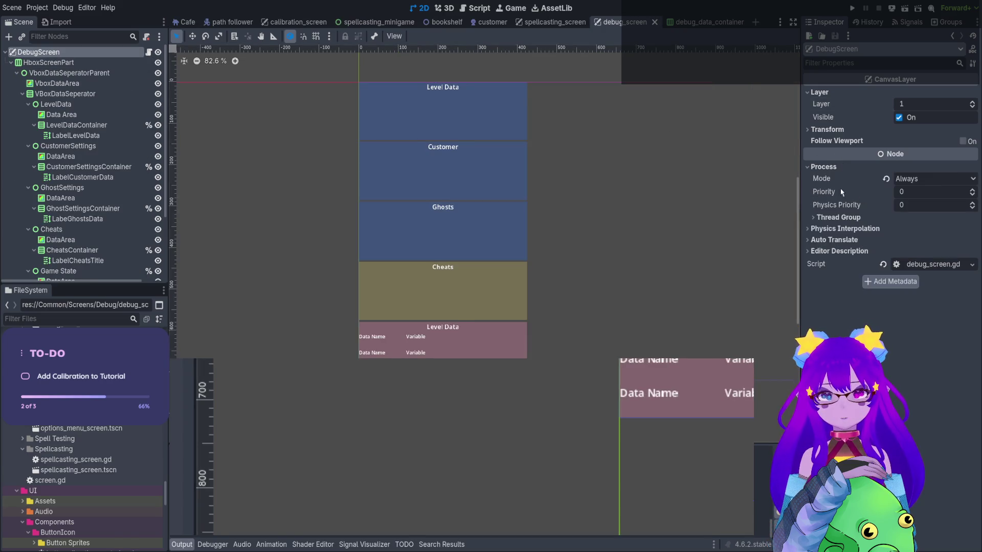
pyautogui.click(103, 63)
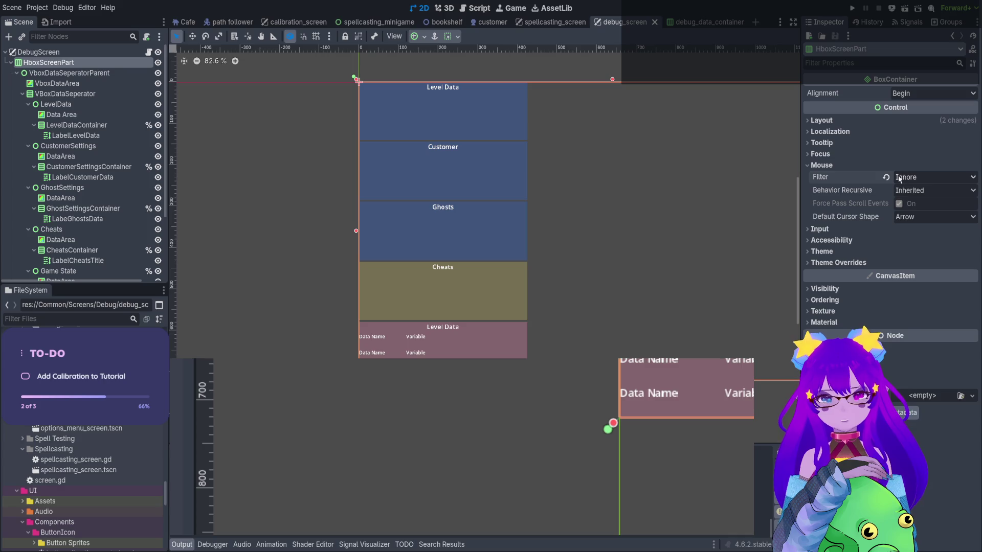
pyautogui.click(17, 72)
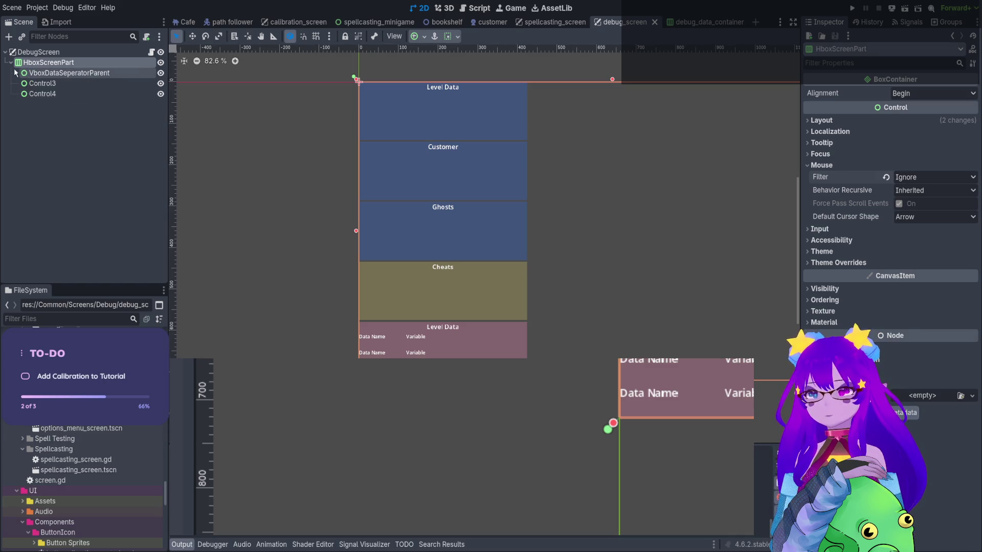
pyautogui.click(63, 73)
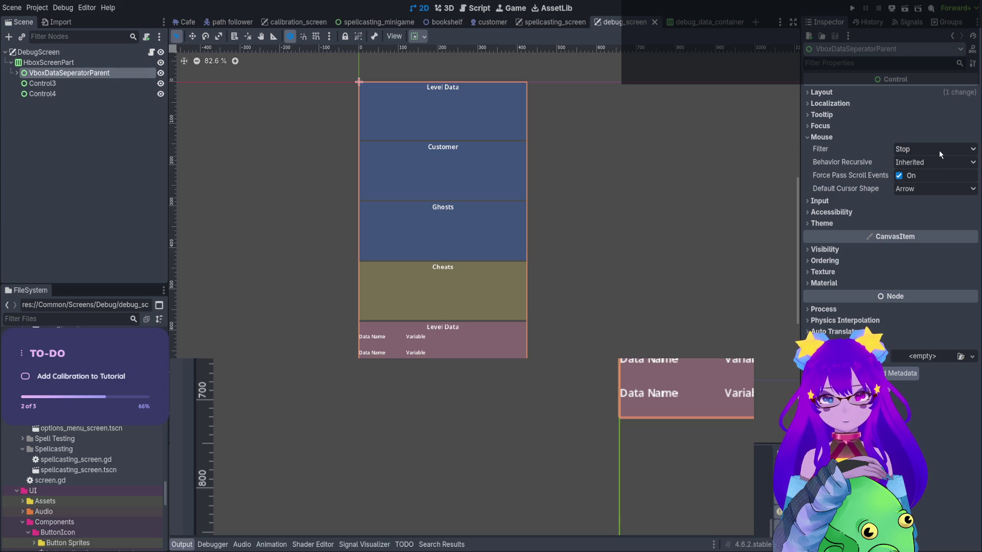
# Set Control3 and Control4's mouse filter to Ignore, then save and run the game
pyautogui.click(43, 83)
pyautogui.click(844, 141)
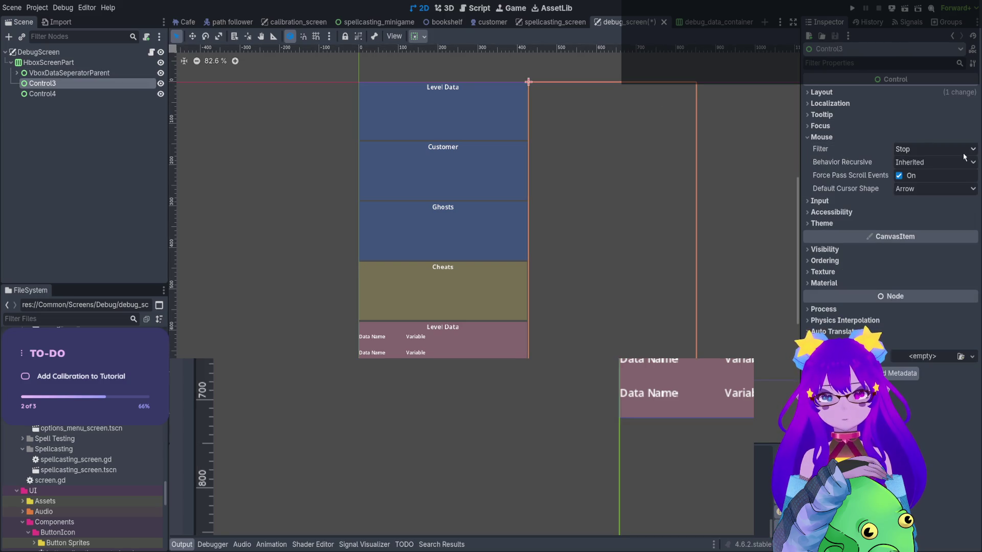
pyautogui.click(42, 94)
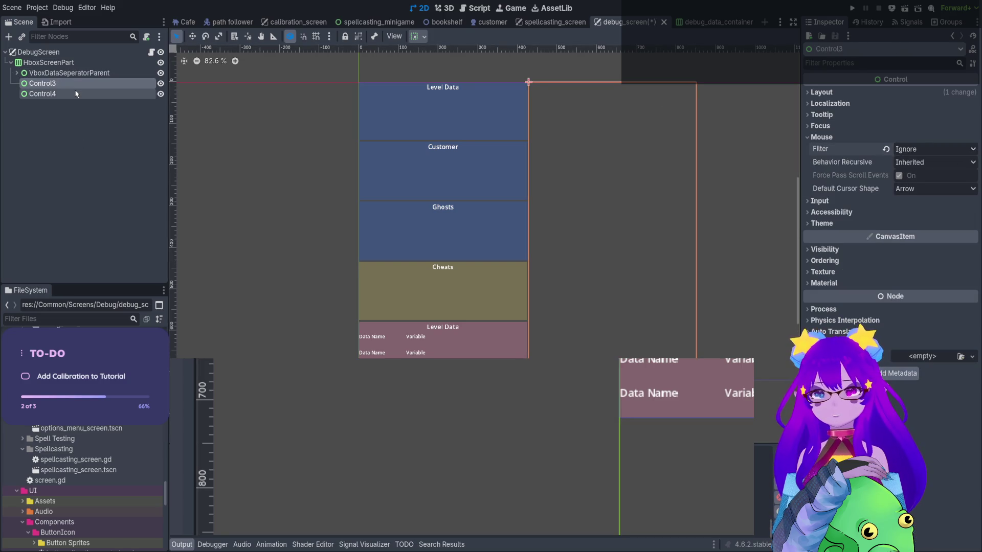
pyautogui.click(845, 141)
pyautogui.click(845, 145)
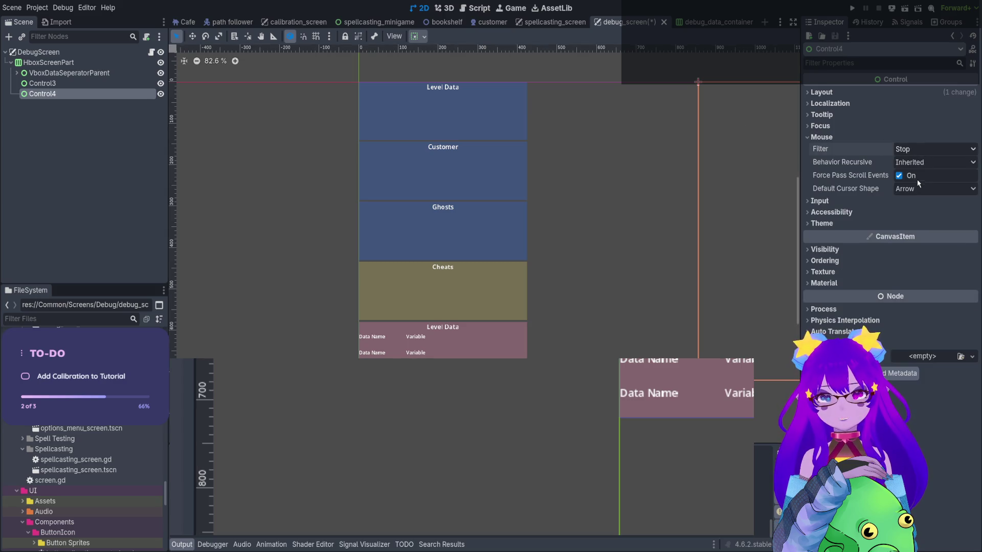
pyautogui.click(852, 8)
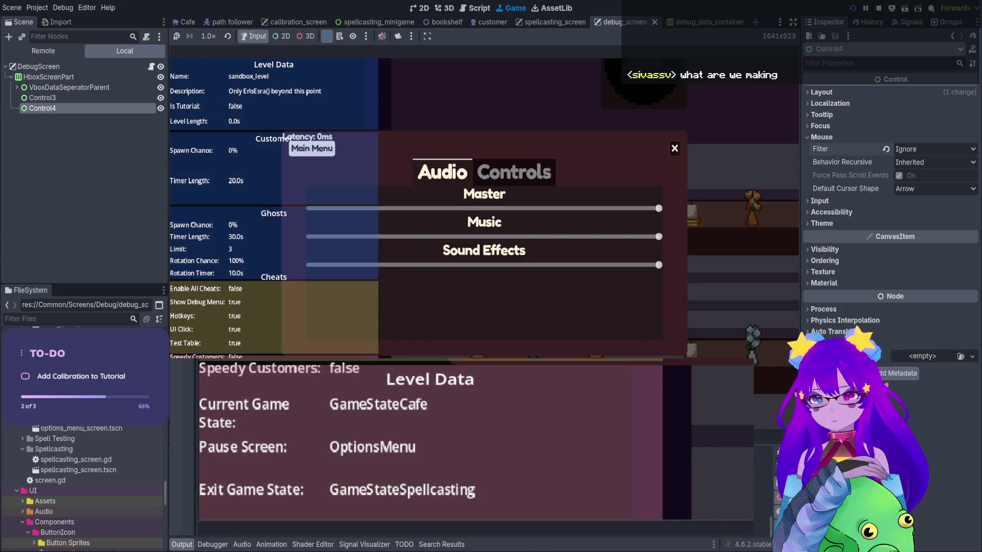
# Stop the game with F8 and open debug_screen.gd from the DebugScreen node's script icon
pyautogui.press('F8')
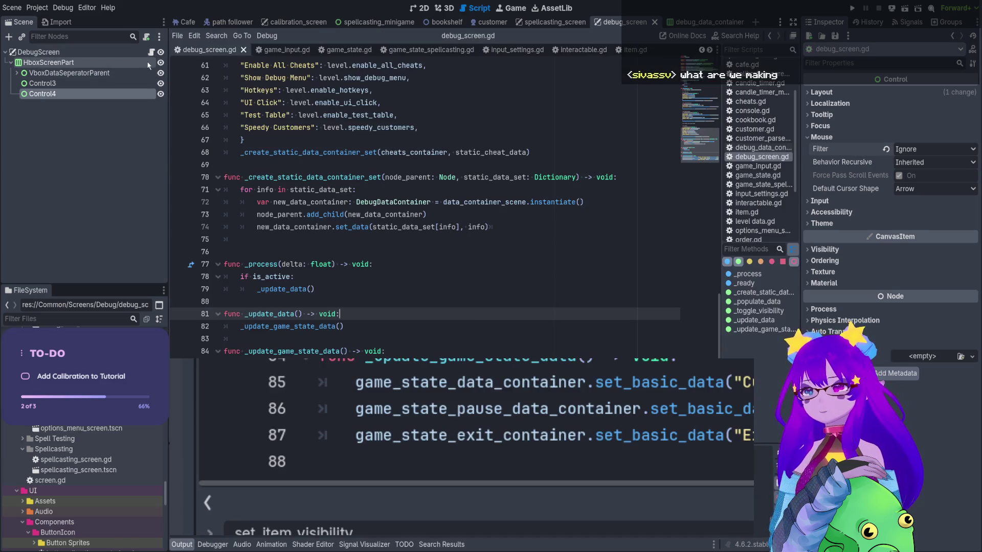
pyautogui.click(151, 52)
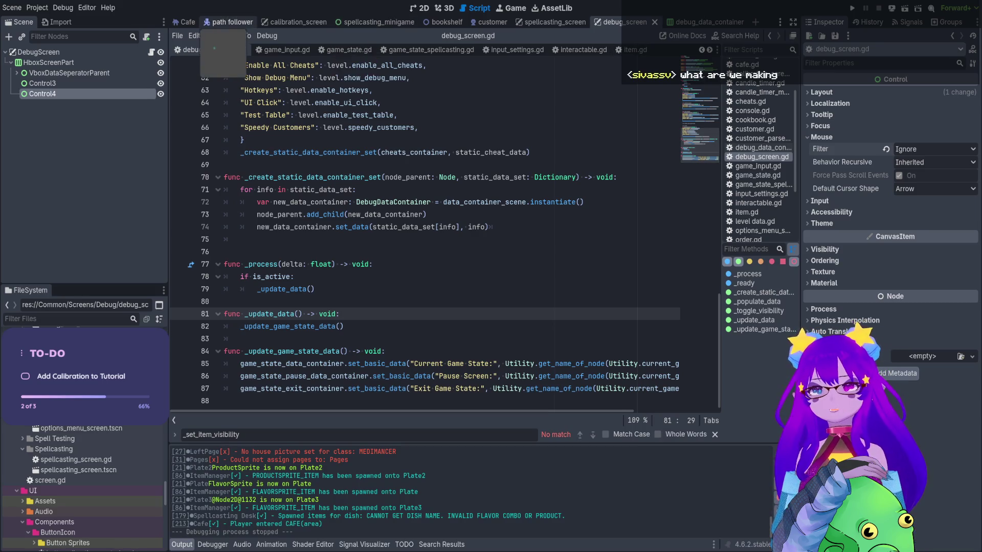
# Find sandbox_level.tres via the FileSystem filter, turn off Show Debug Menu, and run the project
pyautogui.click(75, 321)
pyautogui.write('proto')
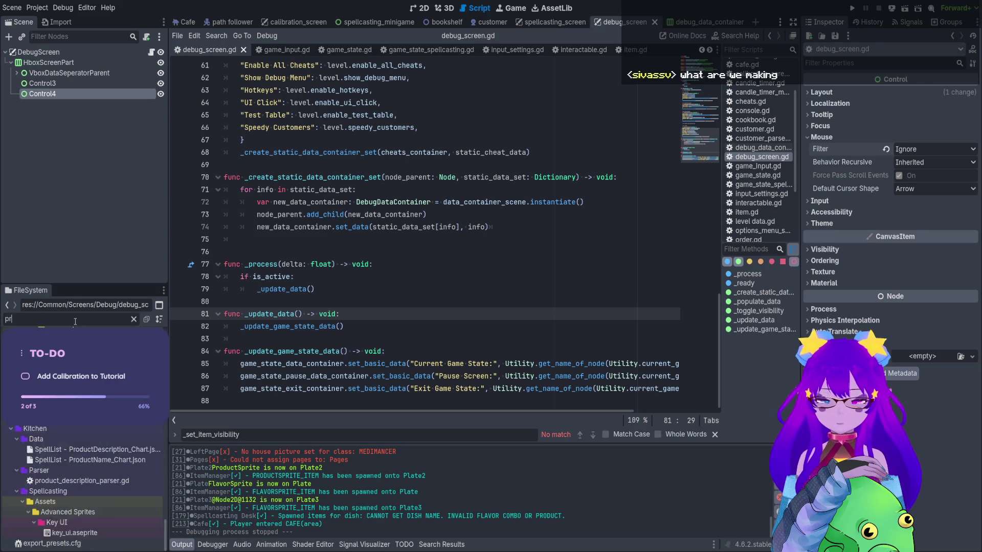
pyautogui.press('Return')
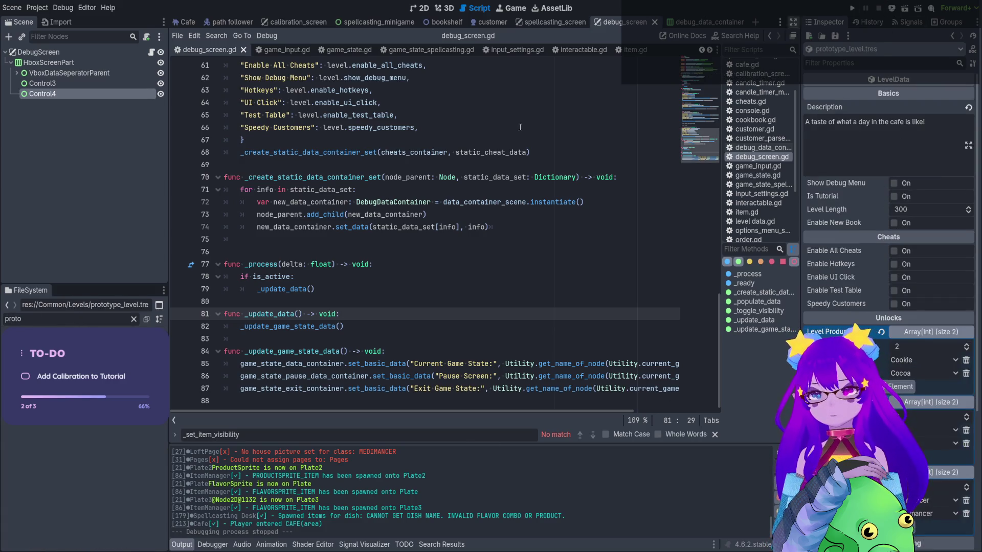
pyautogui.click(134, 319)
pyautogui.write('sand')
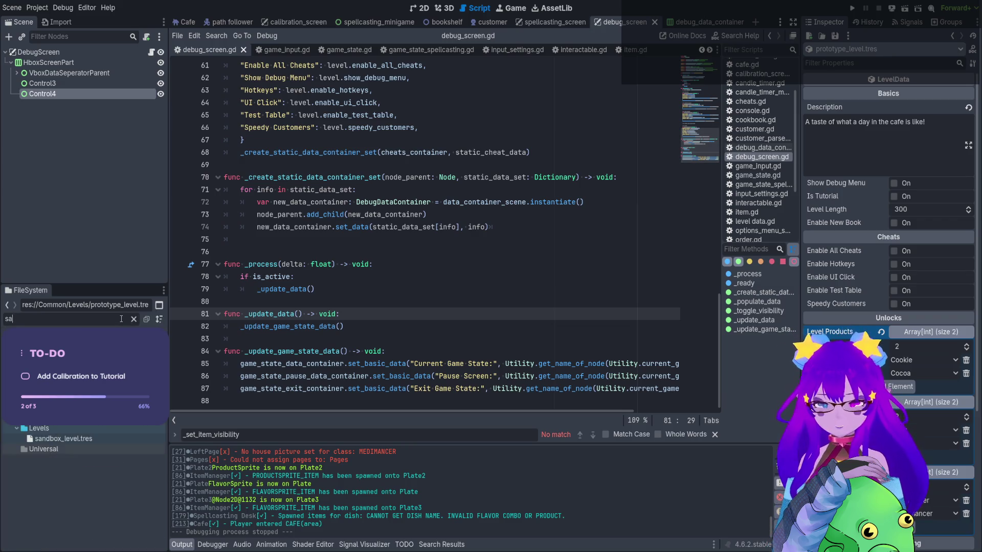
pyautogui.press('Return')
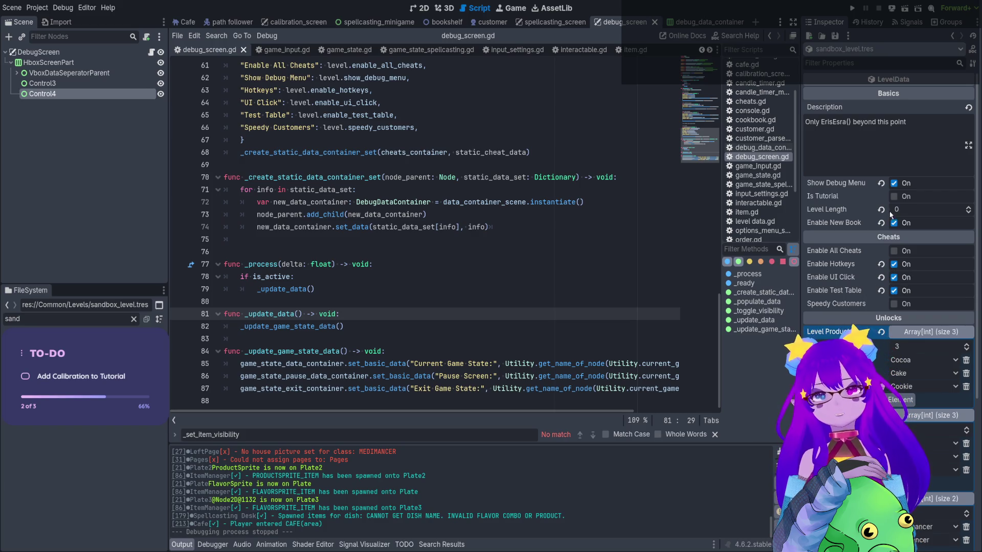
pyautogui.click(893, 184)
pyautogui.click(858, 9)
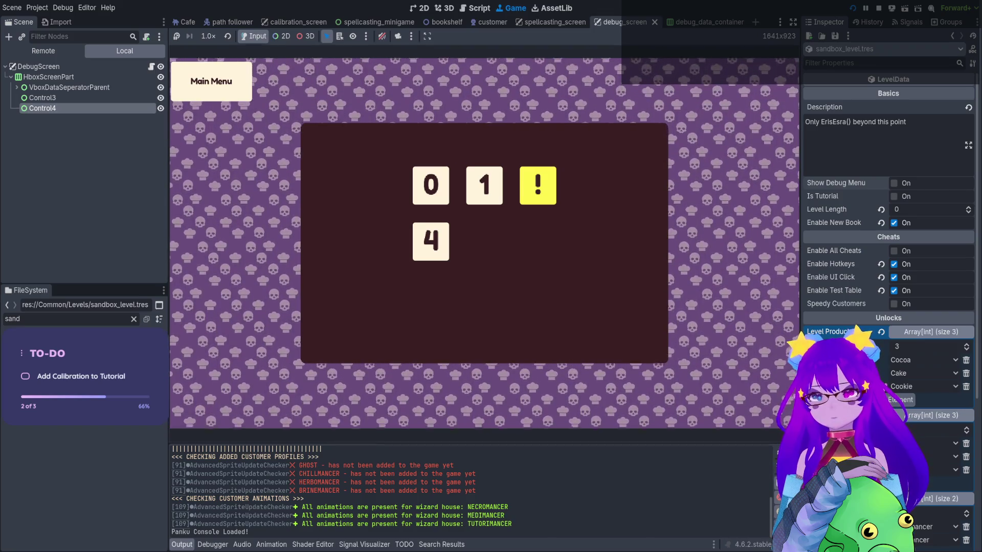
# Load level 4 and spawn a customer by running Cheats.spawn_customer() in the Panku console
pyautogui.click(430, 241)
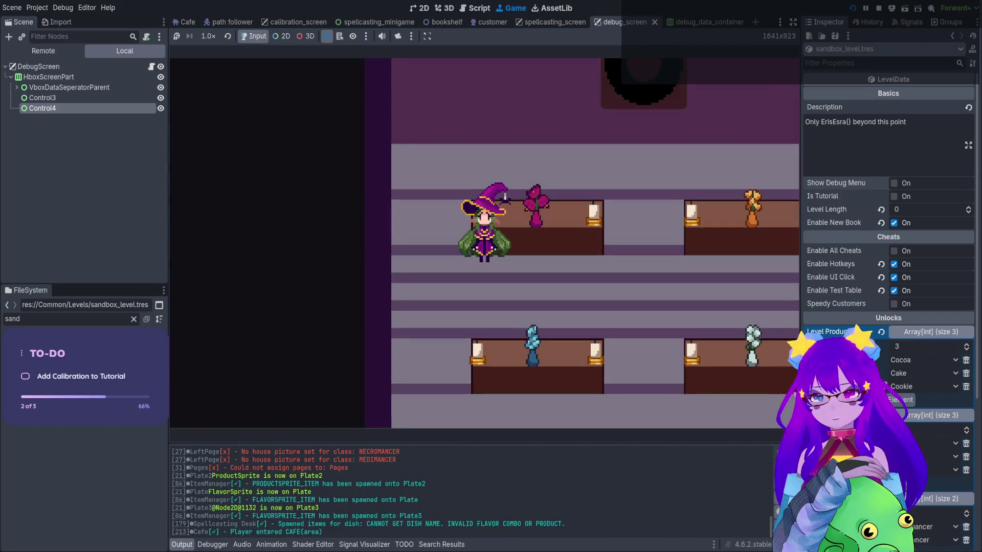
pyautogui.press('`')
pyautogui.write('spawn')
pyautogui.press('Tab')
pyautogui.press('Tab')
pyautogui.press('Tab')
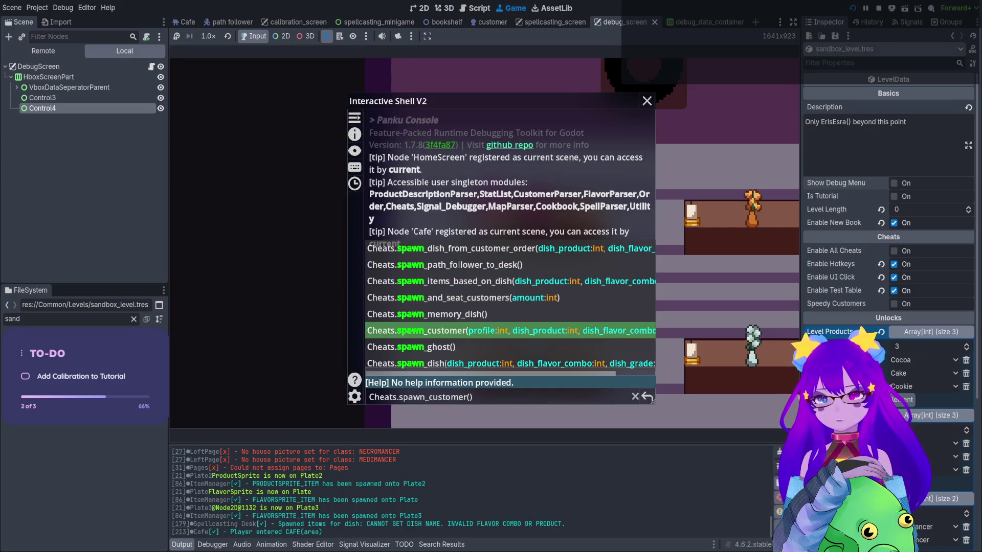
pyautogui.press('Return')
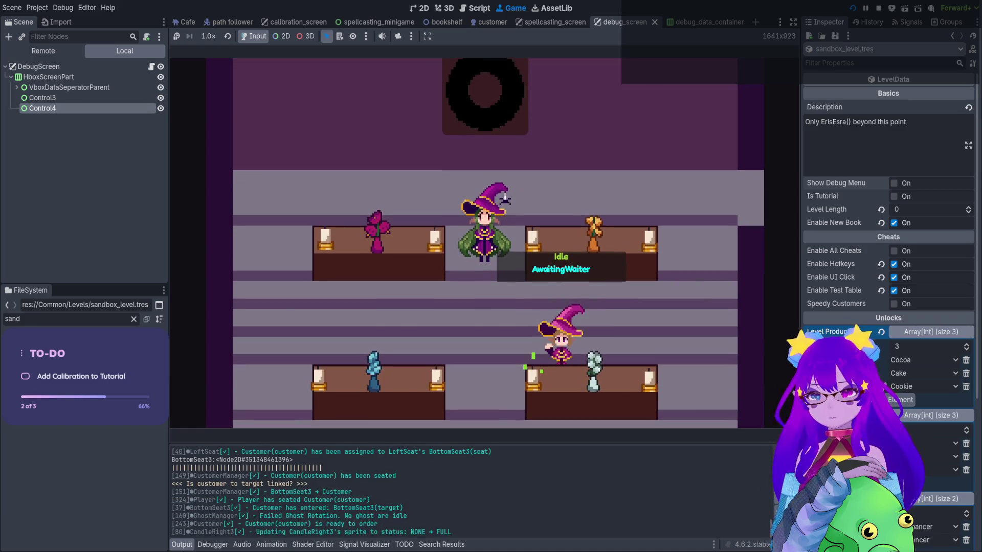
# Walk the witch to the bottom tables, take the seated customer's order, and check the recipe book
pyautogui.press('Down')
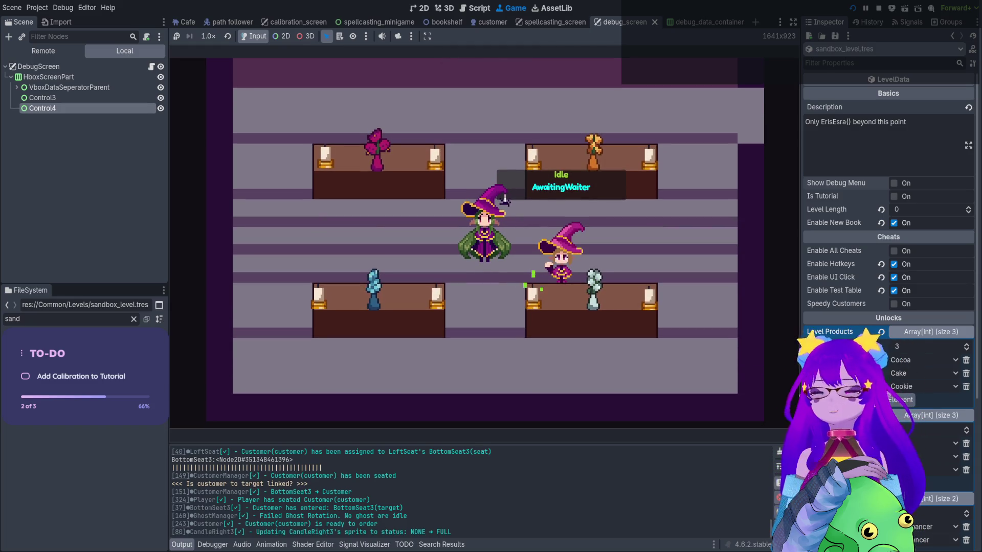
pyautogui.press('Right')
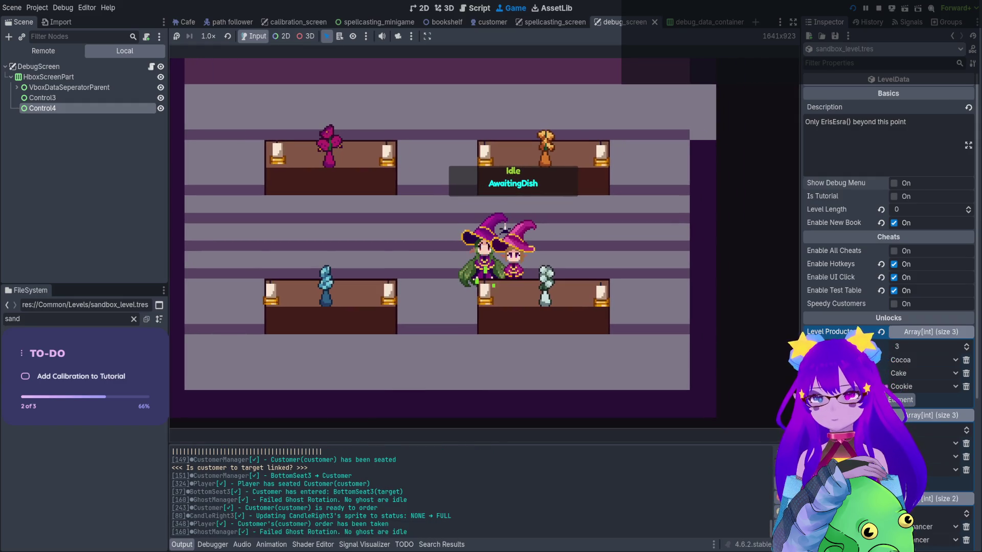
pyautogui.press('Tab')
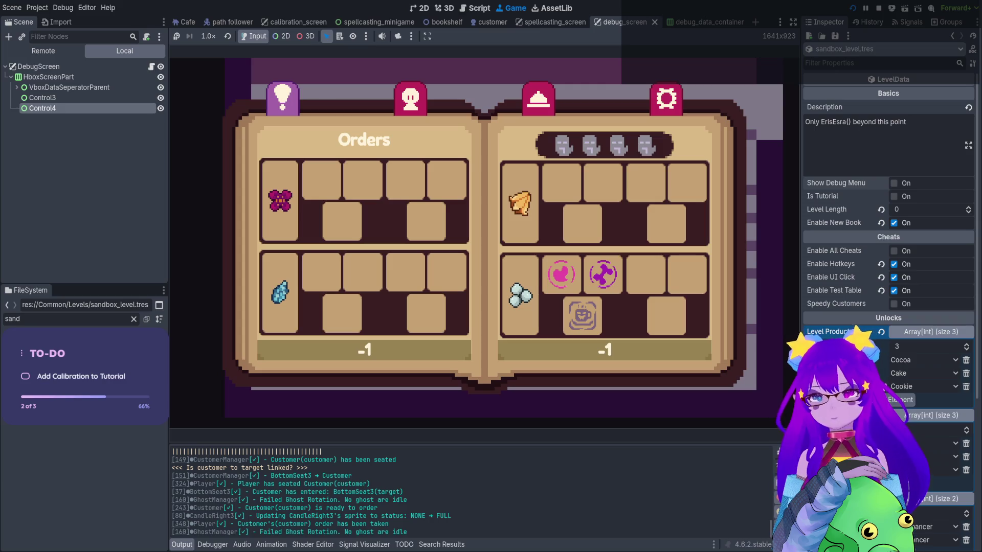
pyautogui.press('Tab')
# Walk the witch around the café and view the Necromancer page of the Orders book
pyautogui.press('Down')
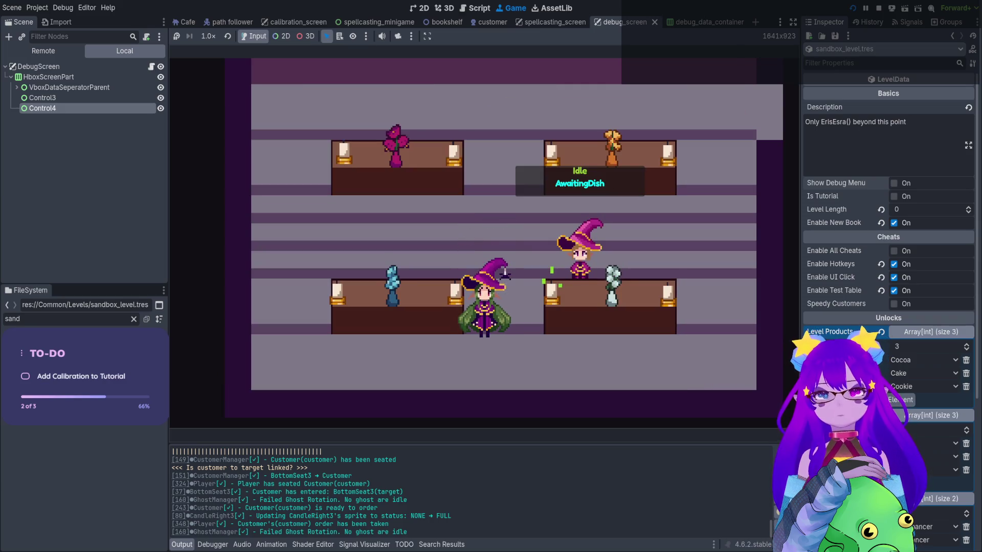
pyautogui.press('Up')
pyautogui.press('Right')
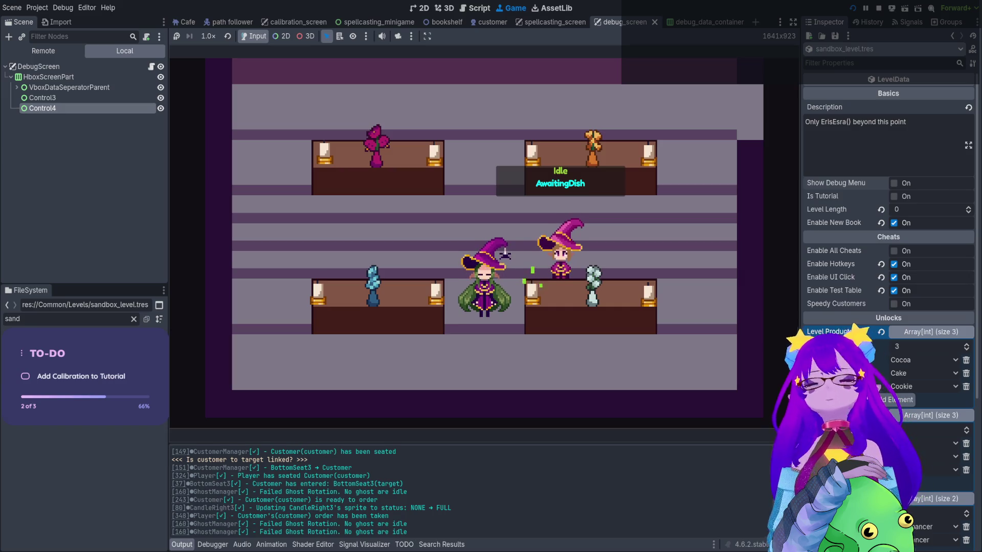
pyautogui.press('Up')
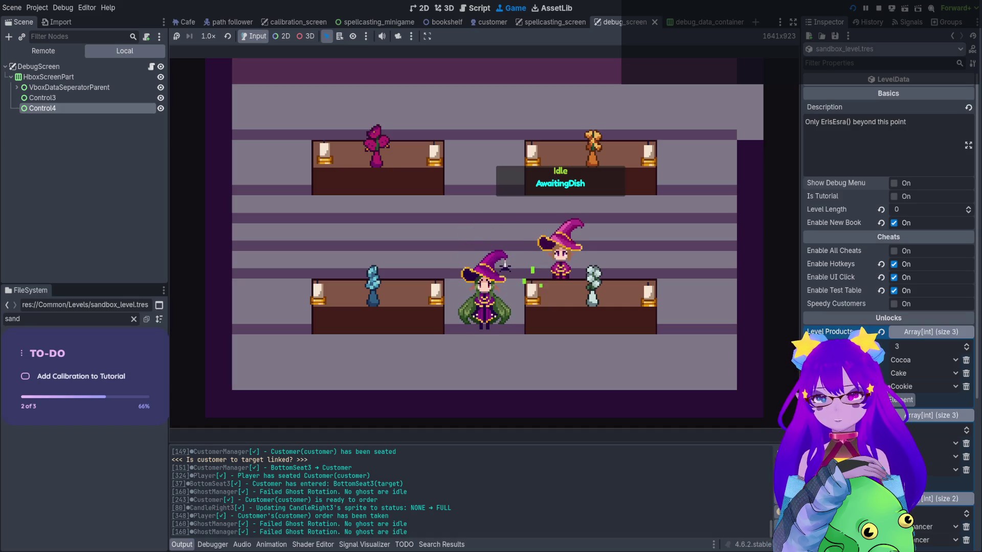
pyautogui.press('Tab')
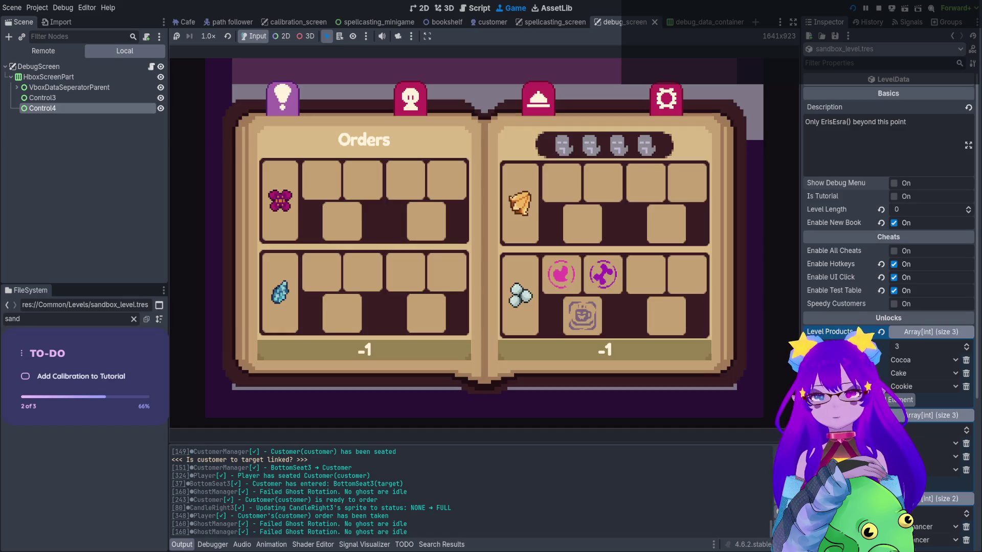
pyautogui.press('Right')
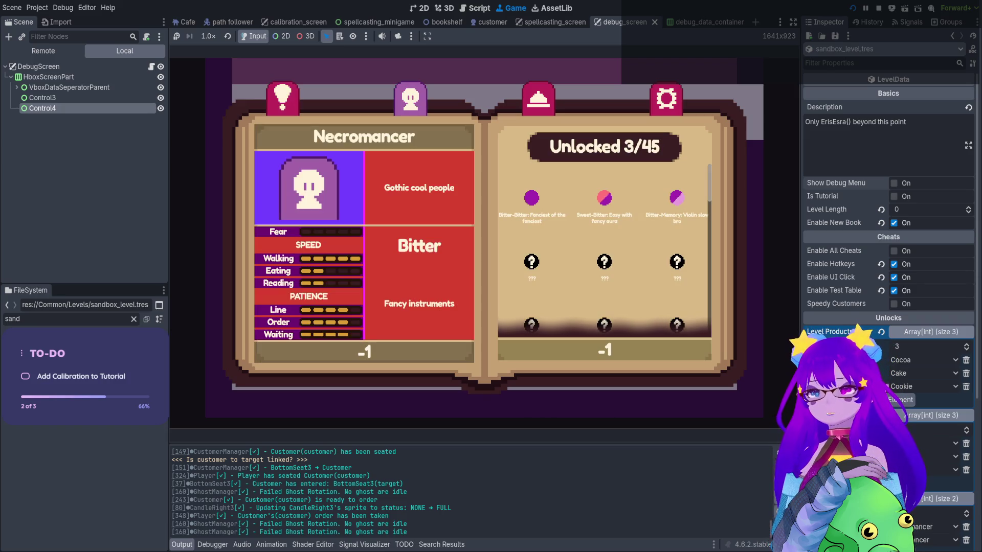
pyautogui.press('Tab')
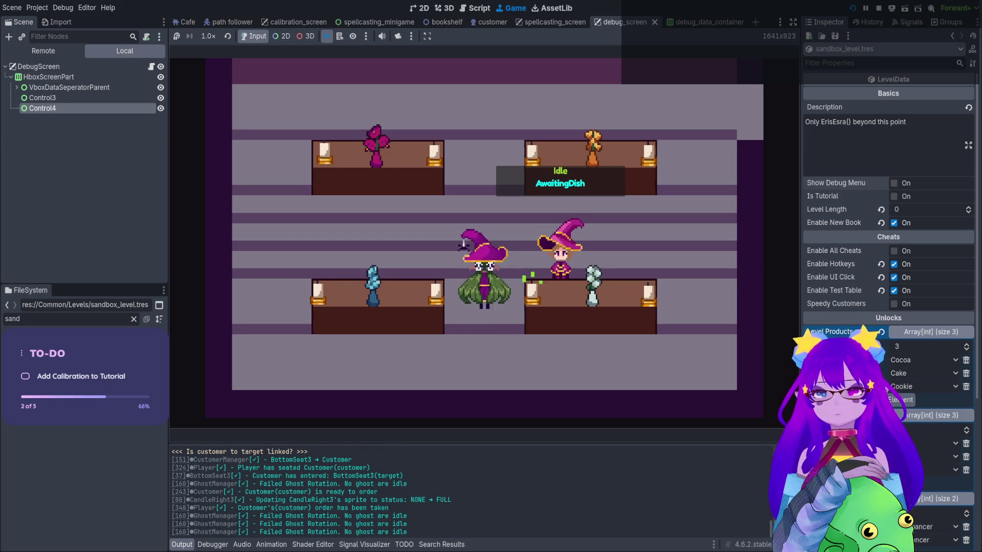
# Approach and leave the customer, then compare the Necromancer and Medimancer book pages before closing it
pyautogui.press('w')
pyautogui.press('d')
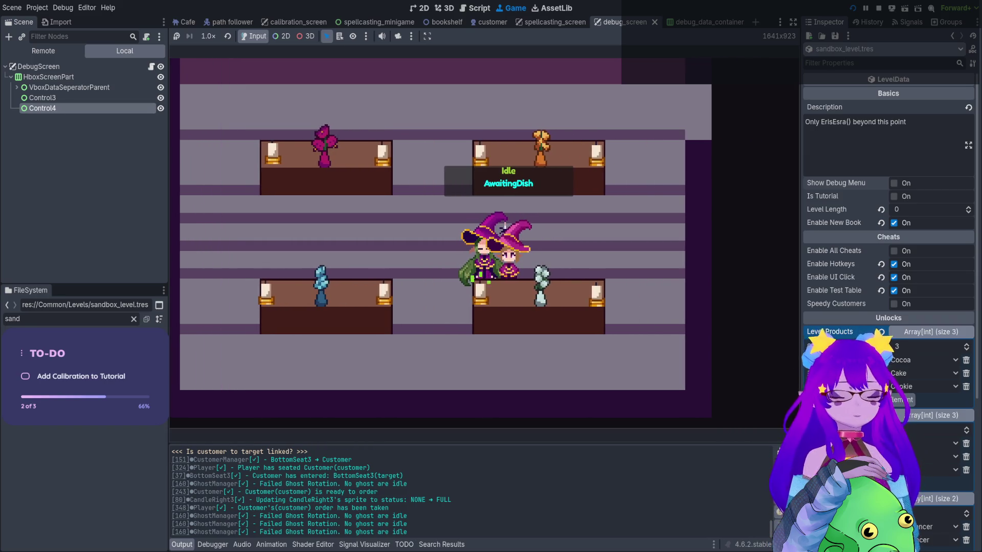
pyautogui.press('a')
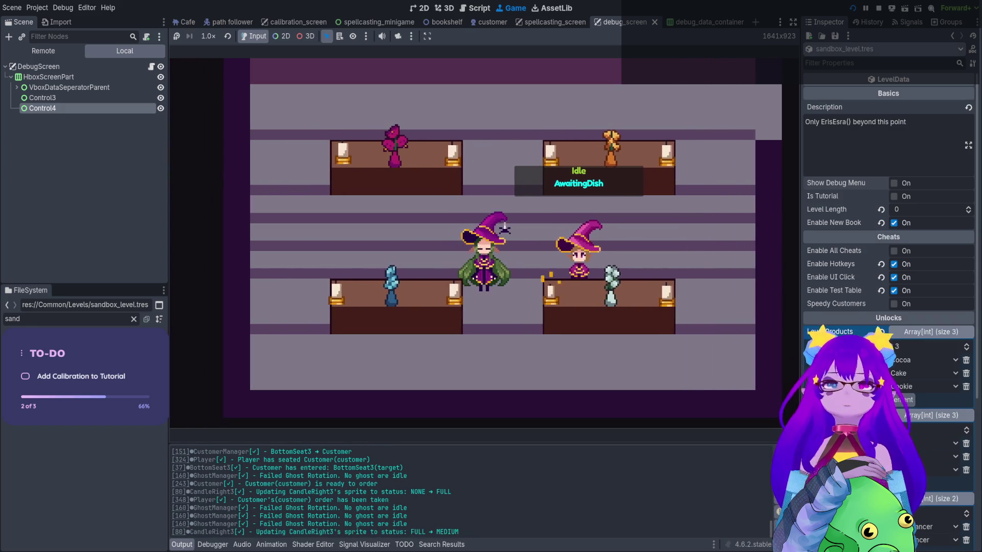
pyautogui.press('b')
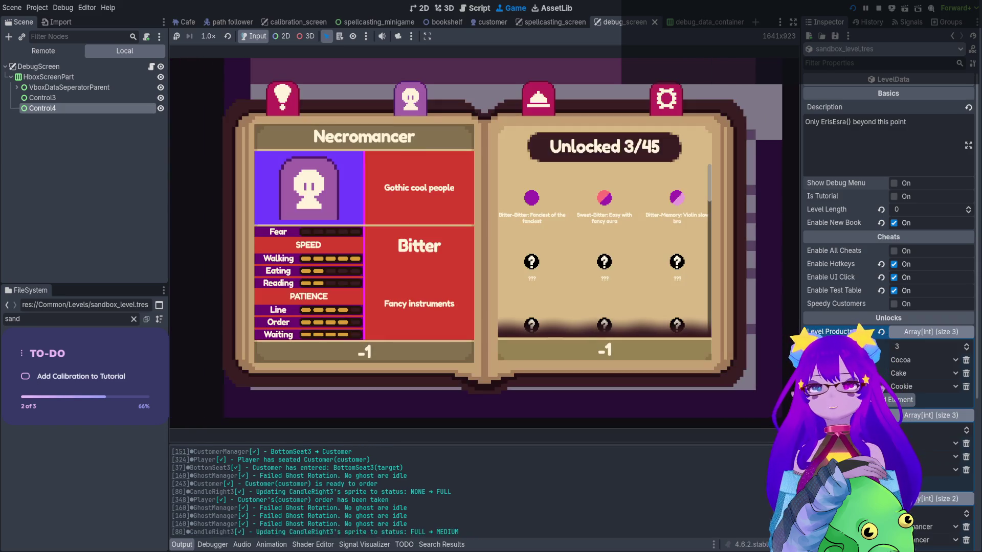
pyautogui.press('d')
pyautogui.press('a')
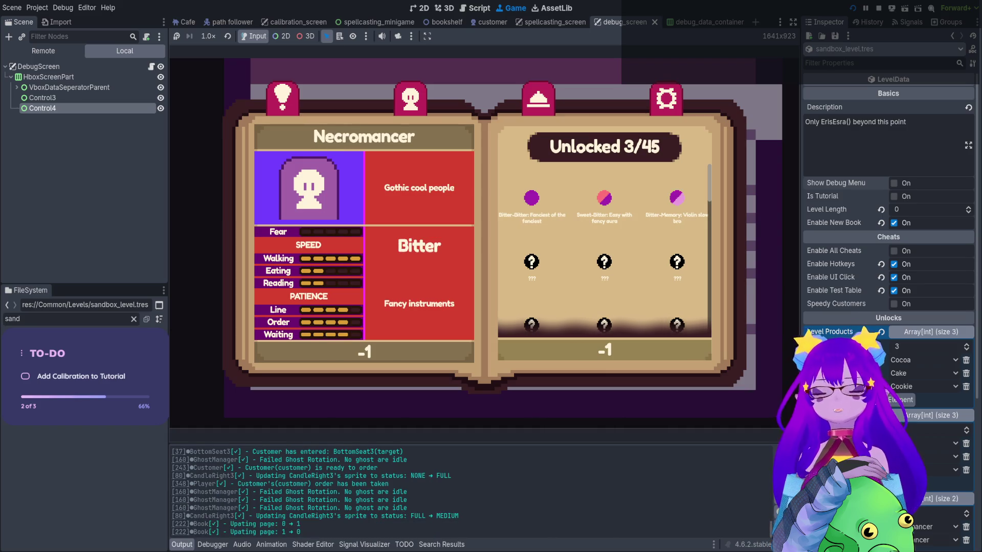
pyautogui.press('b')
pyautogui.press('b')
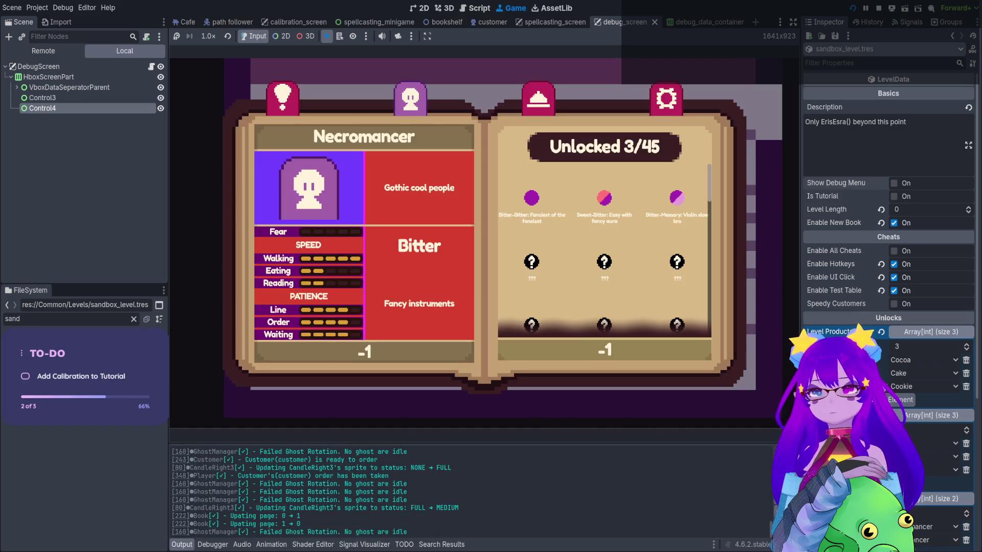
pyautogui.press('b')
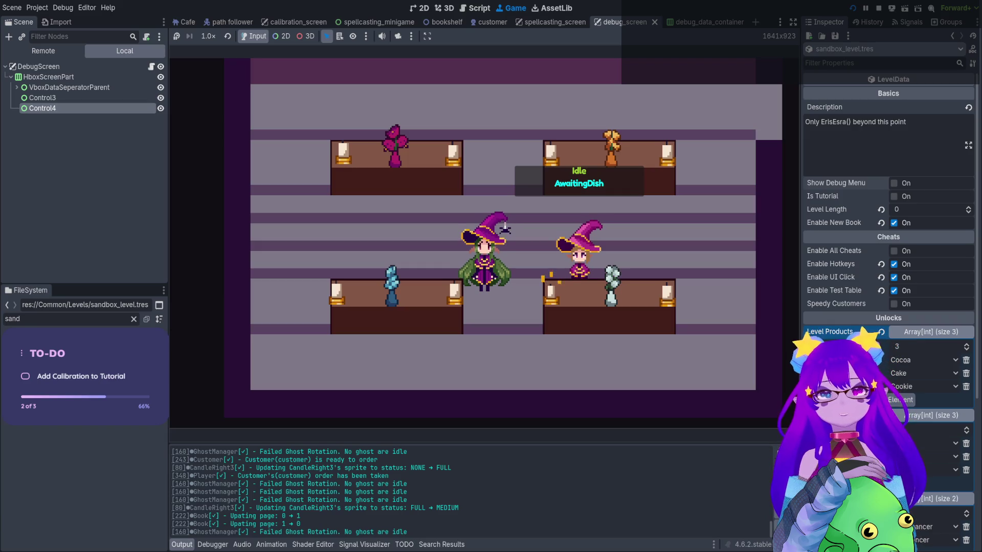
# Browse the book's Cookie, Cake and Cocoa product pages, then close it
pyautogui.press('b')
pyautogui.press('e')
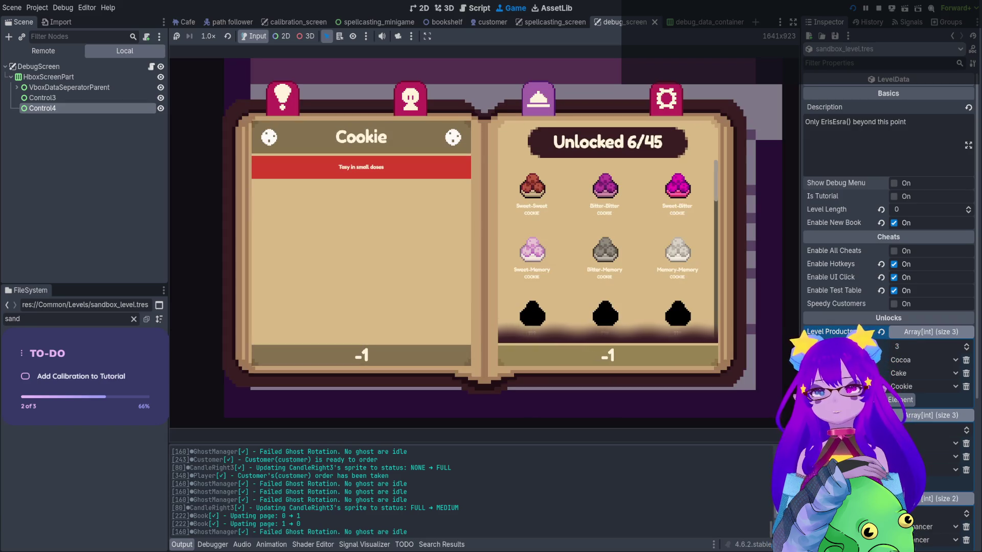
pyautogui.press('e')
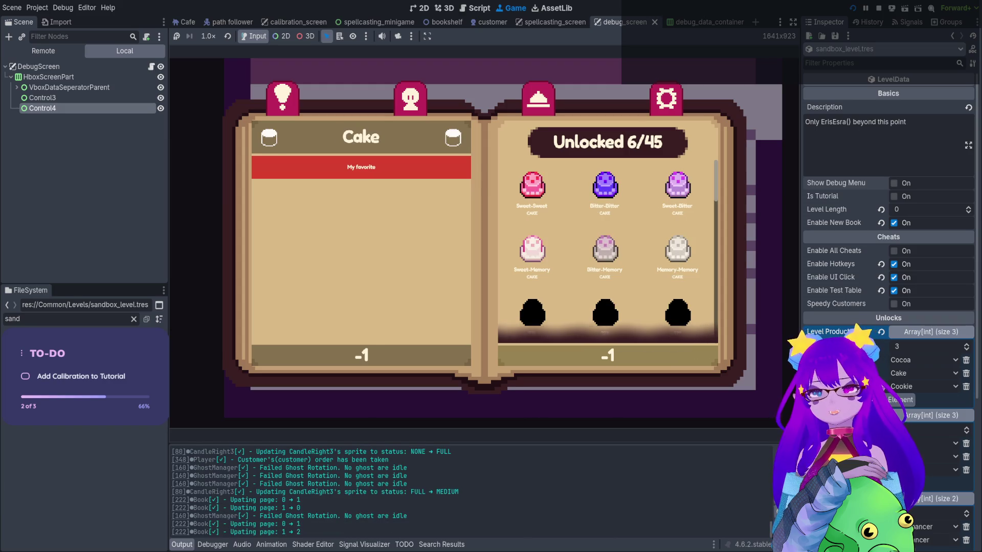
pyautogui.press('e')
pyautogui.press('b')
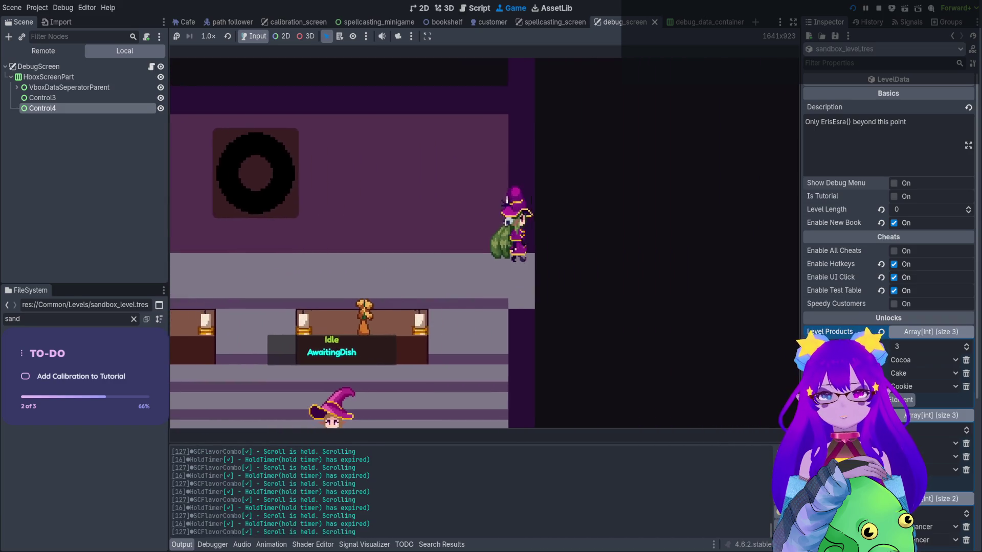
# At the task arrow counter, cast a spell by typing 'with _ thr' and dismiss the results
pyautogui.press('d')
pyautogui.press('w')
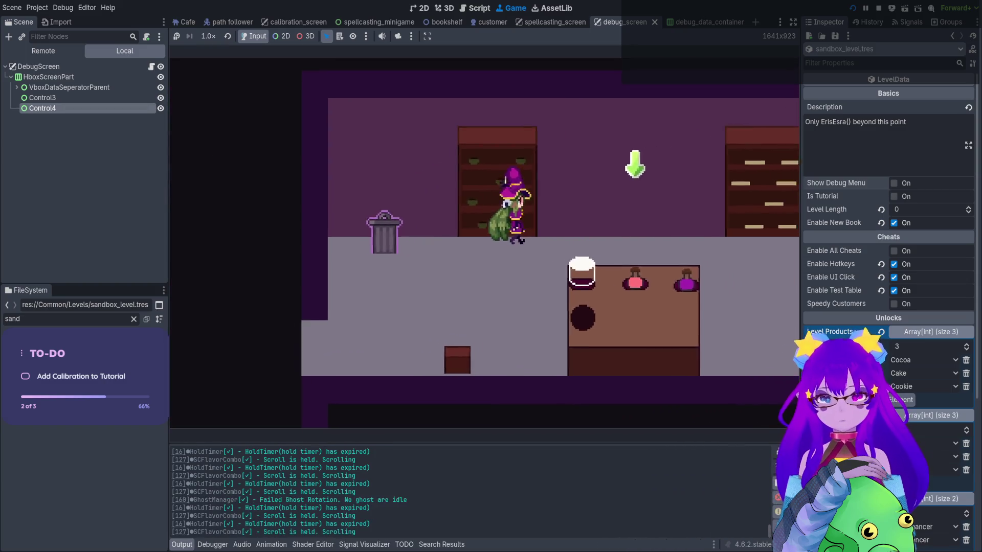
pyautogui.press('q')
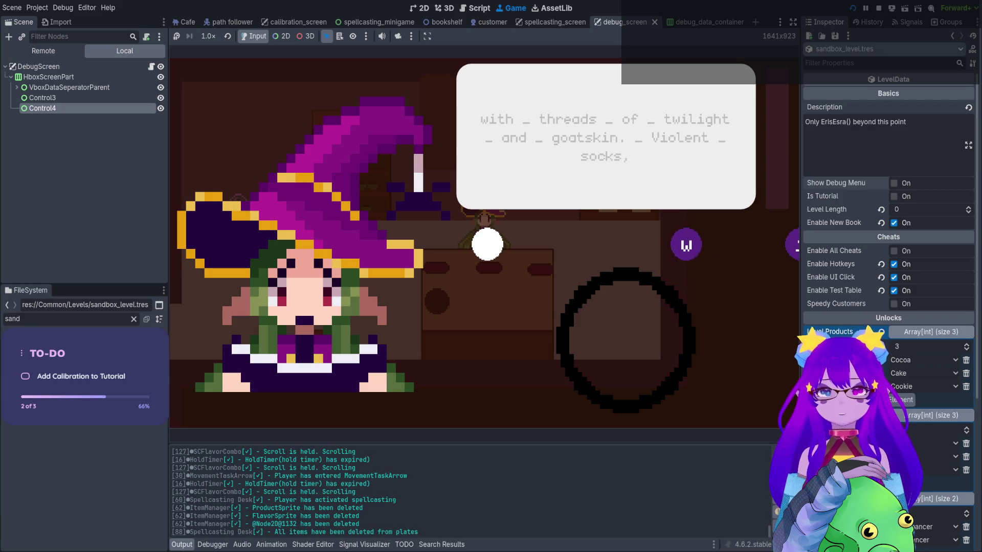
pyautogui.write('with')
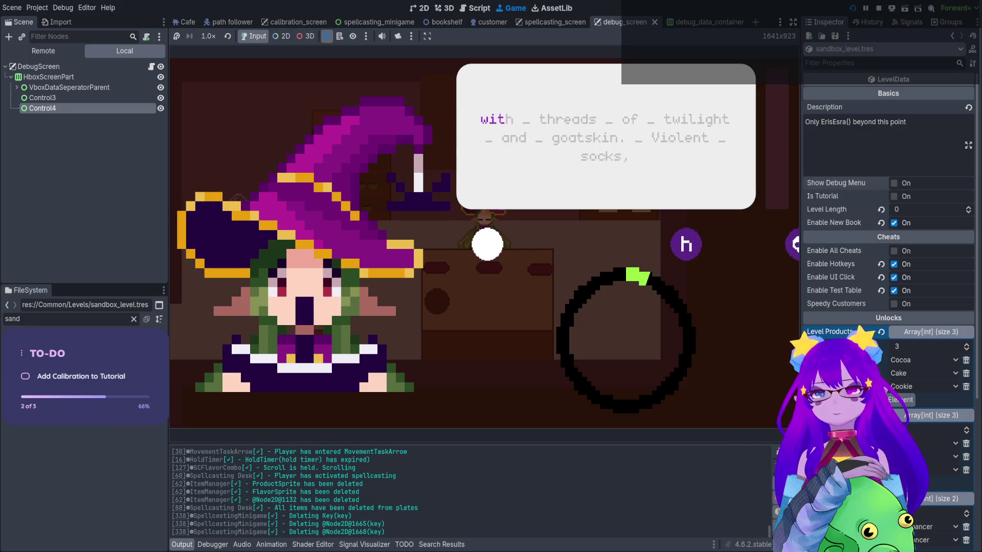
pyautogui.write(' _ th')
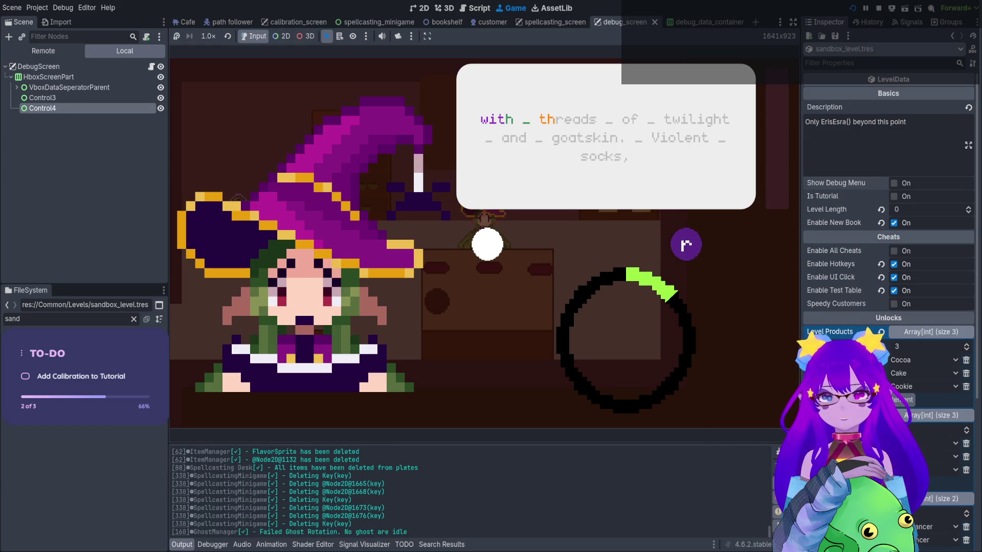
pyautogui.write('r')
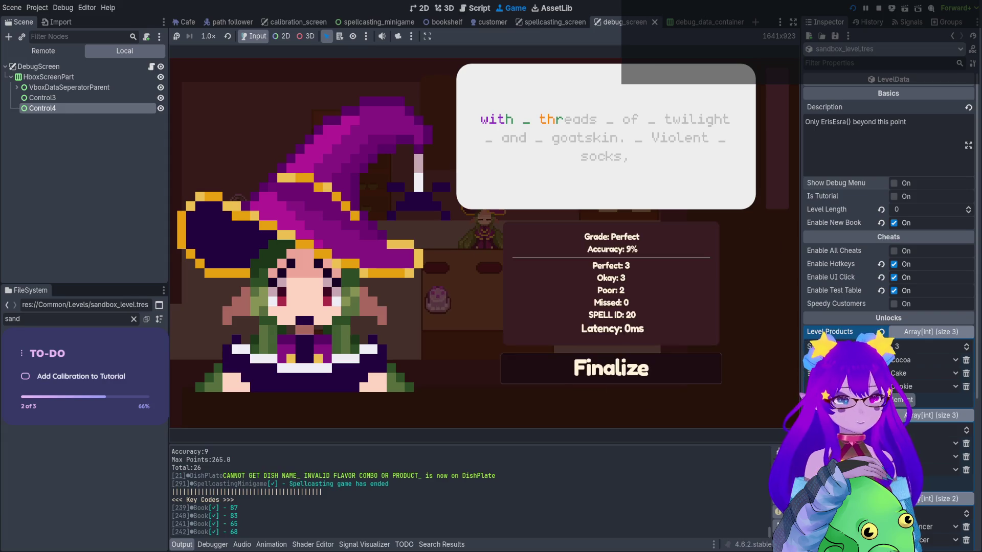
pyautogui.press('Return')
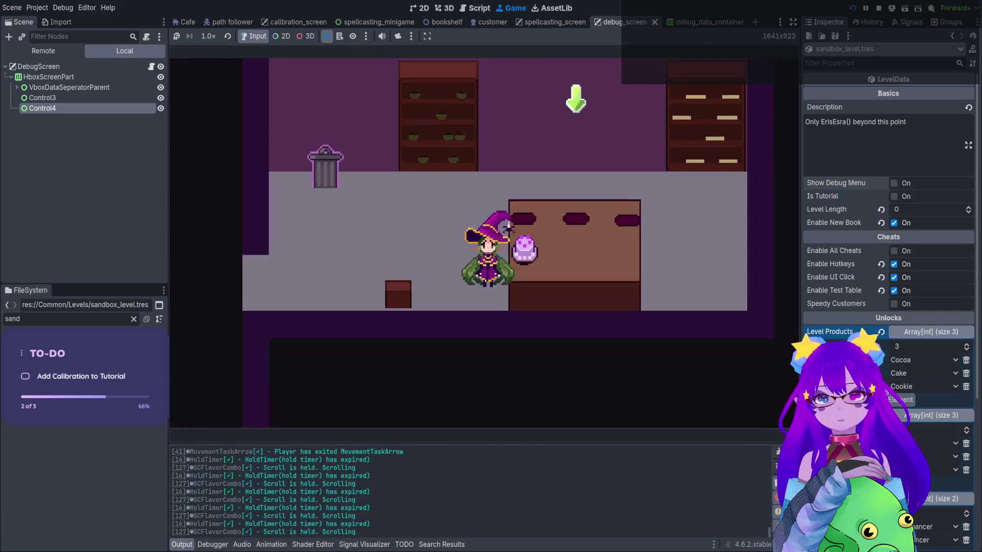
# Walk the witch from the kitchen to the waiting customer and hand over the dish
pyautogui.press('a')
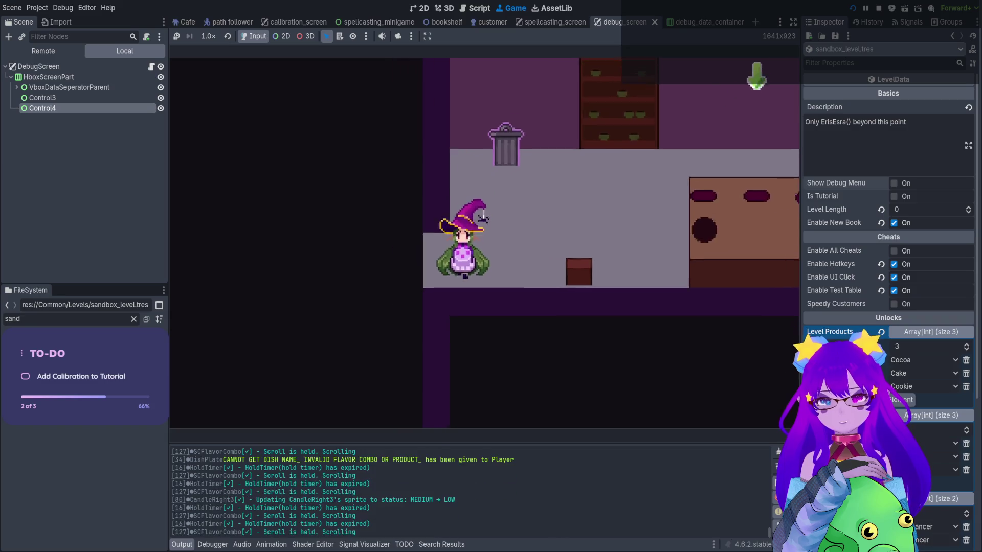
pyautogui.press('s')
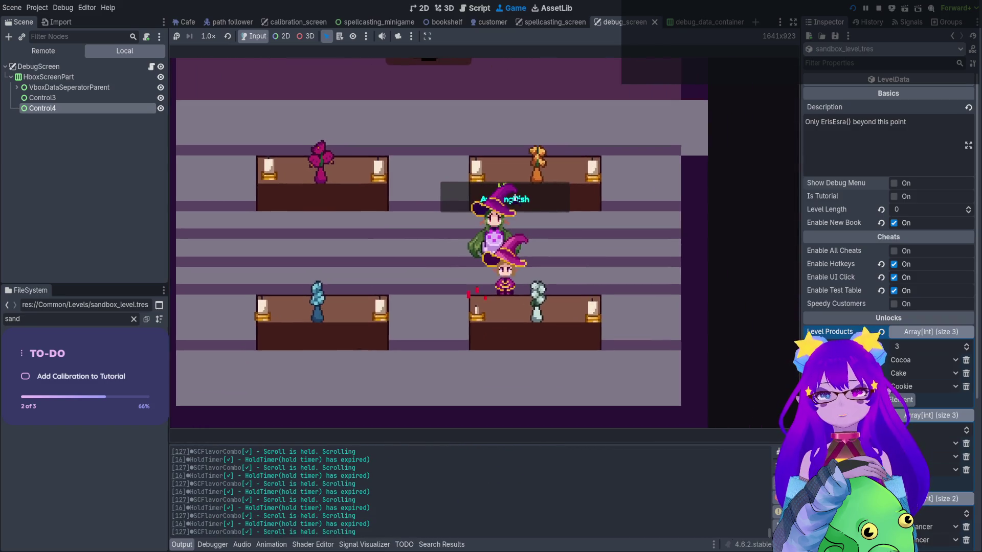
pyautogui.press('e')
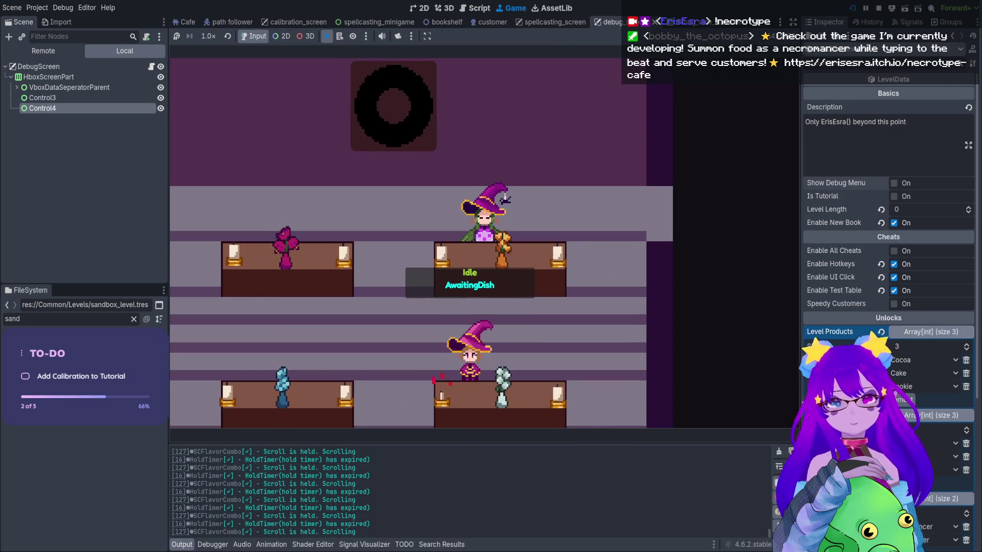
# Stop the running game with F8, then relaunch the project with F5
pyautogui.press('F8')
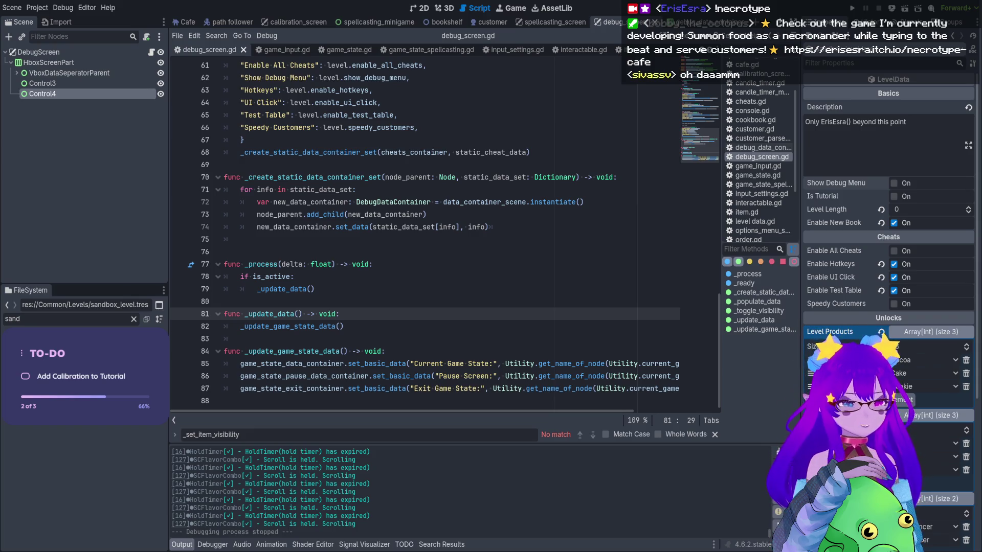
pyautogui.press('F5')
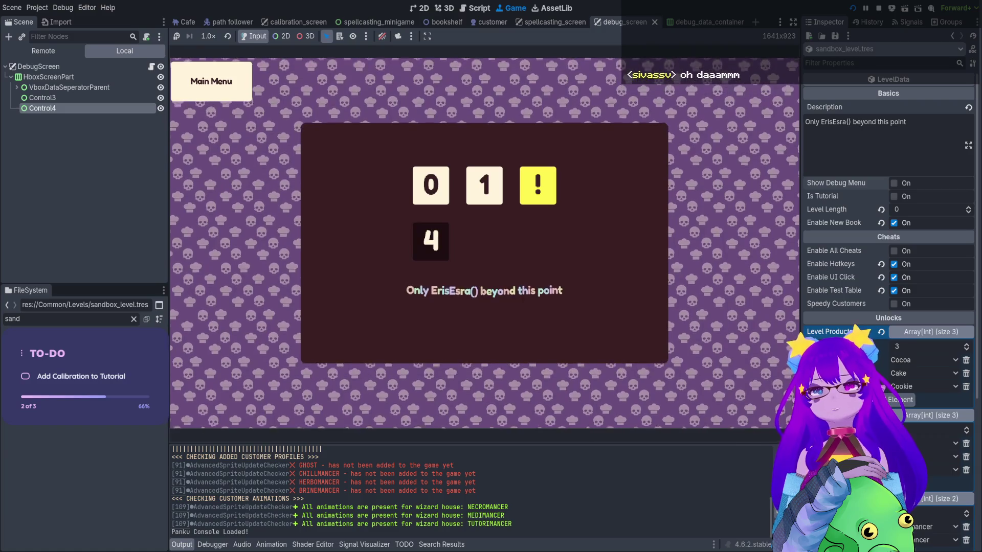
# Start the Tutorial level, walk the witch to the desk, and hold Q to trigger spellcasting
pyautogui.press('Return')
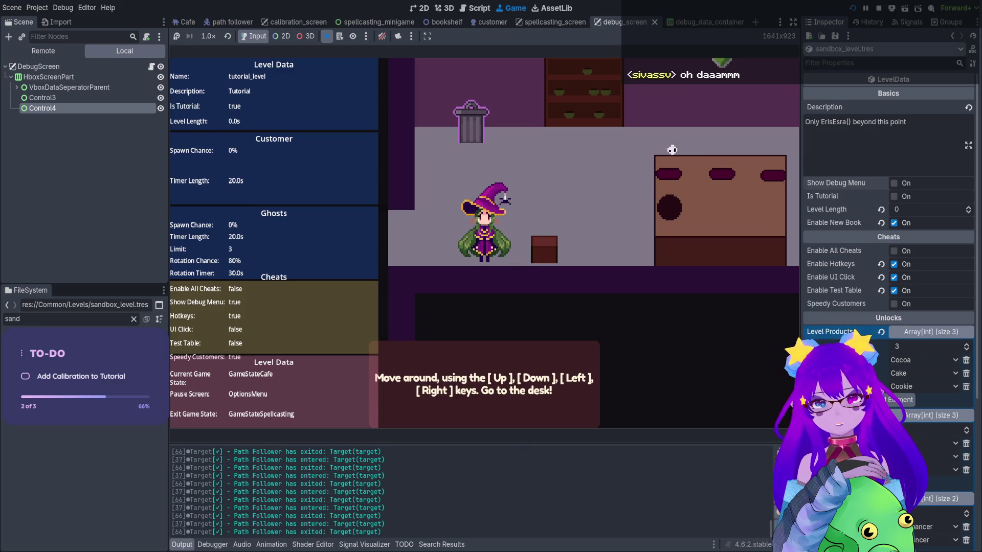
pyautogui.press('Right')
pyautogui.press('Up')
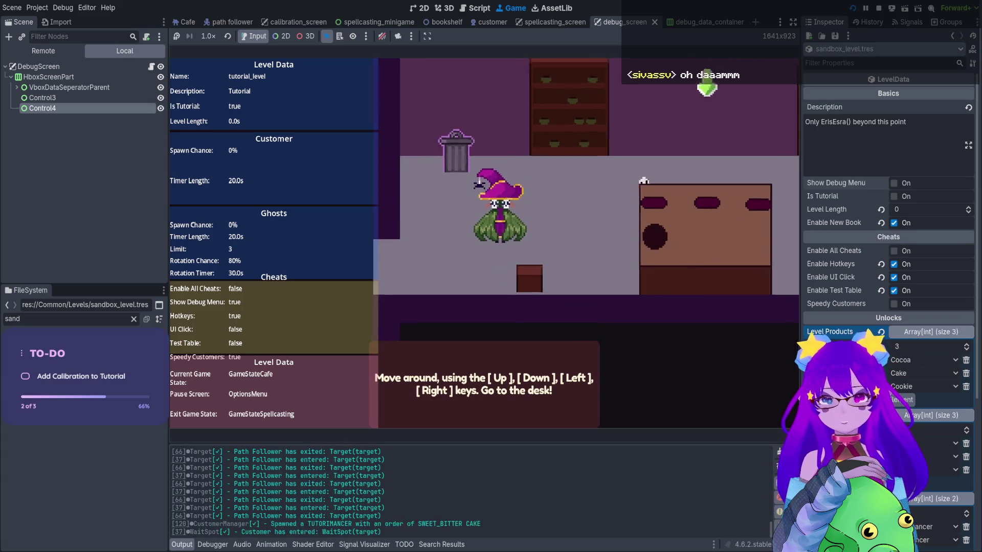
pyautogui.press('Right')
pyautogui.press('Down')
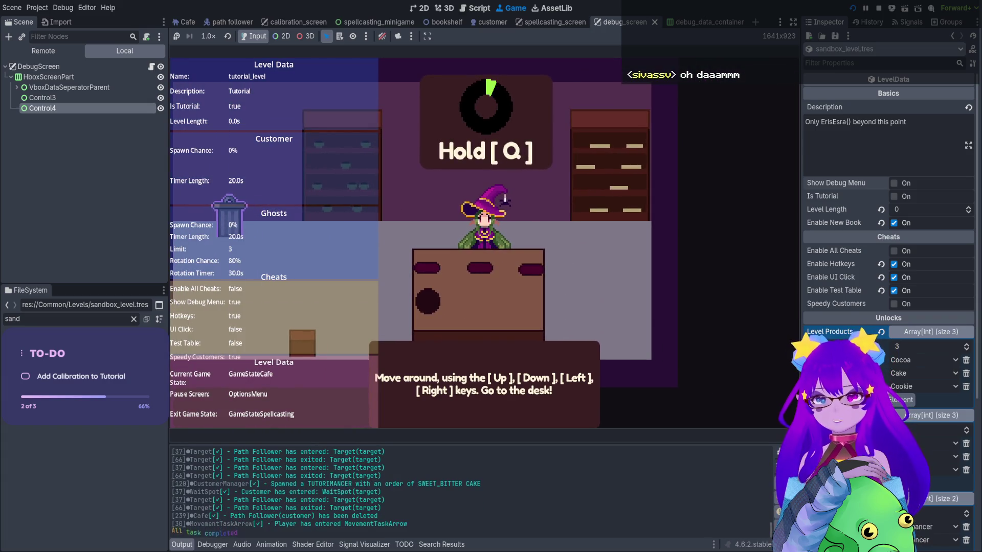
pyautogui.write('qq')
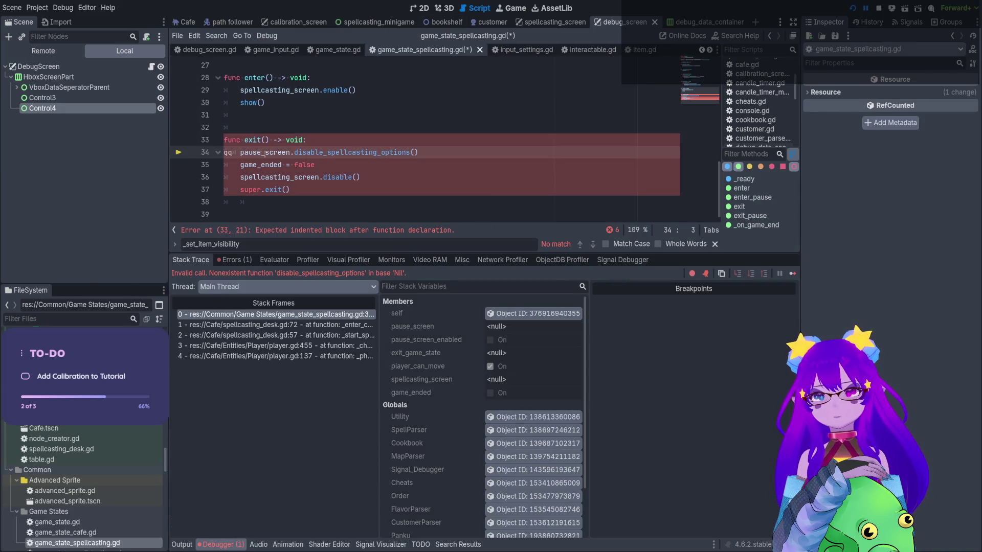
# Delete the stray characters at the start of line 34 in game_state_spellcasting.gd
pyautogui.moveTo(237, 152); pyautogui.dragTo(217, 151)
pyautogui.press('BackSpace')
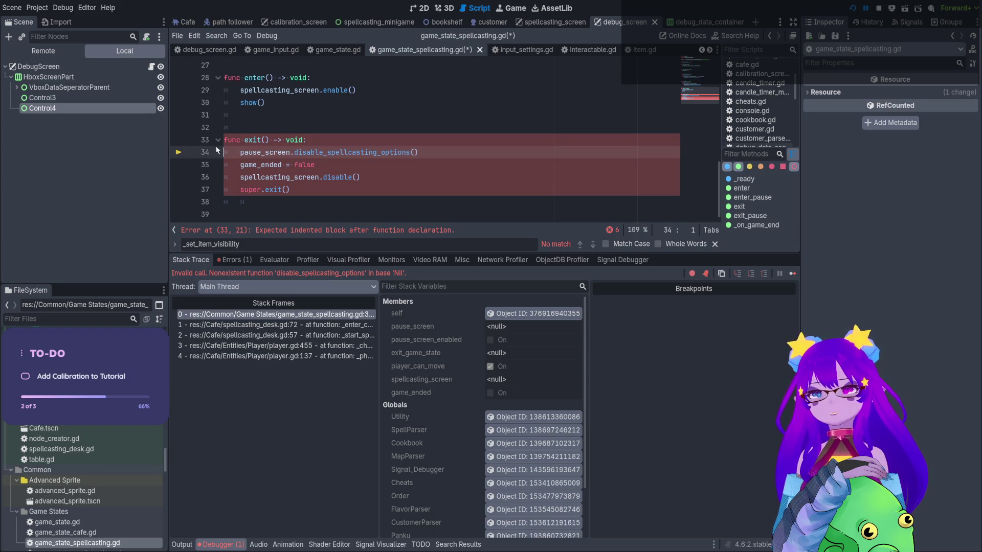
pyautogui.hotkey('ctrl', 'F4')
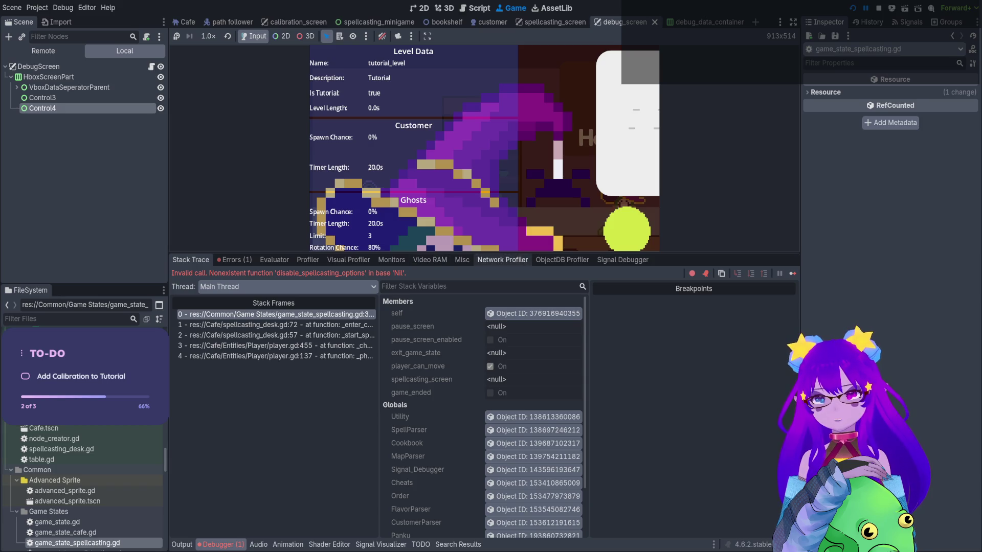
# Resize the game/debugger split, stop the game, and add a breakpoint on line 34
pyautogui.moveTo(476, 255); pyautogui.dragTo(467, 506)
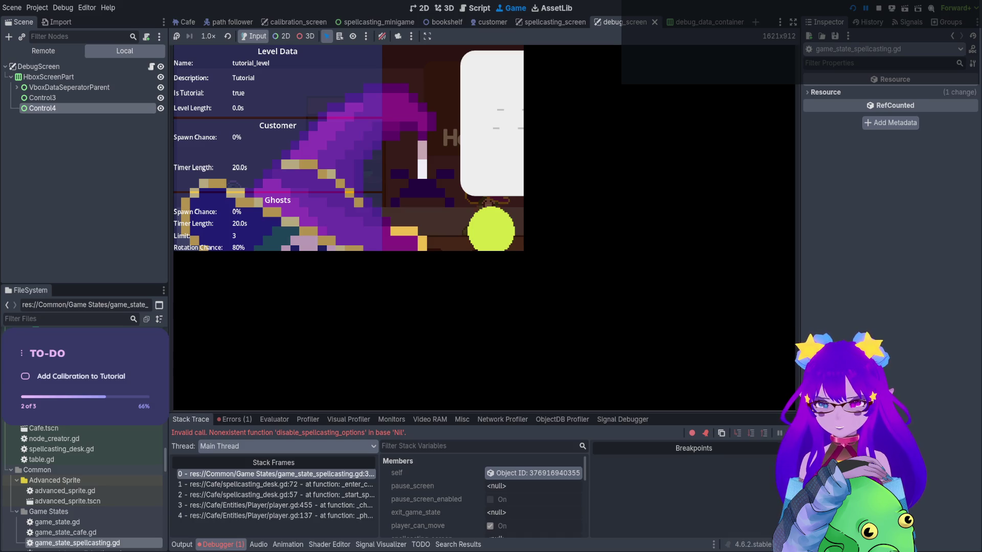
pyautogui.moveTo(483, 413)
pyautogui.mouseDown()
pyautogui.moveTo(508, 345)
pyautogui.moveTo(529, 219)
pyautogui.moveTo(527, 460)
pyautogui.mouseUp()
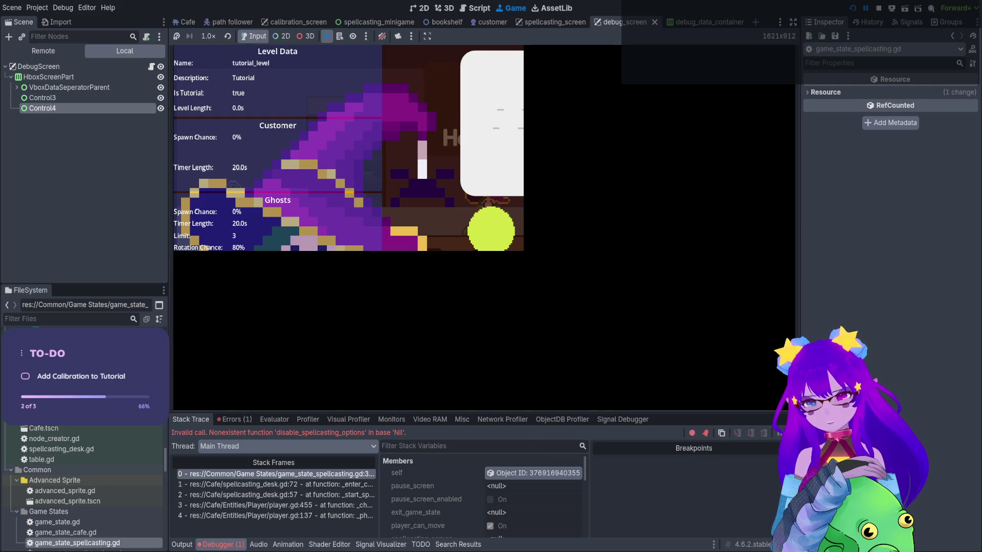
pyautogui.click(879, 9)
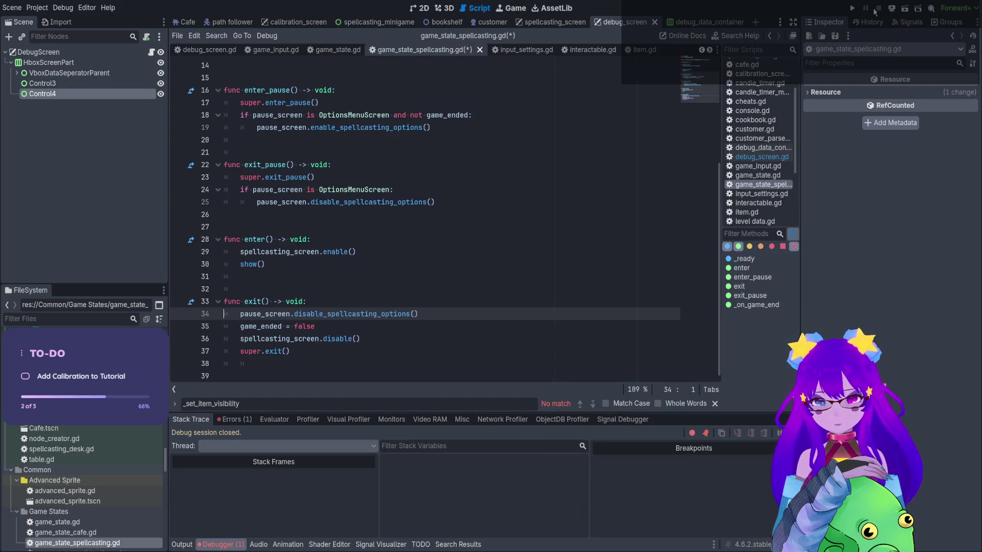
pyautogui.click(184, 317)
# Run the project, pick the Tutorial level, and walk the witch to the desk
pyautogui.click(852, 9)
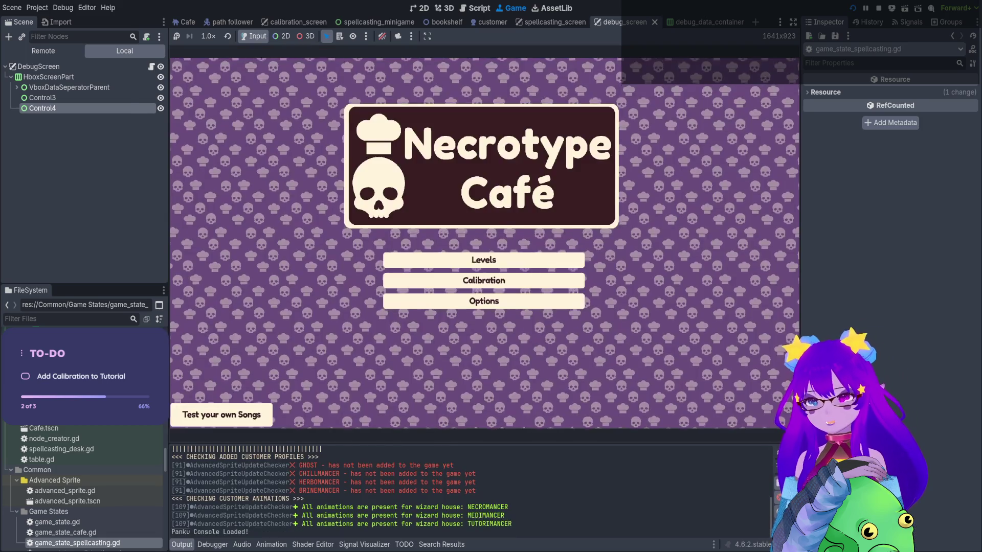
pyautogui.click(482, 280)
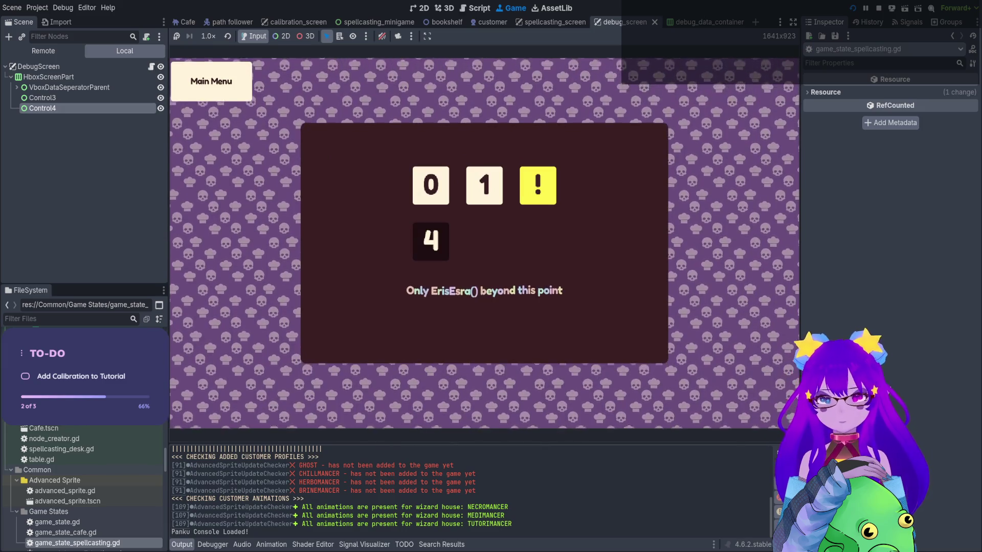
pyautogui.press('Left')
pyautogui.press('Left')
pyautogui.press('Return')
pyautogui.press('Right')
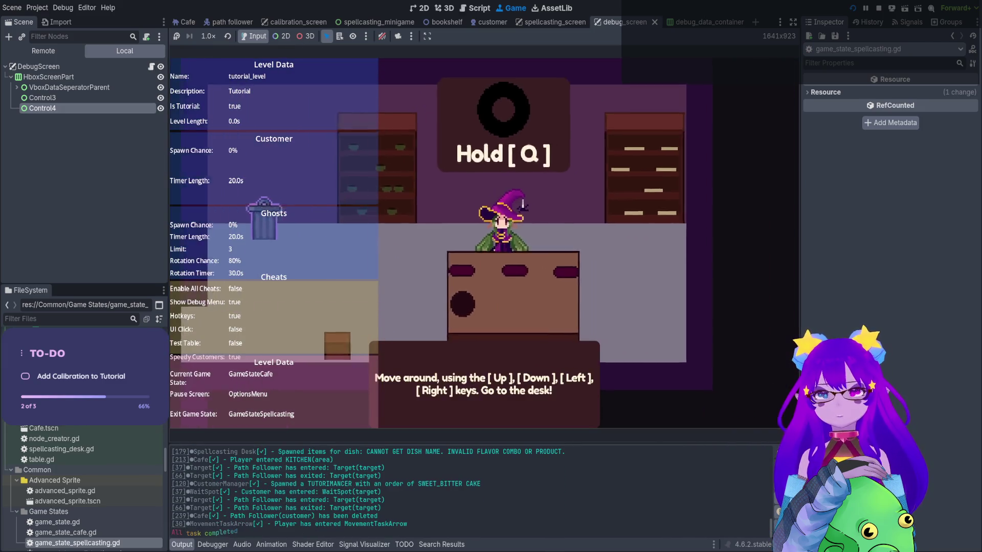
# Hold Q to hit the line 34 breakpoint, remove stray typed characters, and view the paused game
pyautogui.write('qqqqqq')
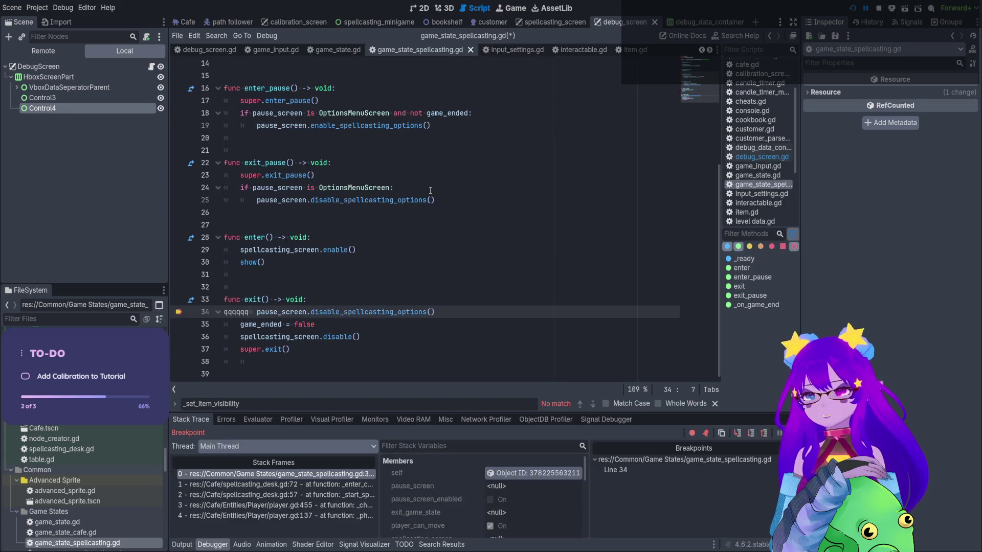
pyautogui.press('BackSpace')
pyautogui.press('BackSpace')
pyautogui.press('BackSpace')
pyautogui.click(504, 7)
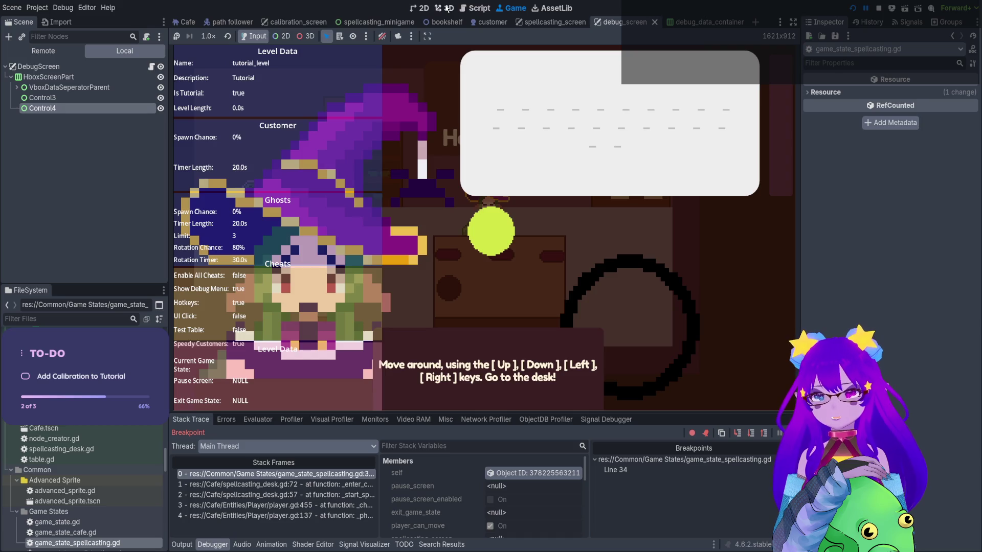
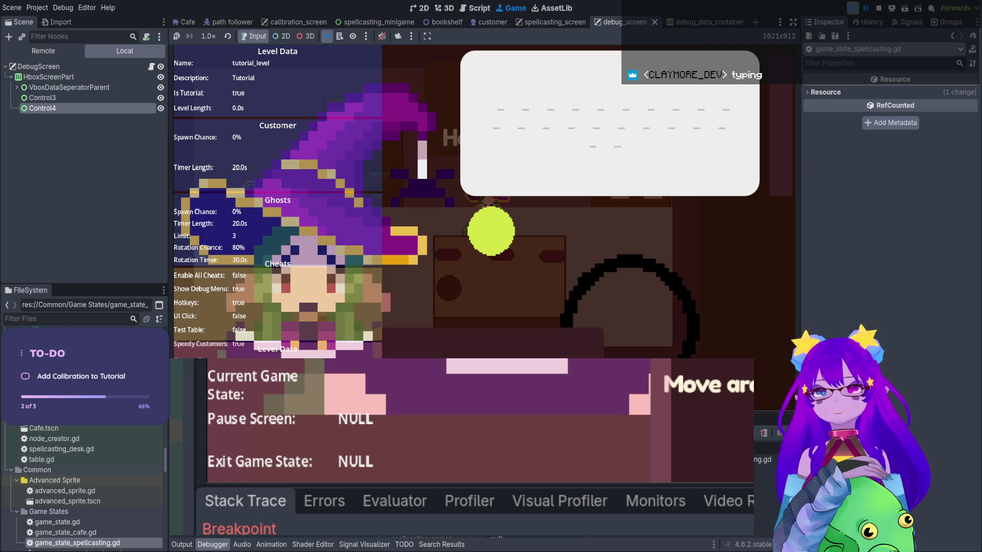
# Collapse and reopen the Debugger panel, then stop the running debug session
pyautogui.click(211, 545)
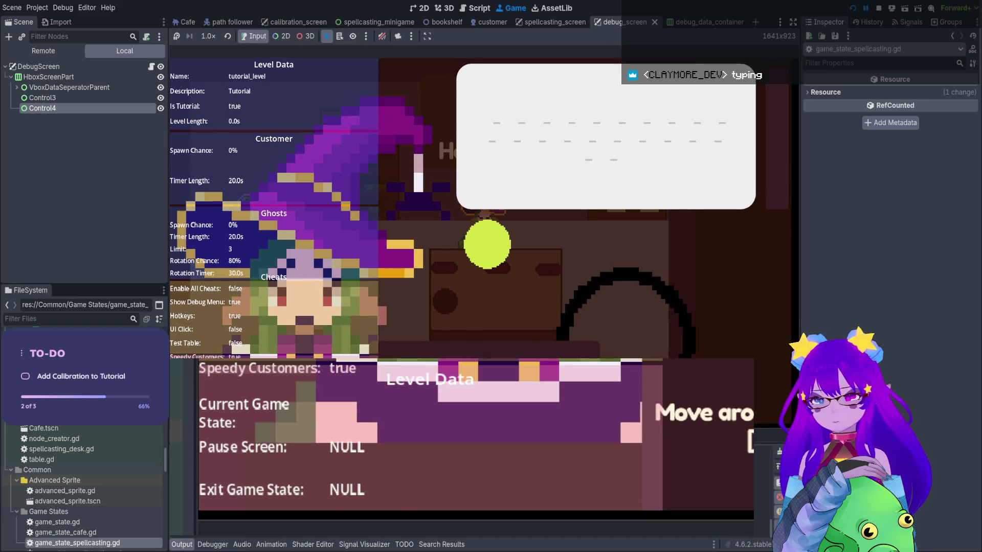
pyautogui.click(225, 545)
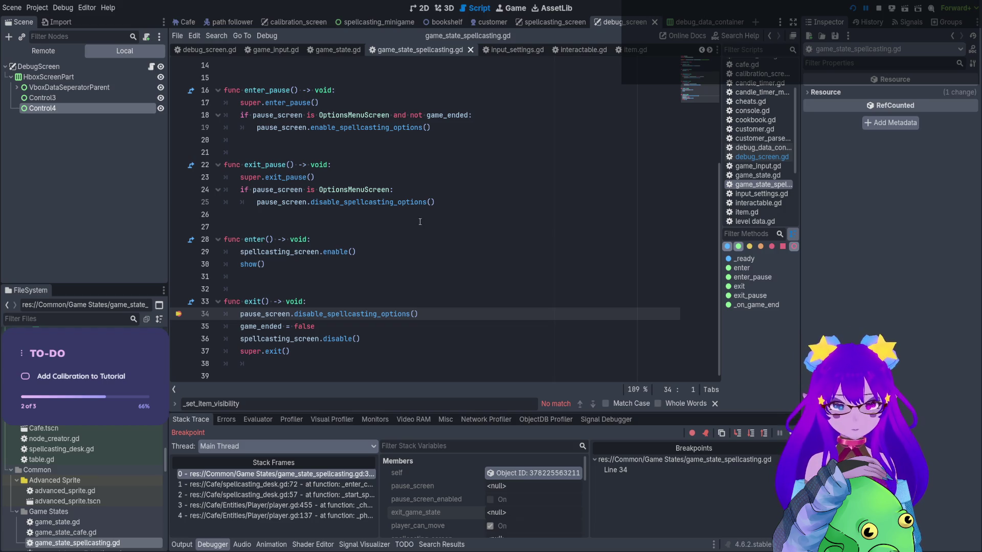
pyautogui.click(879, 8)
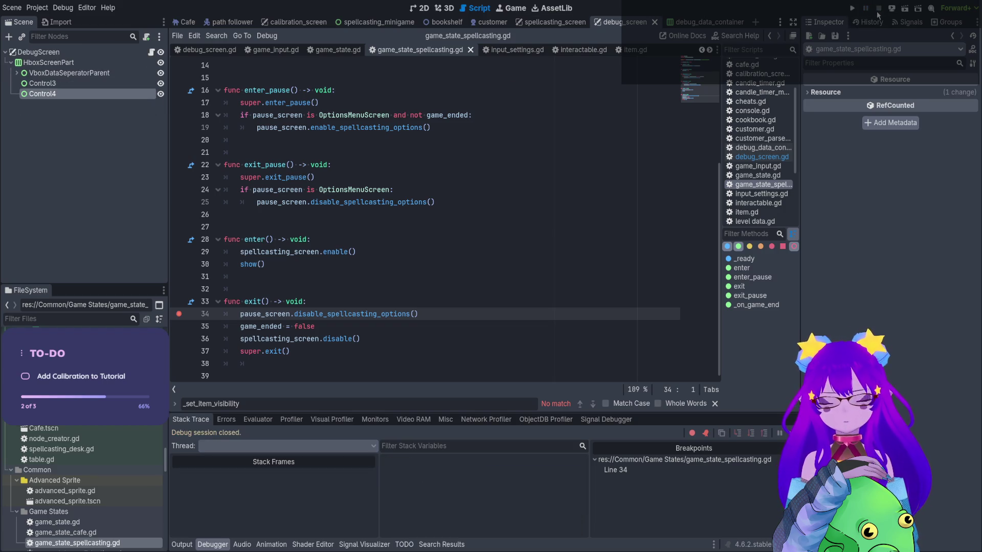
# Remove the line 34 breakpoint and open spellcasting_desk.gd from the Cafe scene
pyautogui.click(180, 315)
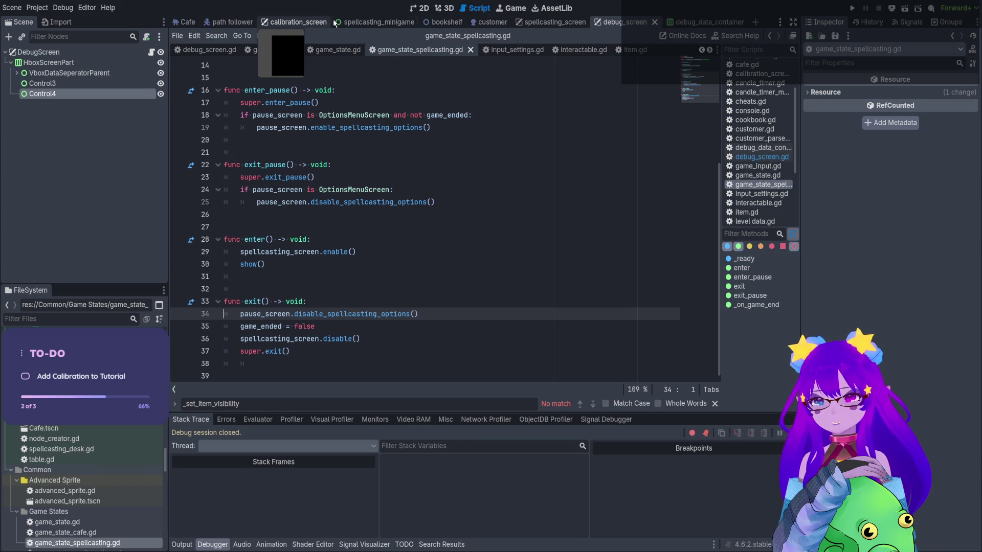
pyautogui.click(359, 24)
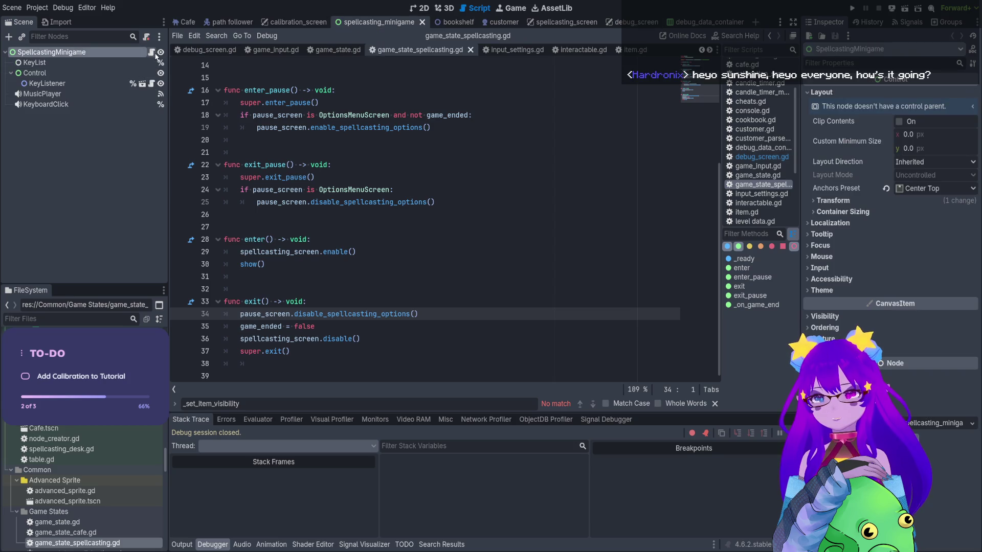
pyautogui.click(151, 54)
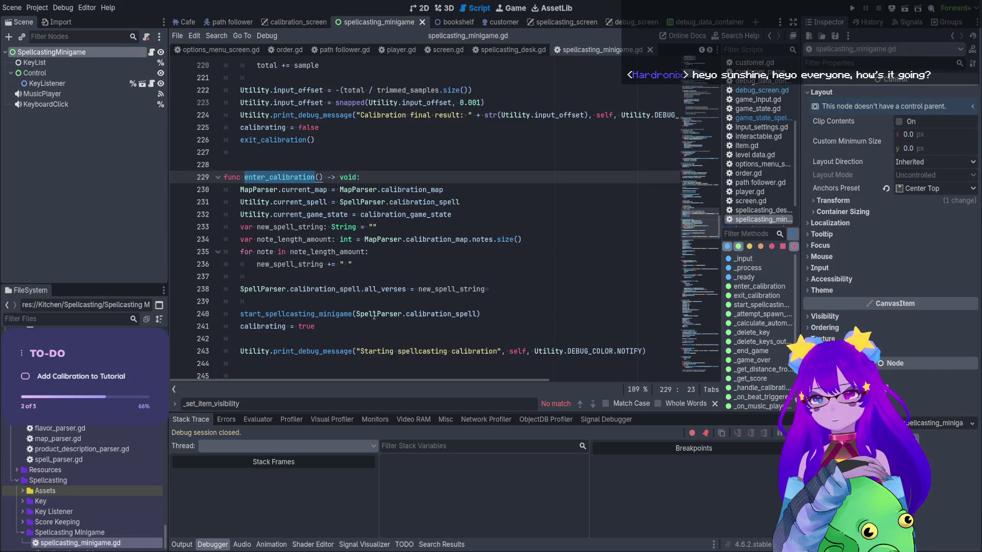
pyautogui.click(185, 22)
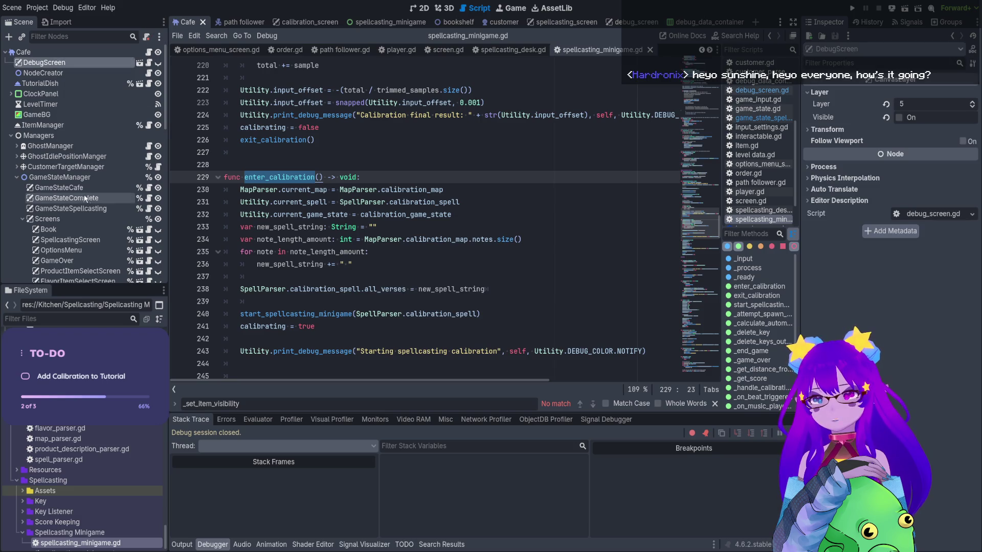
pyautogui.scroll(-5, 121, 208)
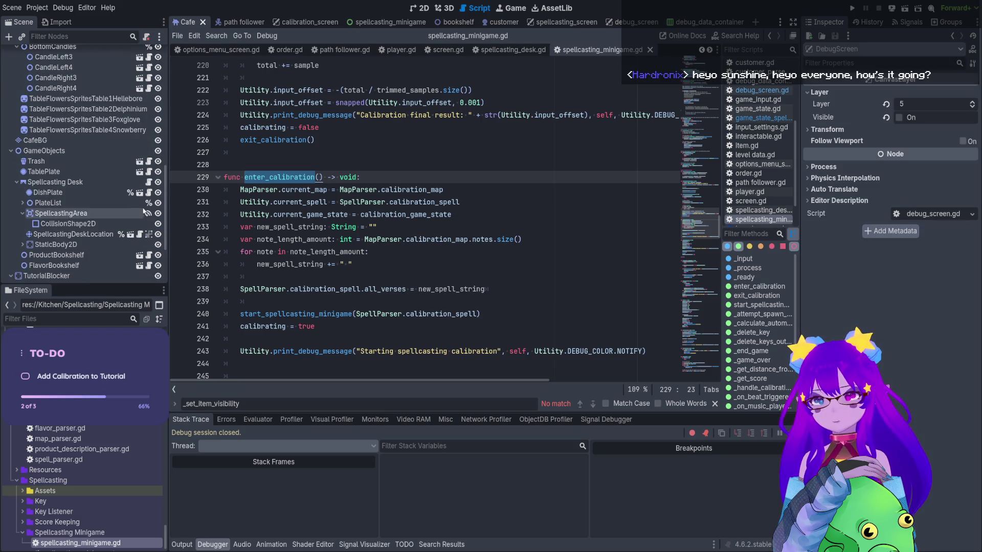
pyautogui.click(148, 182)
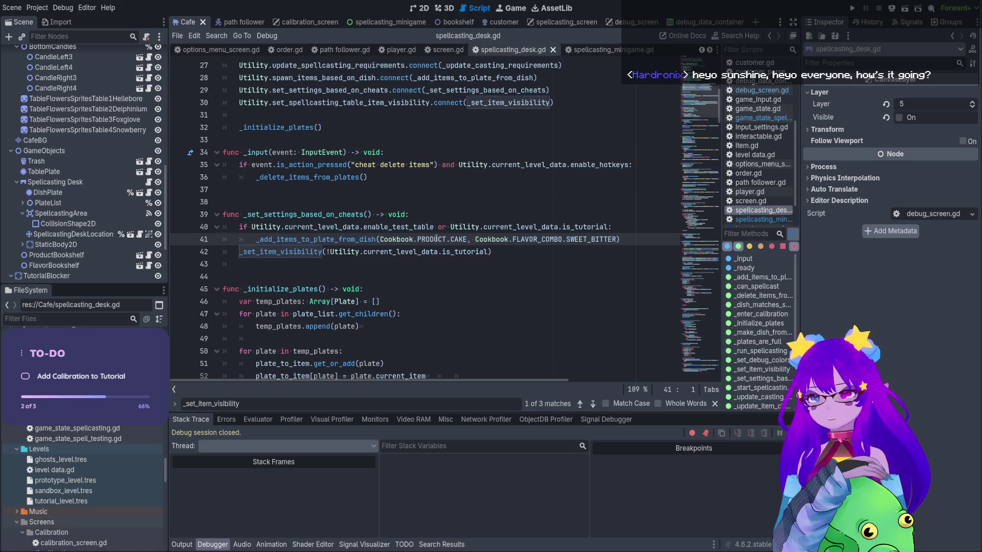
# Read through spellcasting_desk.gd, including lines 62–66 of _start_spellcasting_process
pyautogui.scroll(2, 479, 235)
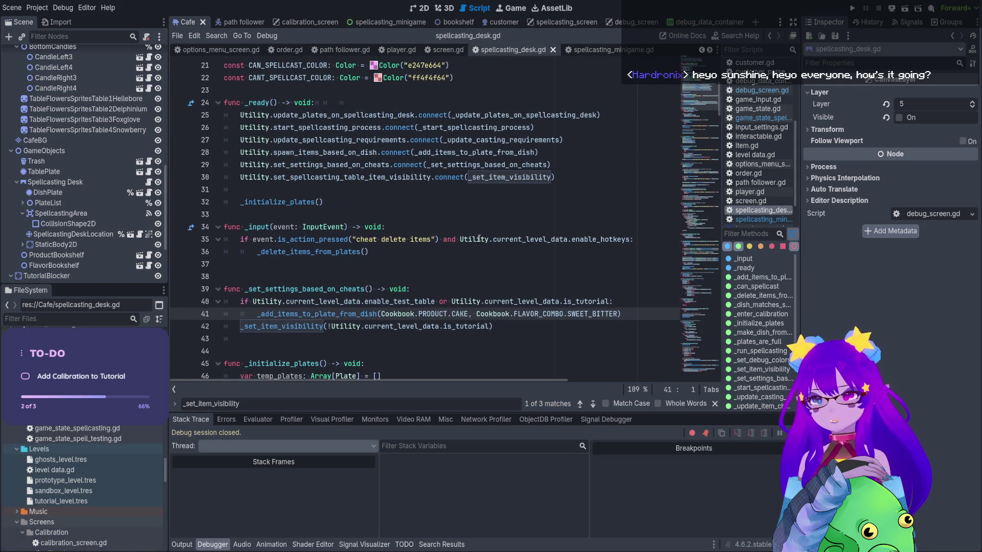
pyautogui.scroll(-7, 483, 239)
pyautogui.scroll(-3, 474, 244)
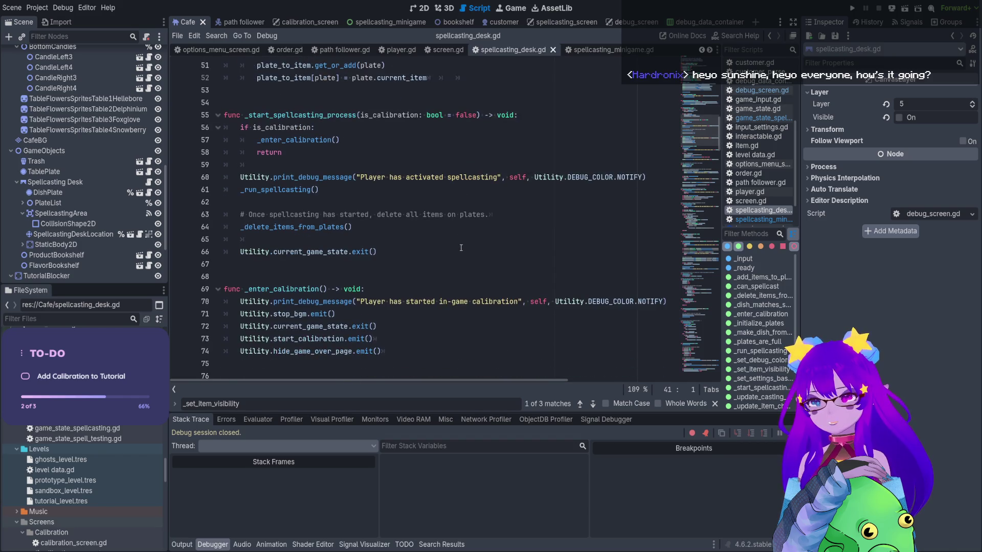
pyautogui.scroll(-1, 455, 249)
pyautogui.moveTo(388, 217)
pyautogui.mouseDown()
pyautogui.moveTo(231, 215)
pyautogui.moveTo(189, 162)
pyautogui.mouseUp()
pyautogui.click(358, 153)
pyautogui.scroll(-3, 665, 281)
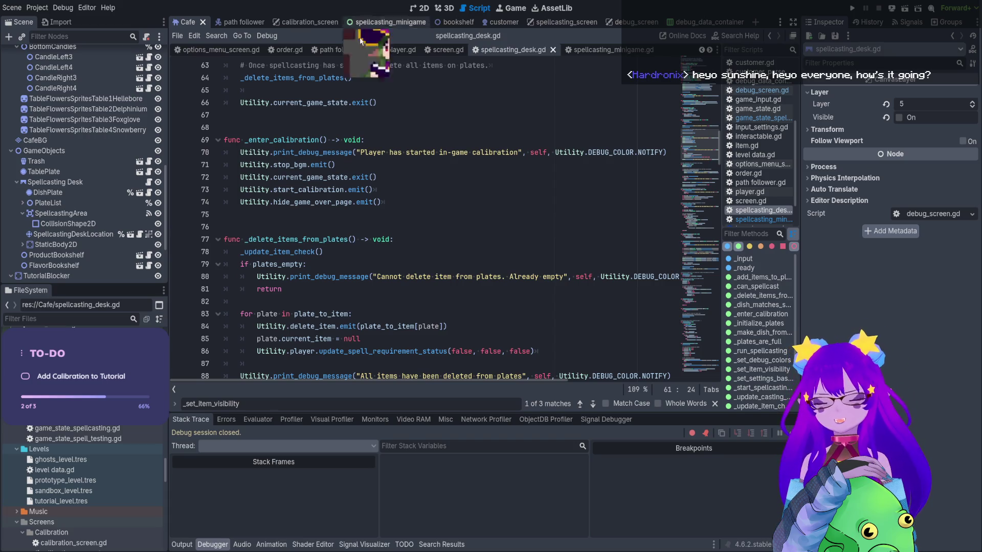
pyautogui.scroll(-7, 410, 247)
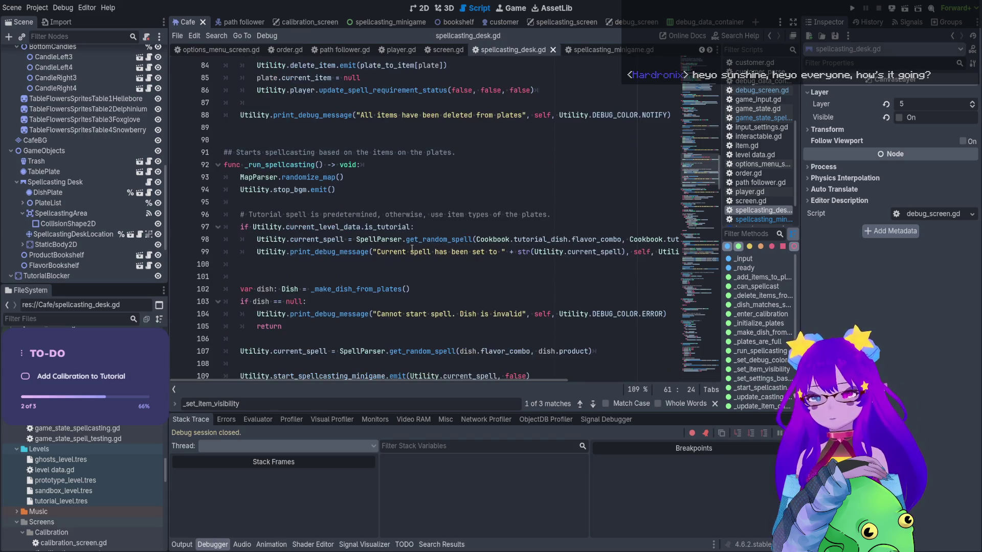
pyautogui.scroll(-4, 421, 244)
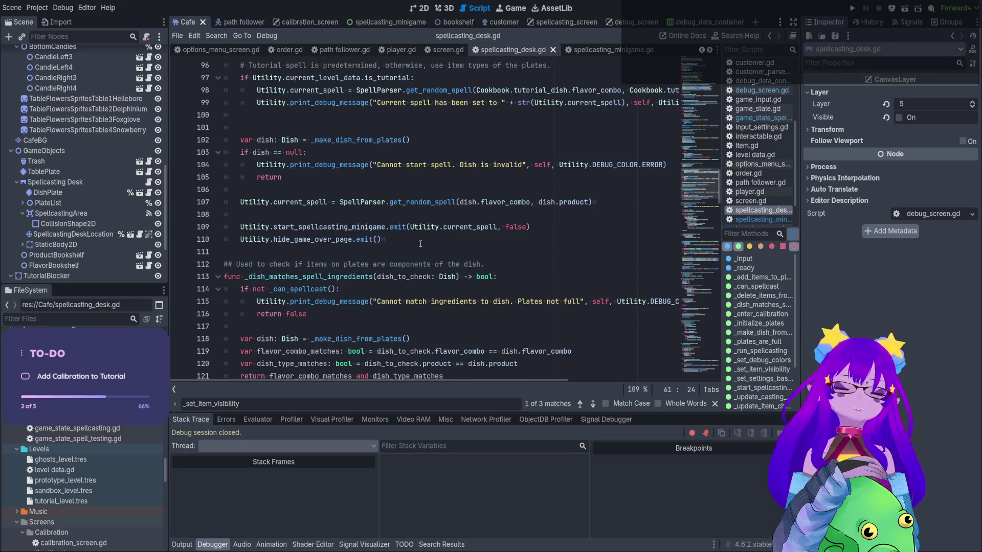
pyautogui.scroll(-4, 420, 225)
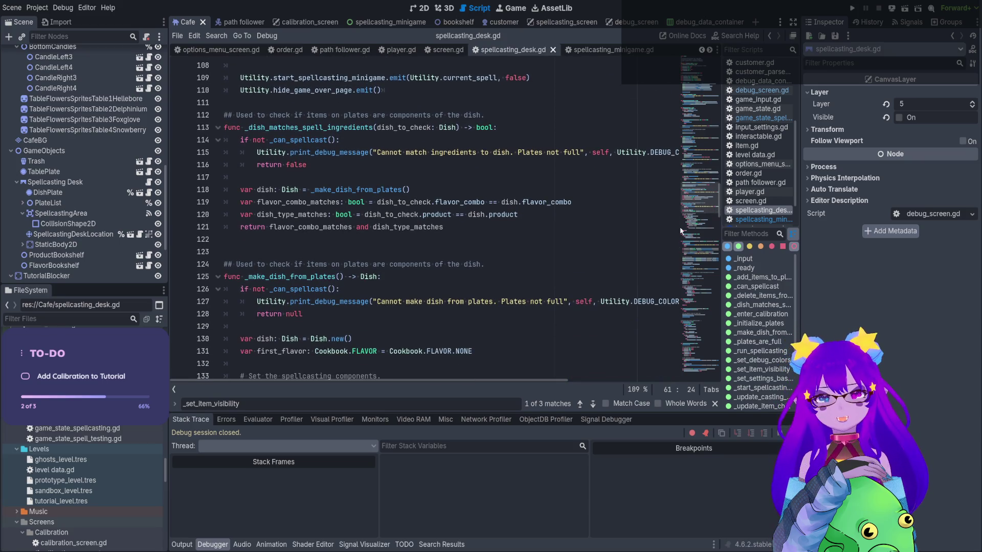
pyautogui.moveTo(697, 200); pyautogui.dragTo(689, 316)
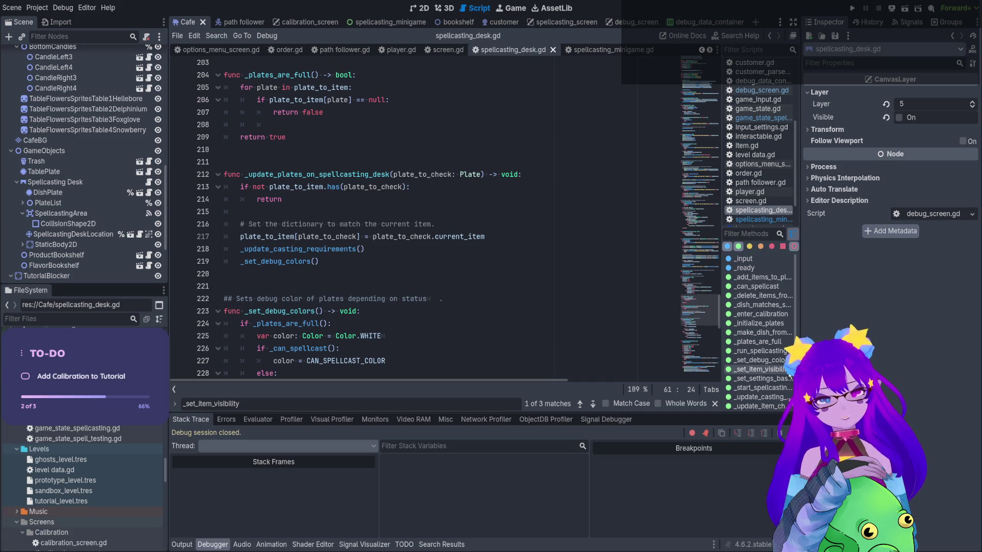
pyautogui.scroll(-3, 749, 315)
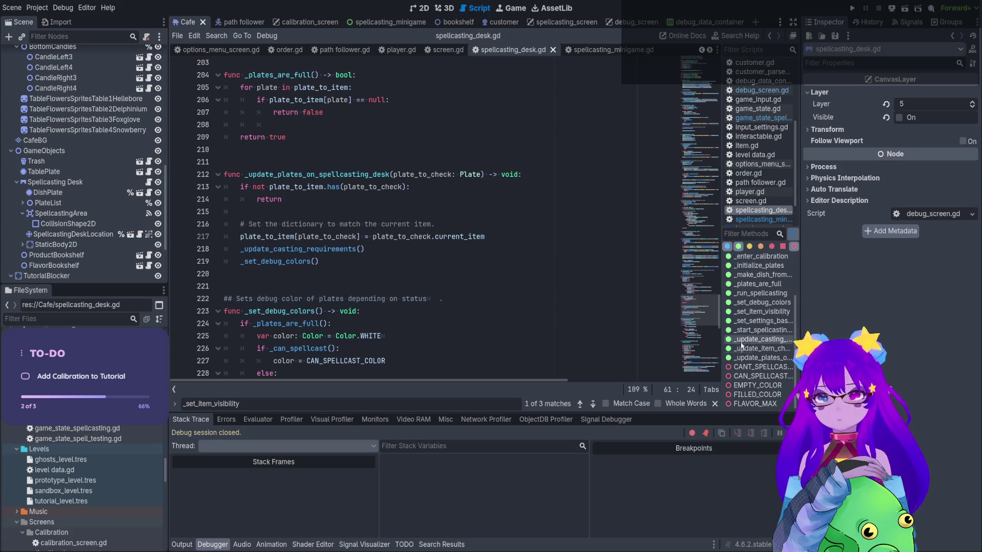
# Jump to _enter_calibration at line 69 and move to its current_game_state.exit() line
pyautogui.click(756, 257)
pyautogui.scroll(2, 551, 206)
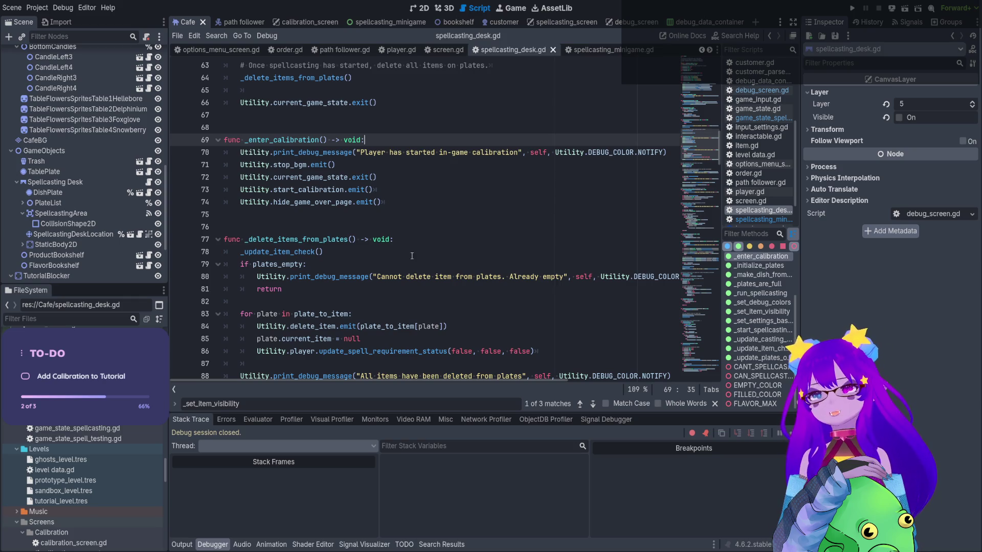
pyautogui.press('Down')
pyautogui.press('Down')
pyautogui.press('Down')
# Delete Utility.current_game_state.exit() from _enter_calibration and run the project with F5
pyautogui.hotkey('shift', 'Home')
pyautogui.hotkey('shift', 'Home')
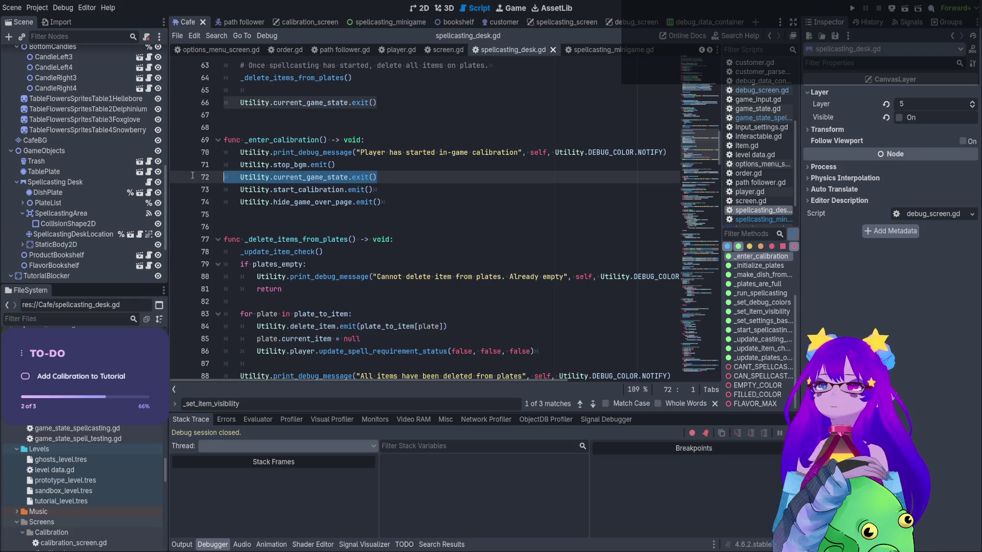
pyautogui.scroll(5, 374, 209)
pyautogui.scroll(-1, 391, 216)
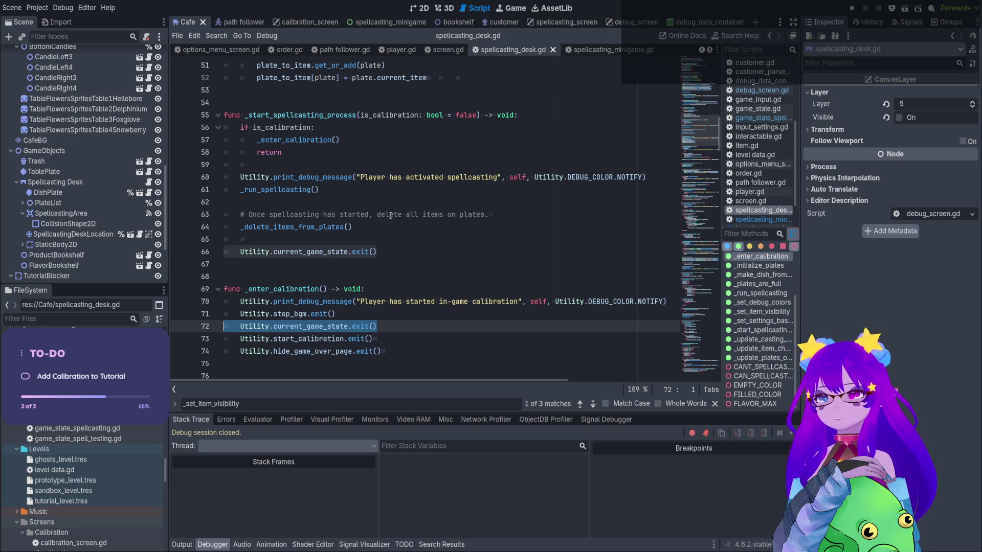
pyautogui.press('BackSpace')
pyautogui.press('BackSpace')
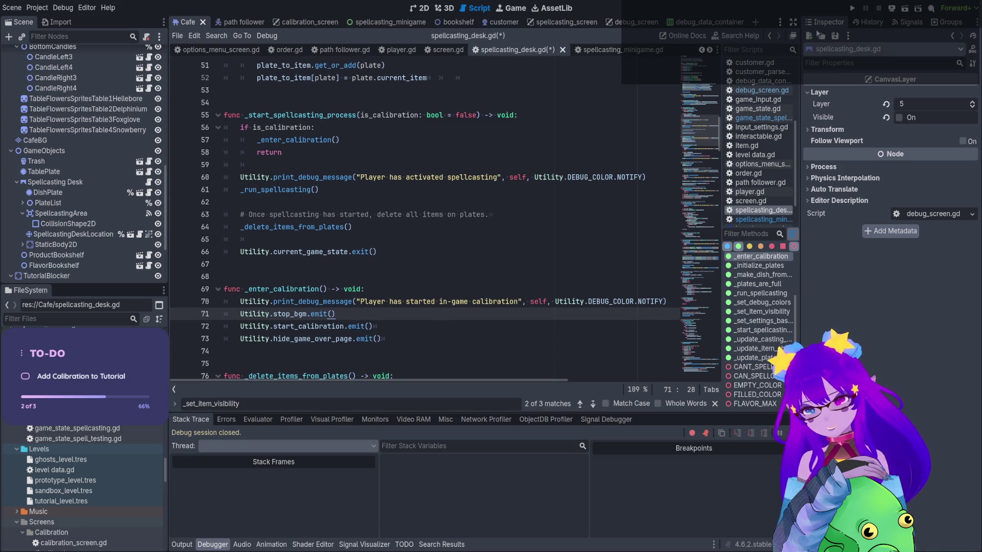
pyautogui.press('F5')
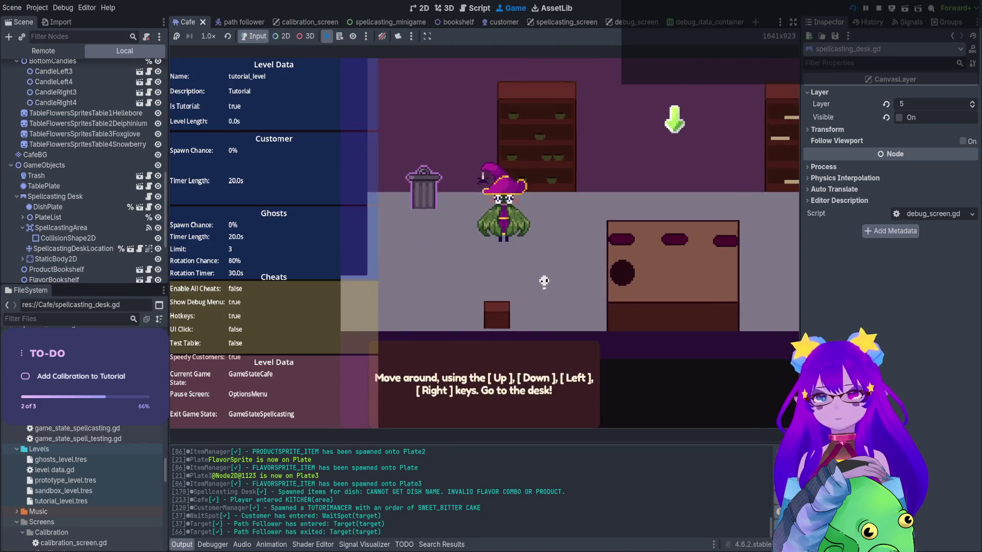
# Walk to the desk, trigger calibration with Q several times, then stop the game with F8
pyautogui.press('Right')
pyautogui.press('q')
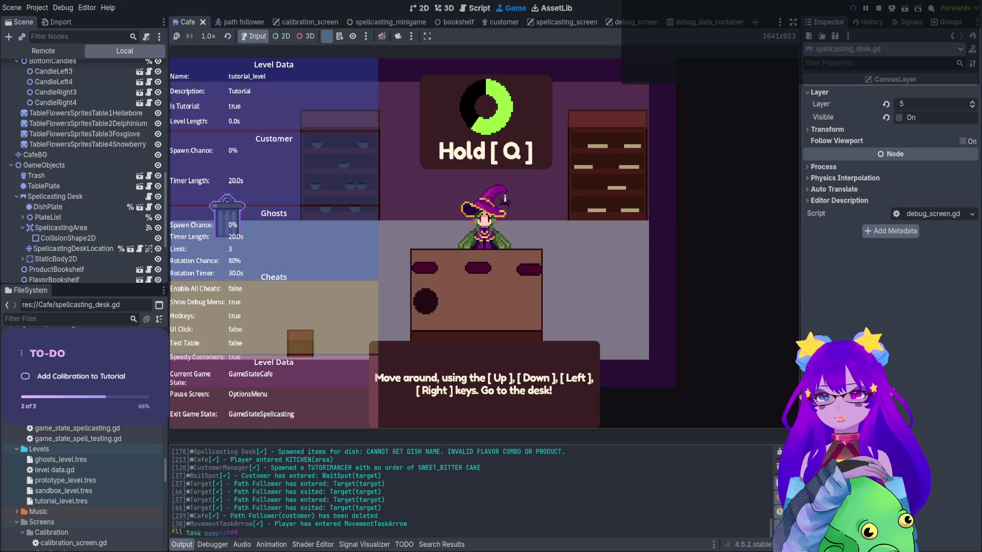
pyautogui.press('q')
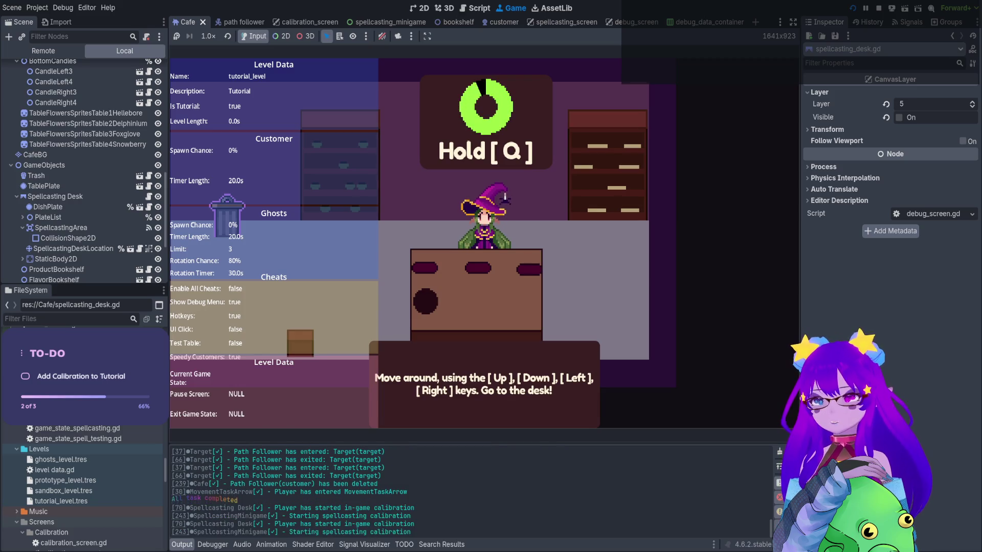
pyautogui.press('q')
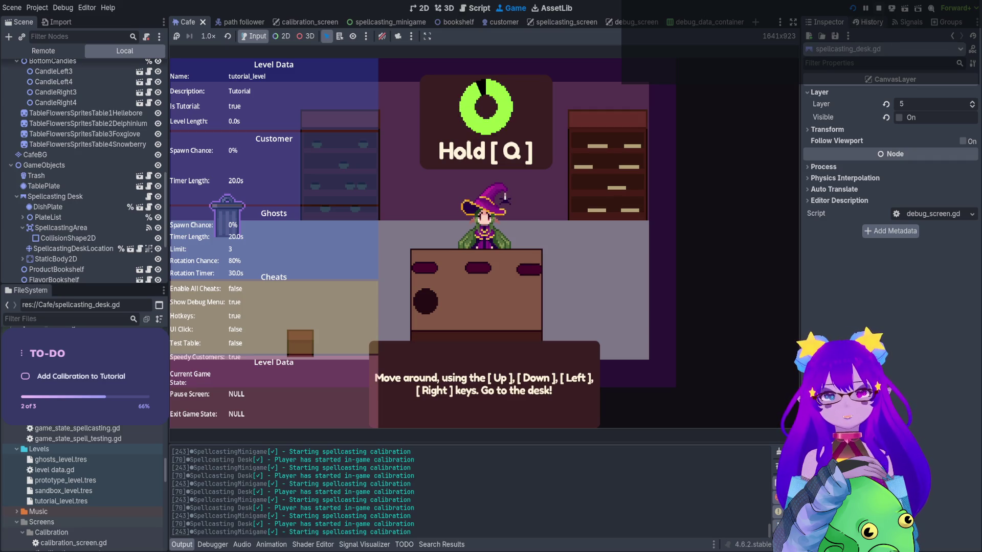
pyautogui.press('F8')
pyautogui.scroll(-1, 404, 171)
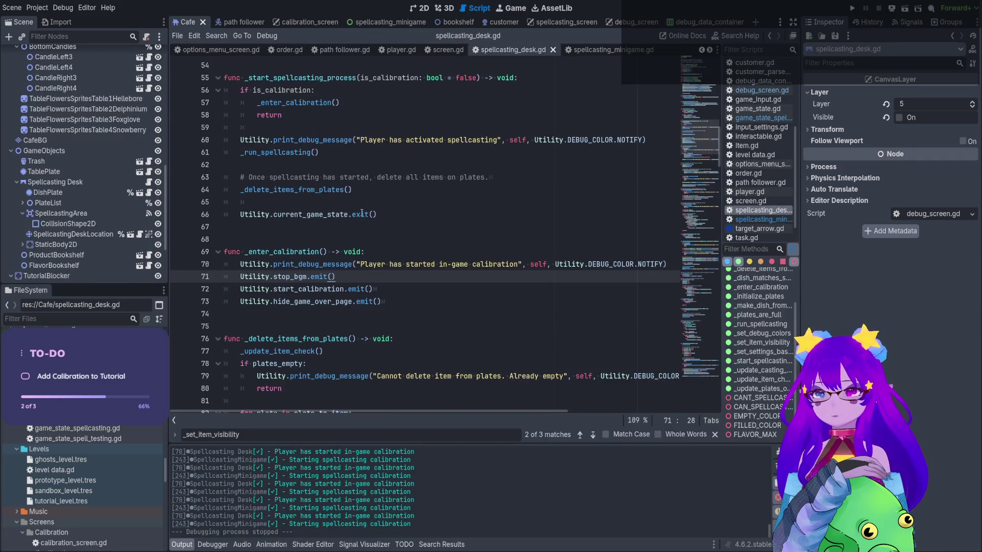
# Review the _start_spellcasting_process and _enter_calibration bodies, ending on the start_calibration emit line
pyautogui.scroll(1, 362, 213)
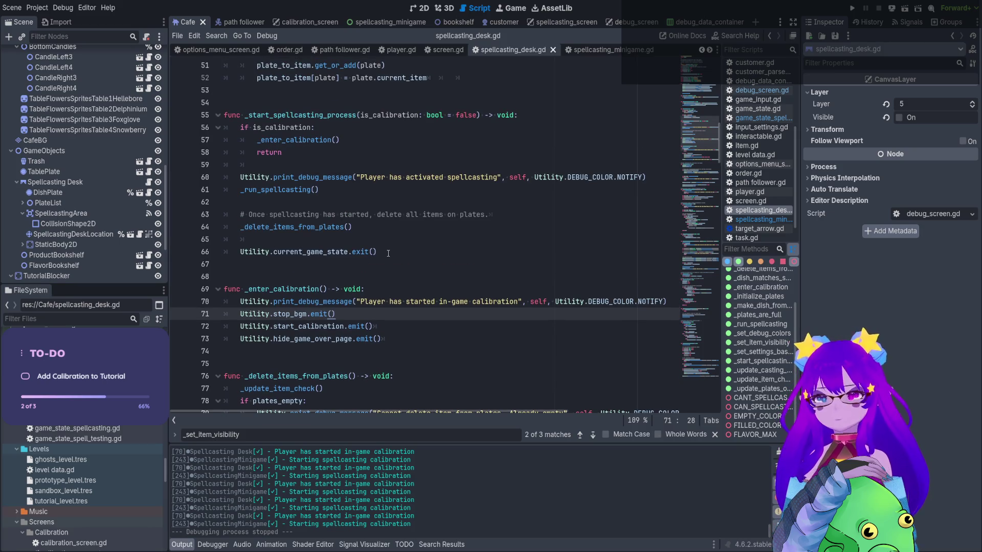
pyautogui.moveTo(389, 253); pyautogui.dragTo(276, 160)
pyautogui.moveTo(388, 339)
pyautogui.mouseDown()
pyautogui.moveTo(225, 302)
pyautogui.moveTo(320, 290)
pyautogui.mouseUp()
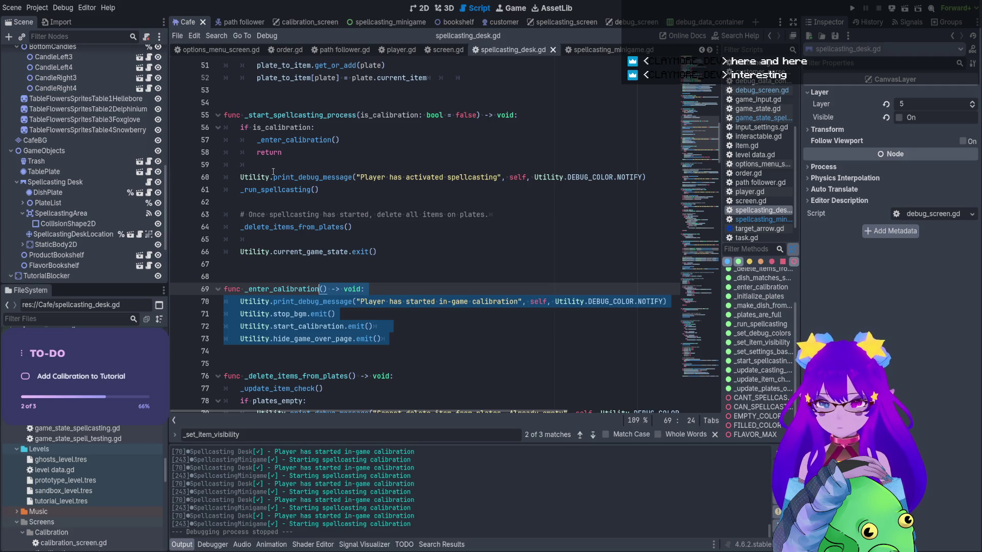
pyautogui.click(337, 303)
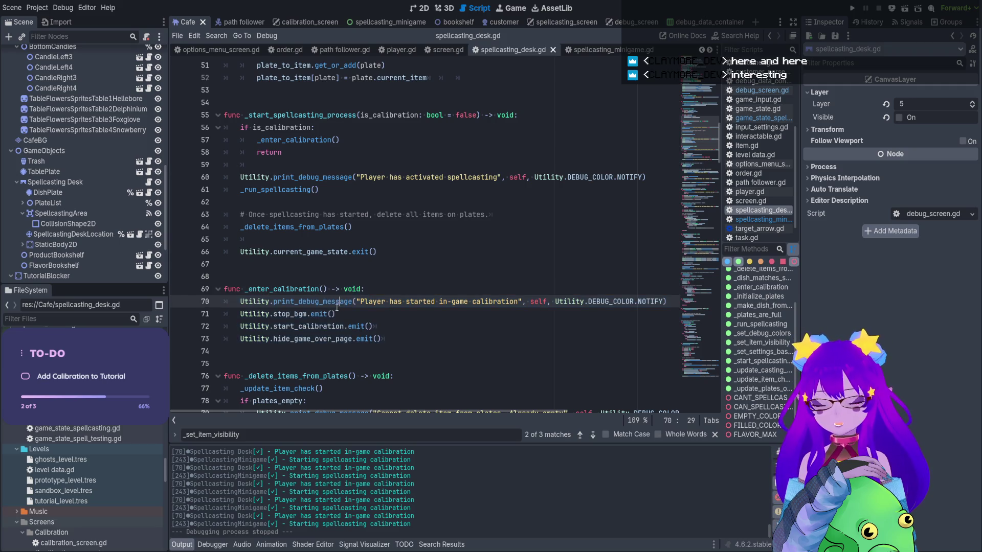
pyautogui.click(336, 315)
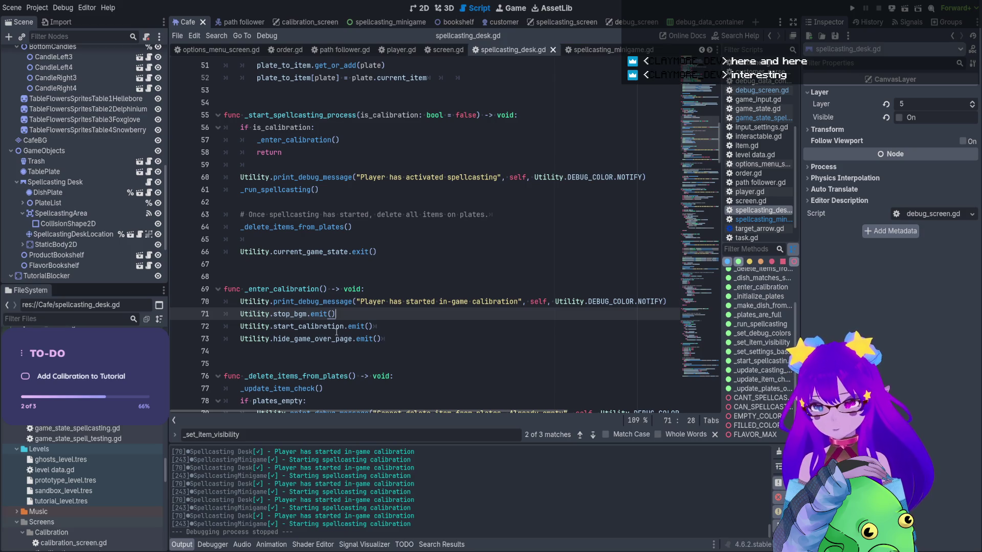
pyautogui.click(337, 329)
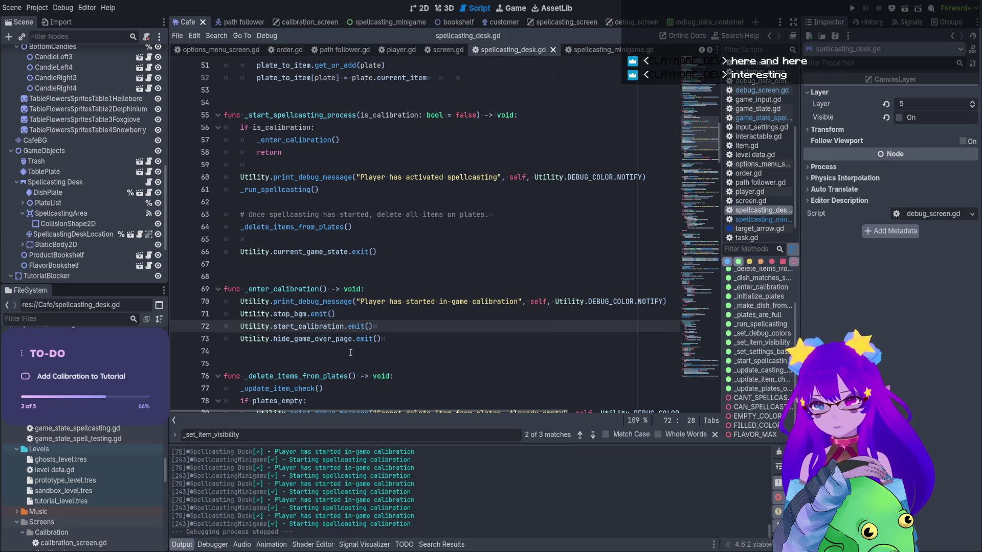
# Delete the hide_game_over_page emit and leftover blank lines, then open start_calibration's declaration in utility.gd
pyautogui.moveTo(391, 340); pyautogui.dragTo(217, 336)
pyautogui.press('BackSpace')
pyautogui.click(236, 347)
pyautogui.press('BackSpace')
pyautogui.press('BackSpace')
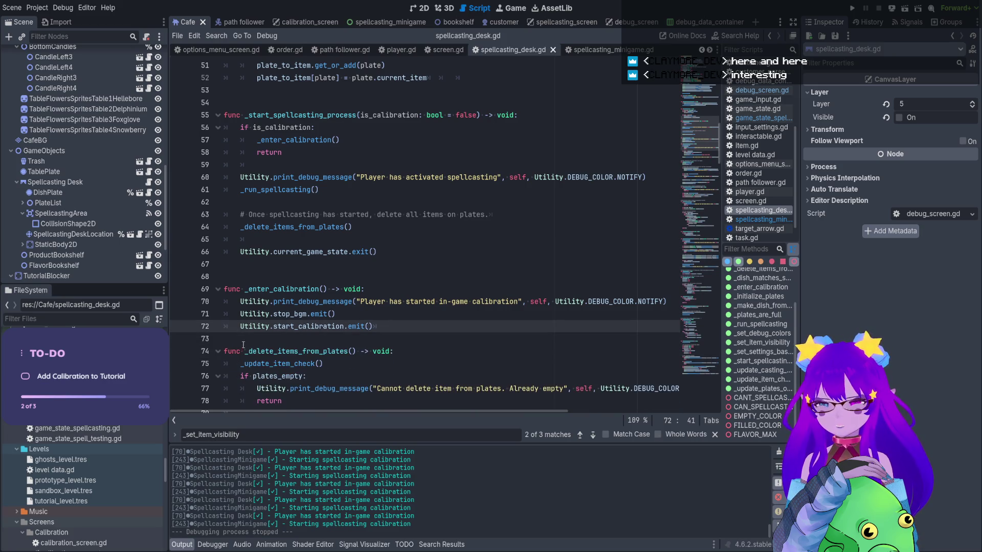
pyautogui.keyDown('ctrl'); pyautogui.click(303, 327); pyautogui.keyUp('ctrl')
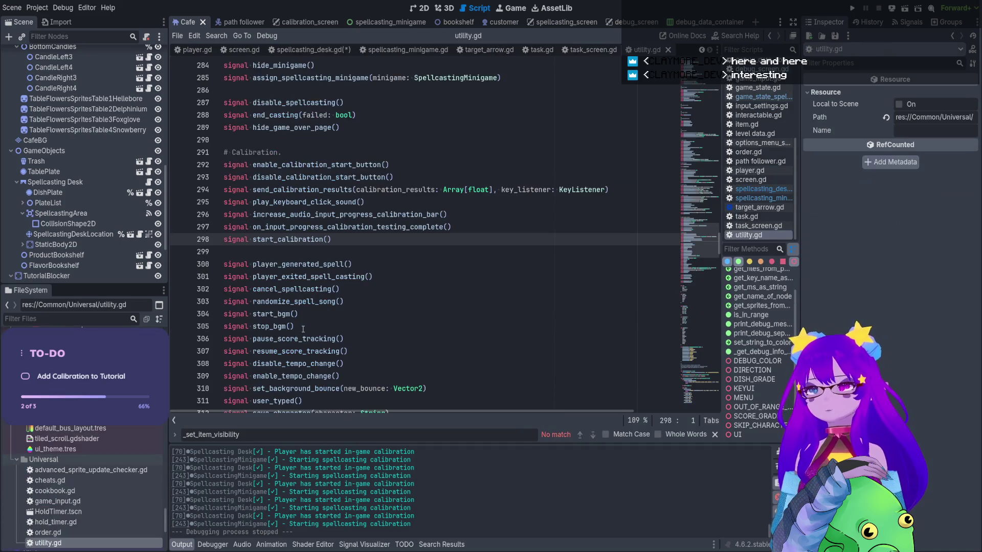
# Search all project files for start_calibration
pyautogui.doubleClick(313, 240)
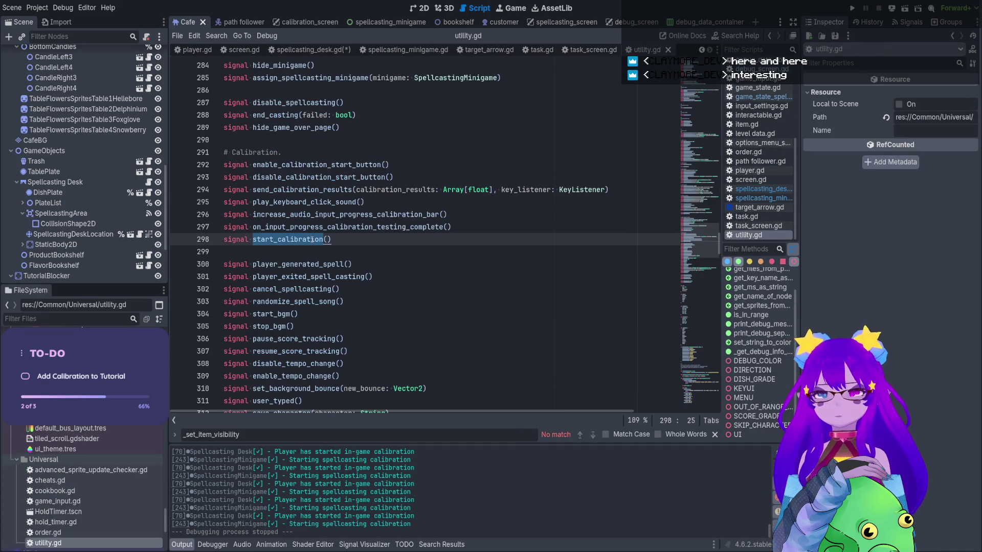
pyautogui.hotkey('ctrl', 'shift', 'f')
pyautogui.press('Return')
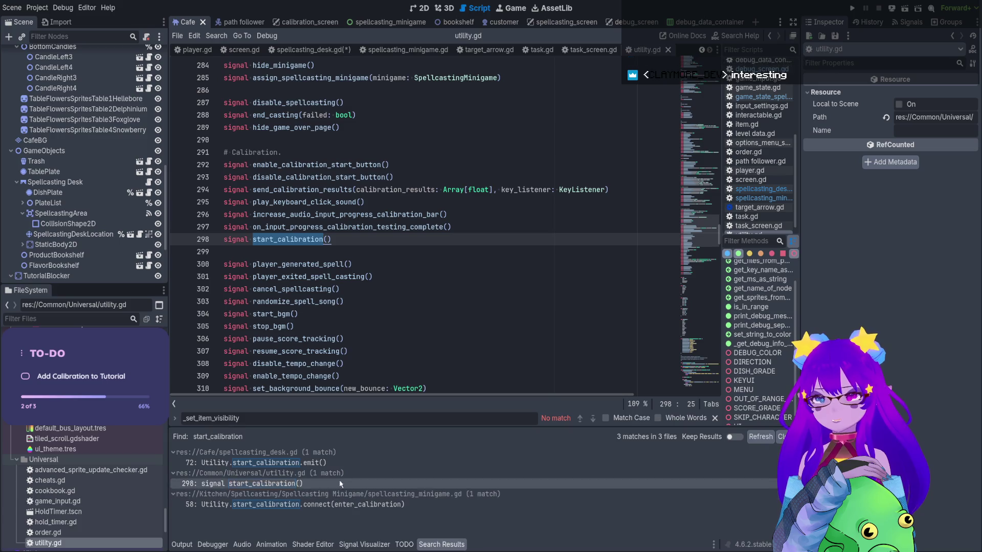
# Inspect enter_calibration and start_spellcasting_minigame in spellcasting_minigame.gd, then return to spellcasting_desk.gd's _run_spellcasting call
pyautogui.click(335, 504)
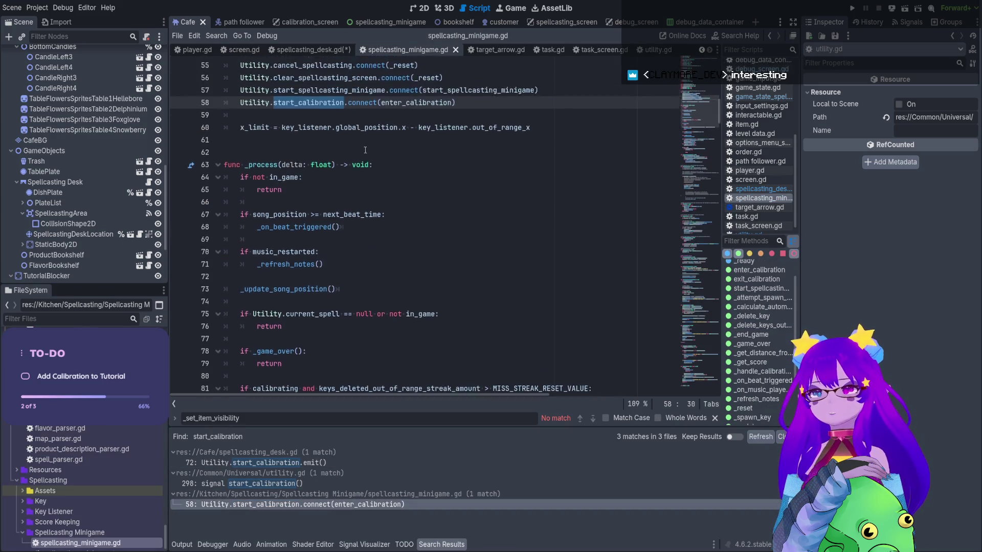
pyautogui.keyDown('ctrl'); pyautogui.click(432, 174); pyautogui.keyUp('ctrl')
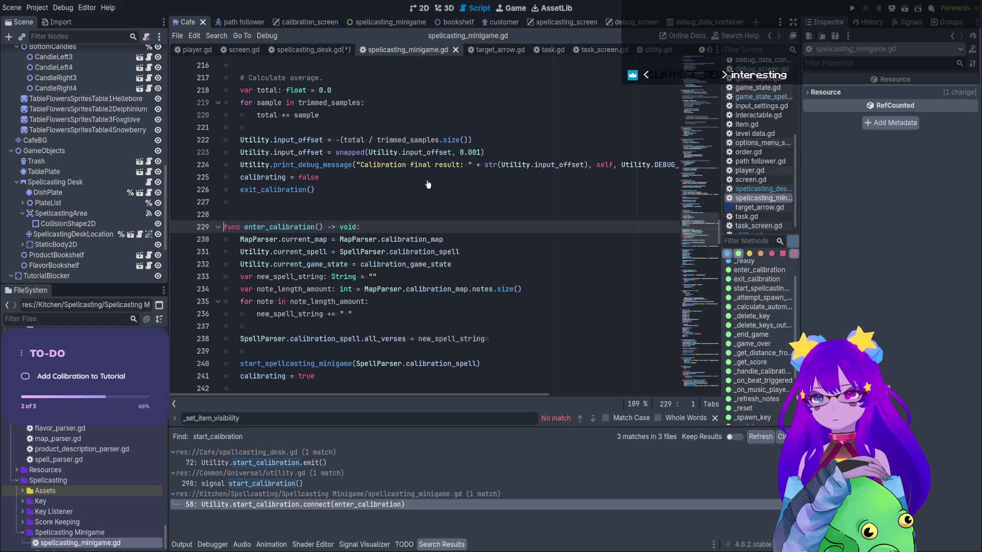
pyautogui.moveTo(379, 128)
pyautogui.mouseDown()
pyautogui.moveTo(358, 139)
pyautogui.moveTo(403, 289)
pyautogui.mouseUp()
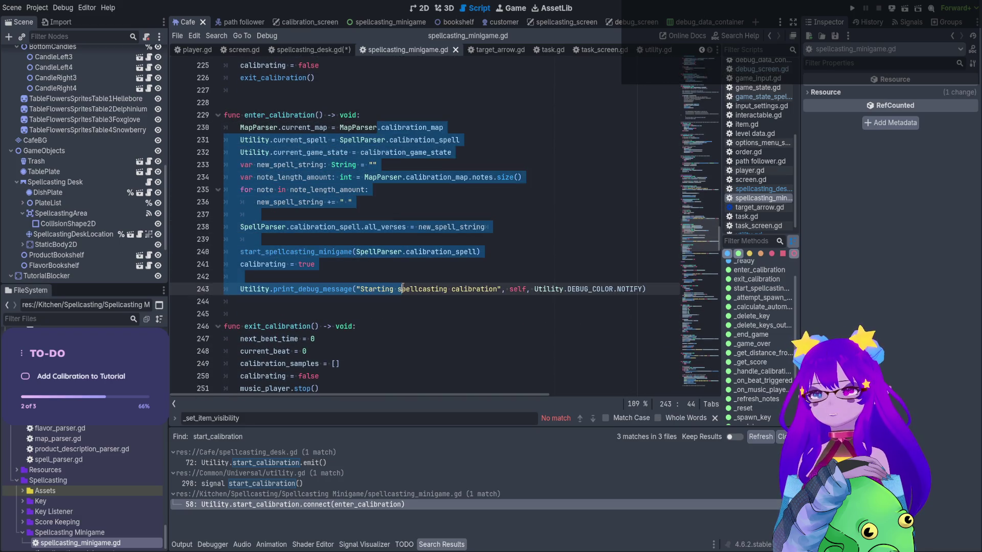
pyautogui.click(403, 257)
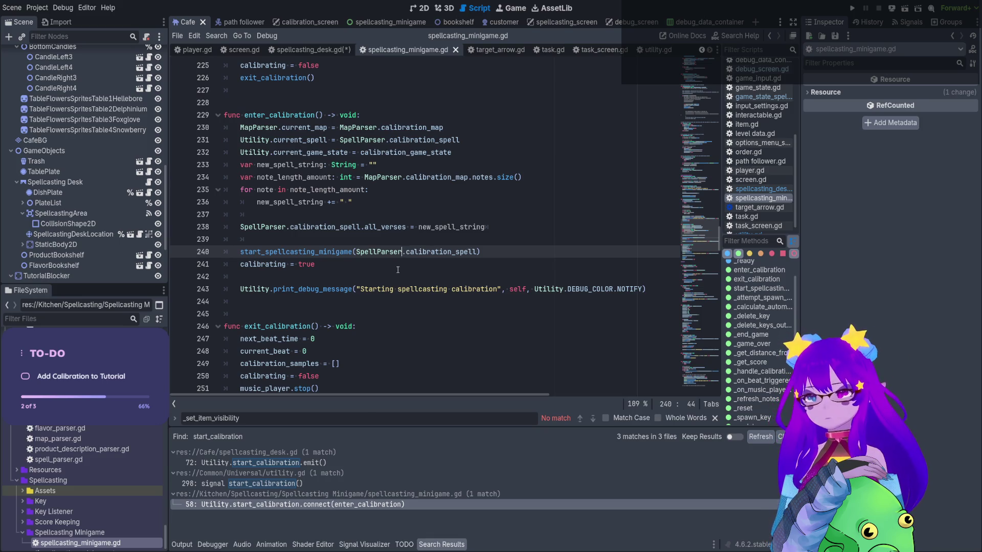
pyautogui.scroll(1, 248, 201)
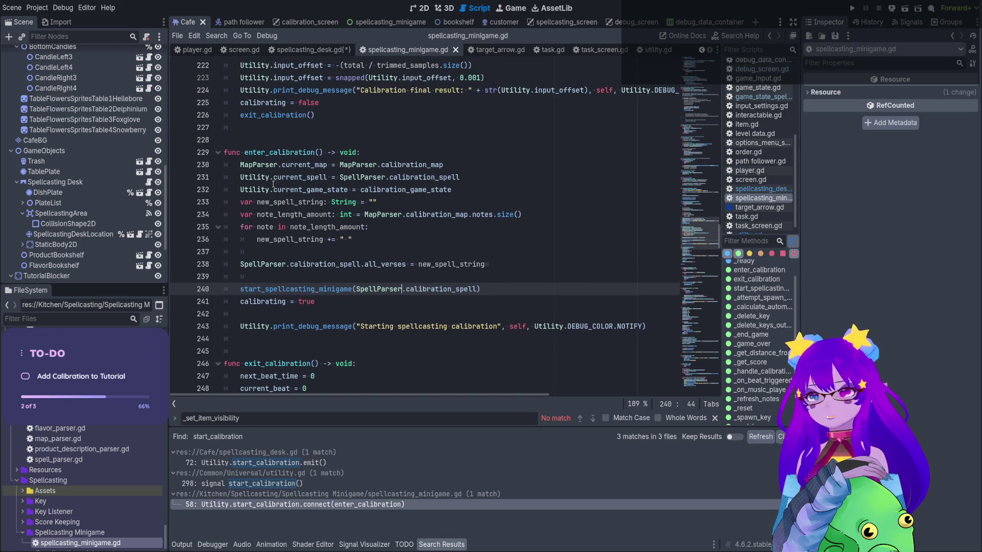
pyautogui.keyDown('ctrl'); pyautogui.click(334, 290); pyautogui.keyUp('ctrl')
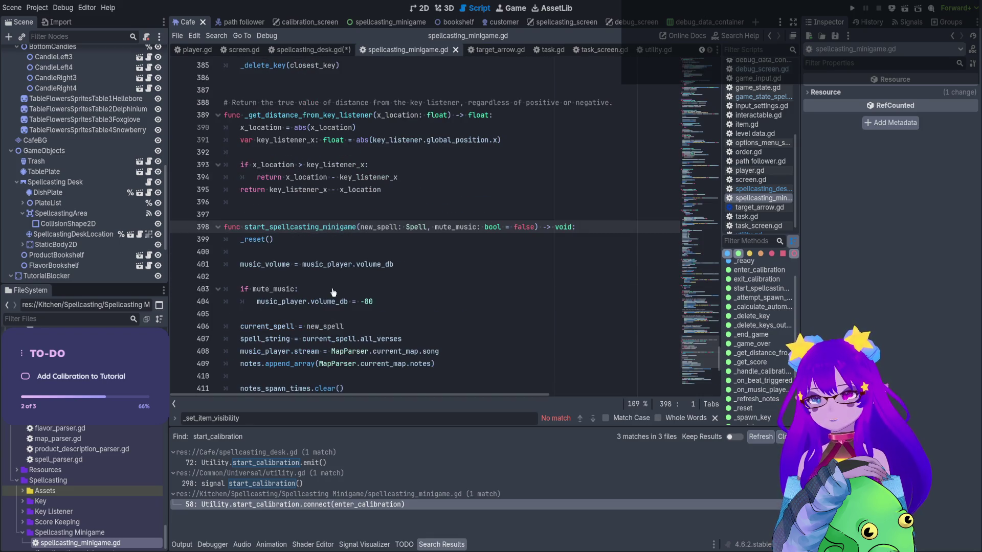
pyautogui.scroll(-4, 334, 292)
pyautogui.scroll(4, 280, 298)
pyautogui.scroll(5, 280, 298)
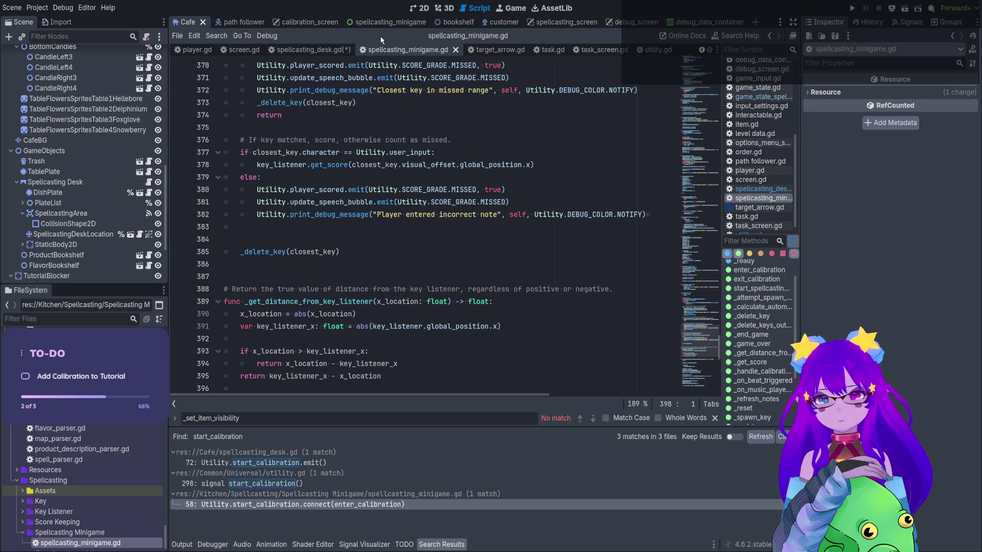
pyautogui.click(317, 49)
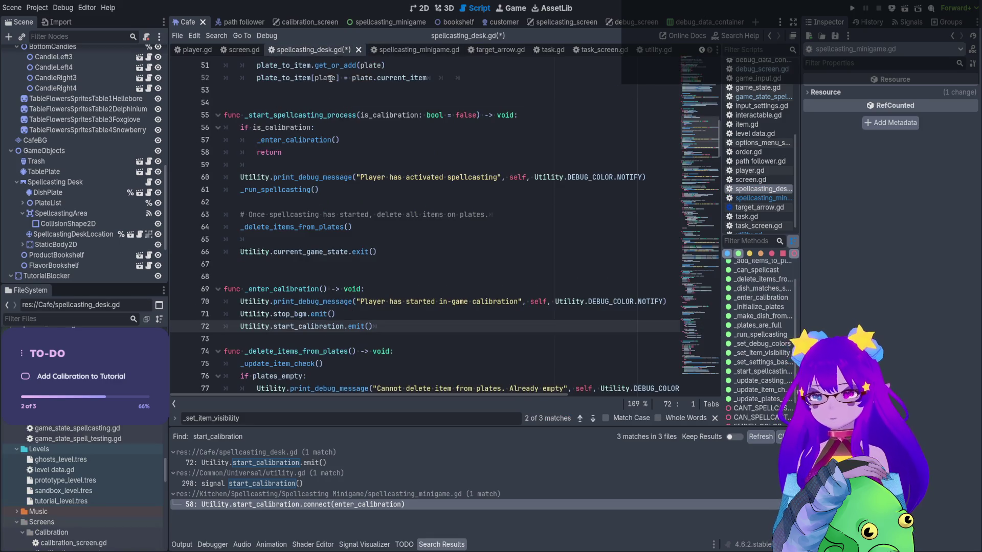
pyautogui.click(290, 190)
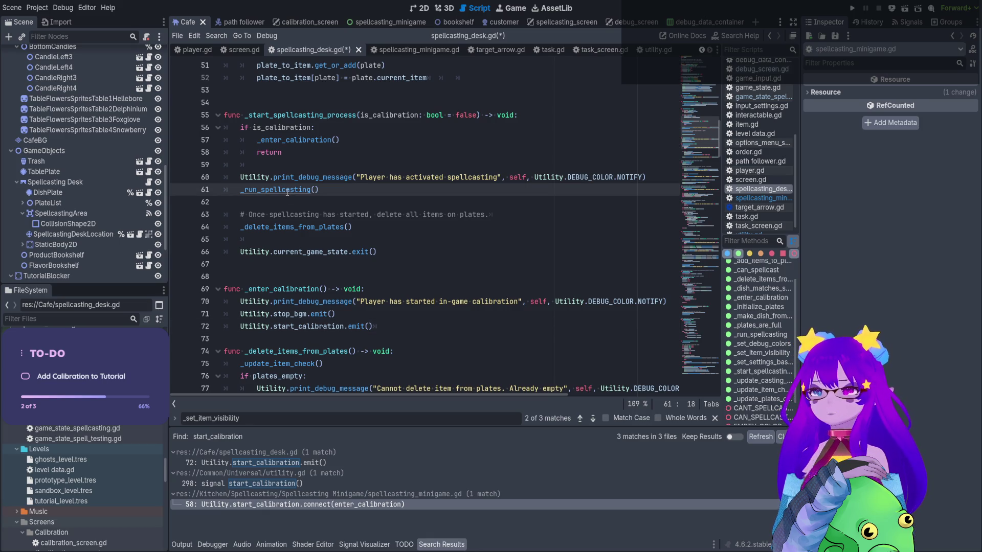
# Go to the _run_spellcasting definition and follow its tutorial block to the start_spellcasting_minigame emit
pyautogui.keyDown('ctrl'); pyautogui.click(288, 190); pyautogui.keyUp('ctrl')
pyautogui.scroll(-3, 297, 200)
pyautogui.click(307, 202)
pyautogui.scroll(-3, 307, 202)
pyautogui.press('Down')
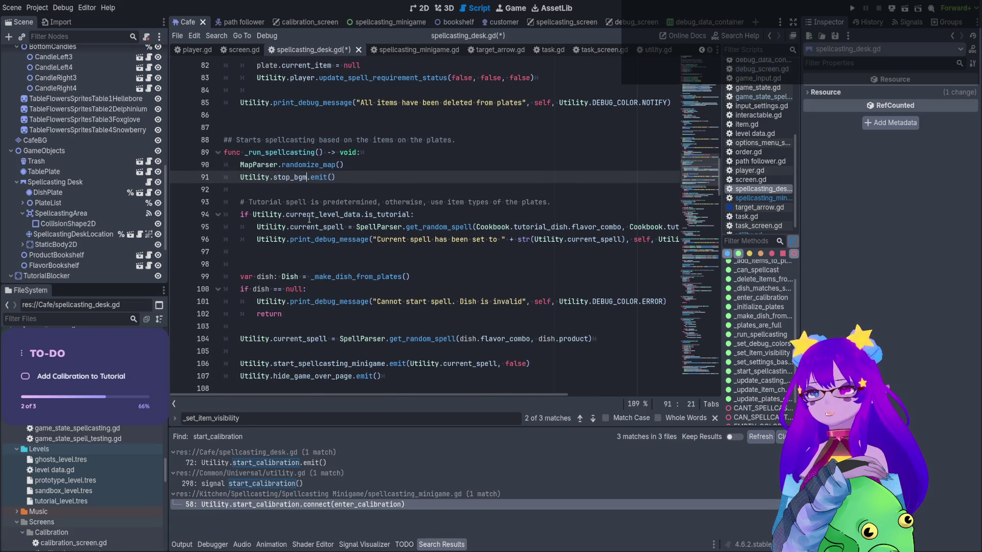
pyautogui.scroll(-1, 309, 215)
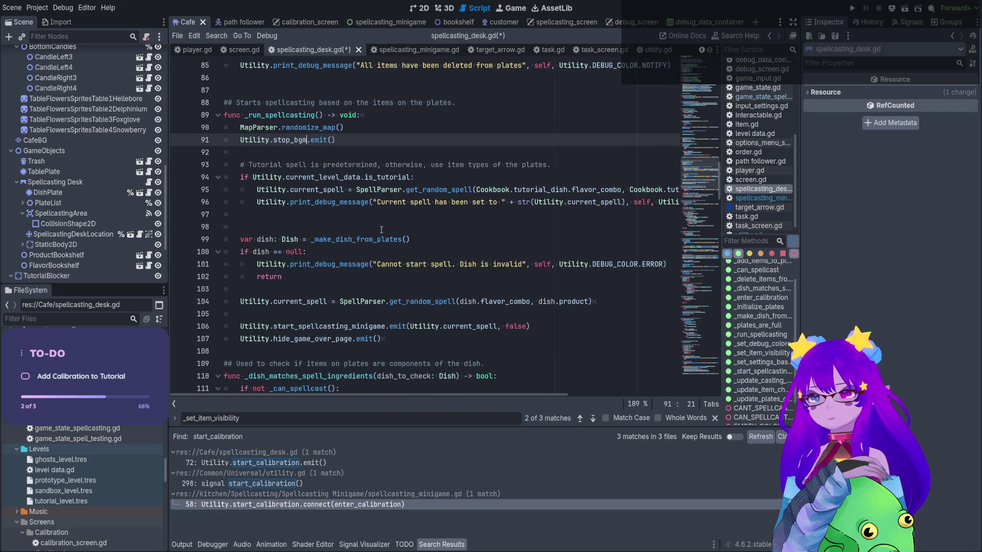
pyautogui.click(361, 202)
pyautogui.click(365, 239)
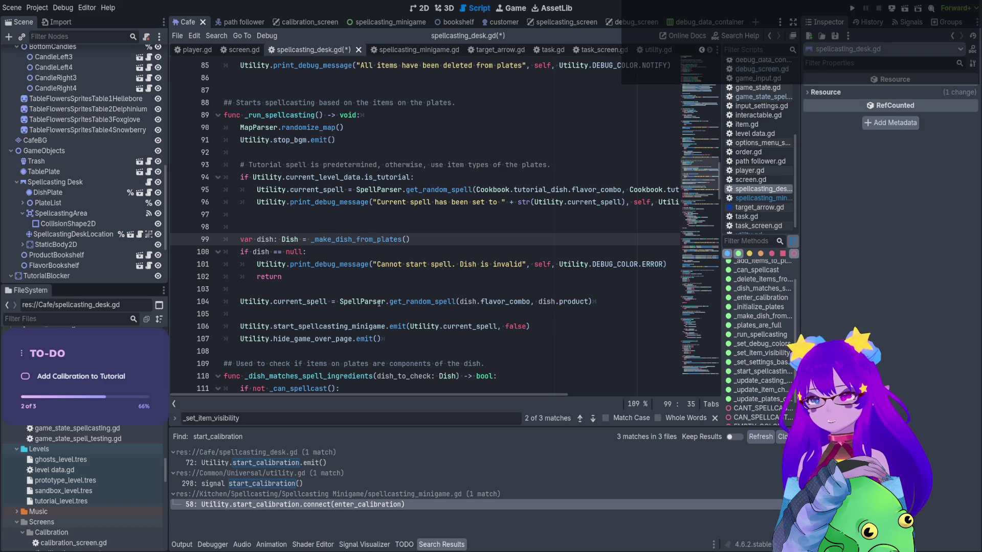
pyautogui.click(378, 327)
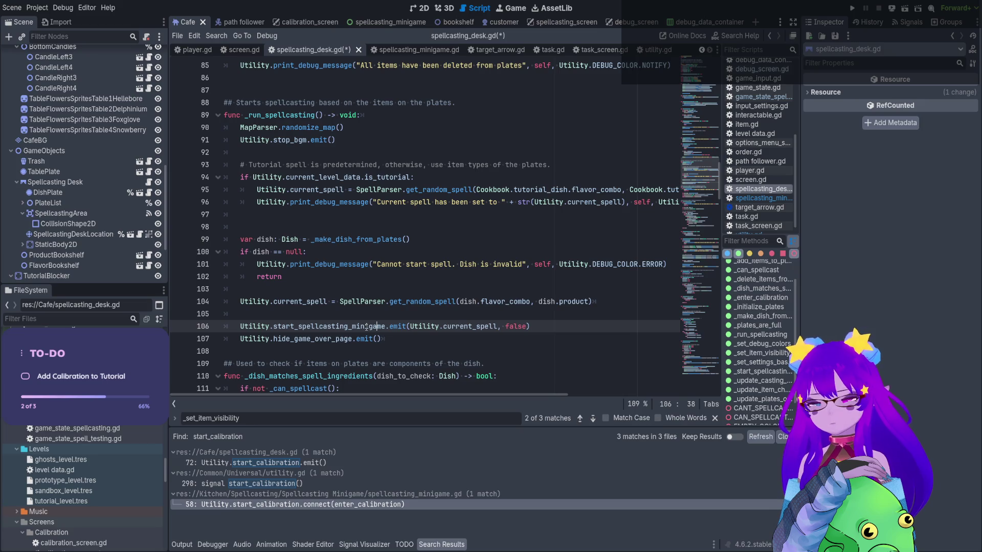
# Search all files for start_spellcasting_minigame and open the line 57 match in spellcasting_minigame.gd
pyautogui.doubleClick(366, 326)
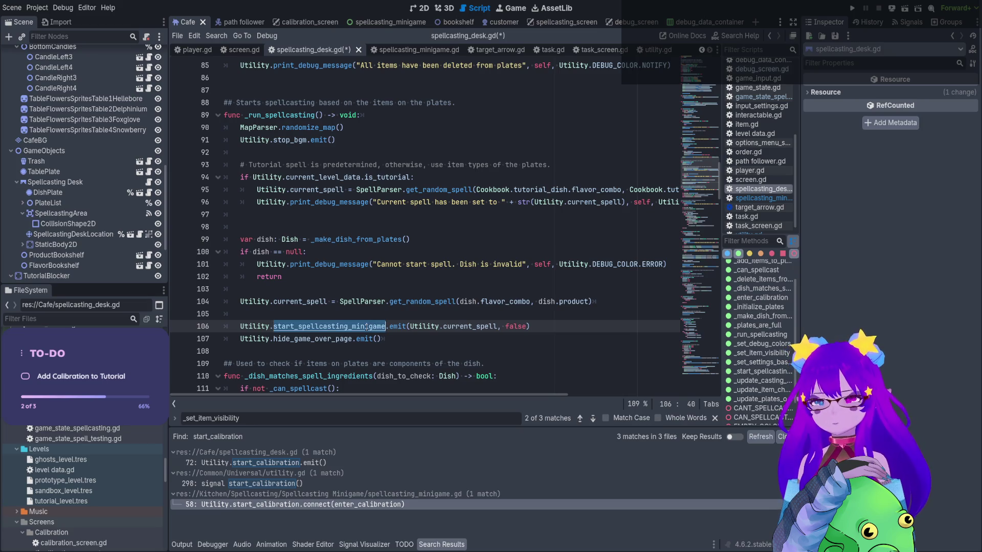
pyautogui.hotkey('ctrl', 'shift', 'f')
pyautogui.press('Return')
pyautogui.scroll(-4, 485, 469)
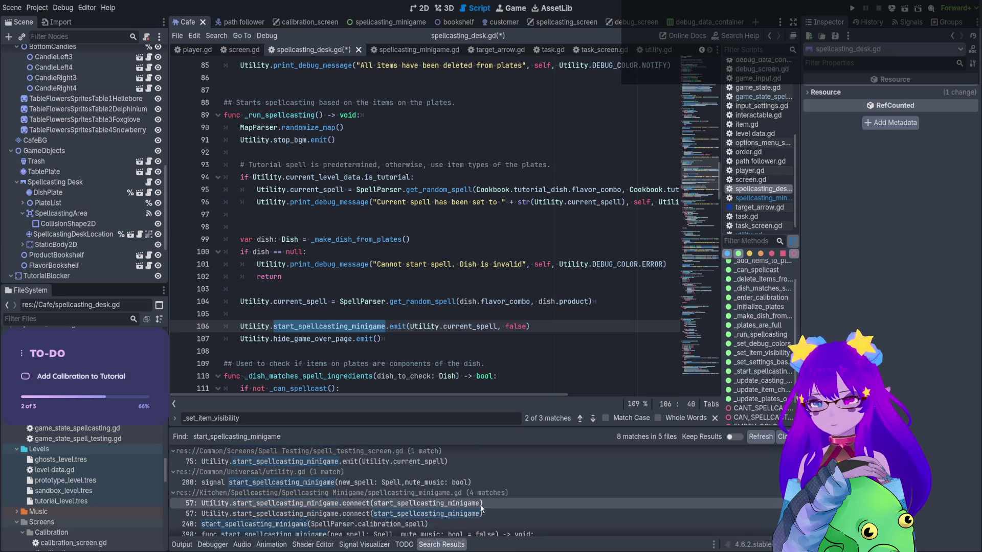
pyautogui.click(481, 504)
# Review the start_spellcasting_minigame function definition in spellcasting_minigame.gd
pyautogui.scroll(1, 498, 108)
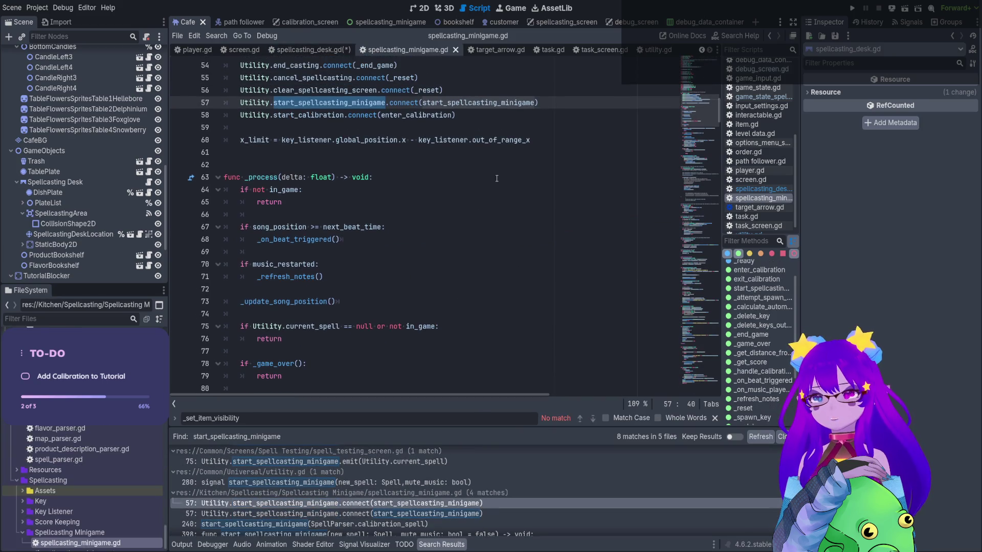
pyautogui.keyDown('ctrl'); pyautogui.click(498, 104); pyautogui.keyUp('ctrl')
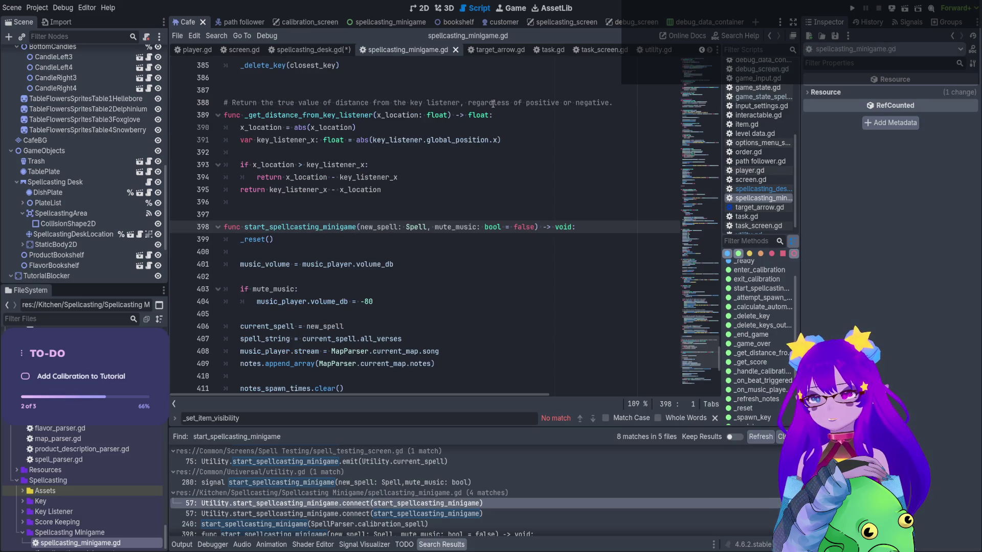
pyautogui.scroll(-3, 313, 292)
pyautogui.scroll(4, 382, 336)
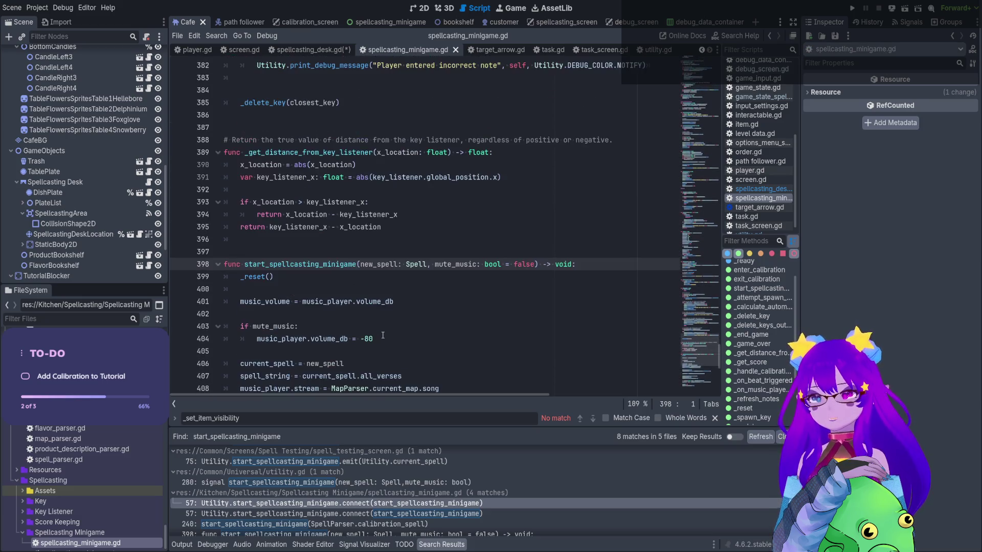
pyautogui.doubleClick(342, 265)
pyautogui.scroll(3, 341, 264)
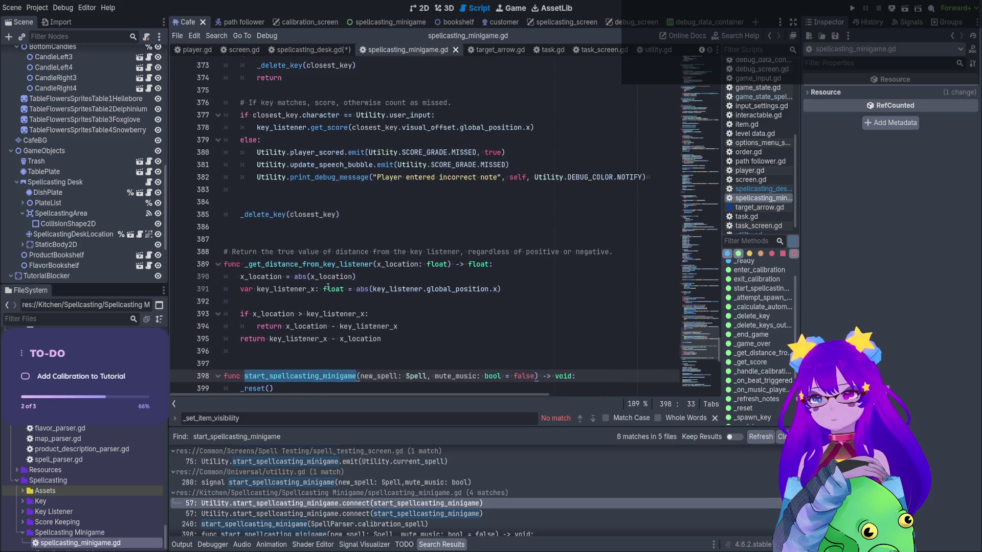
# Check the line 240 start_spellcasting_minigame call inside enter_calibration, then switch to the Cafe 2D view
pyautogui.click(748, 271)
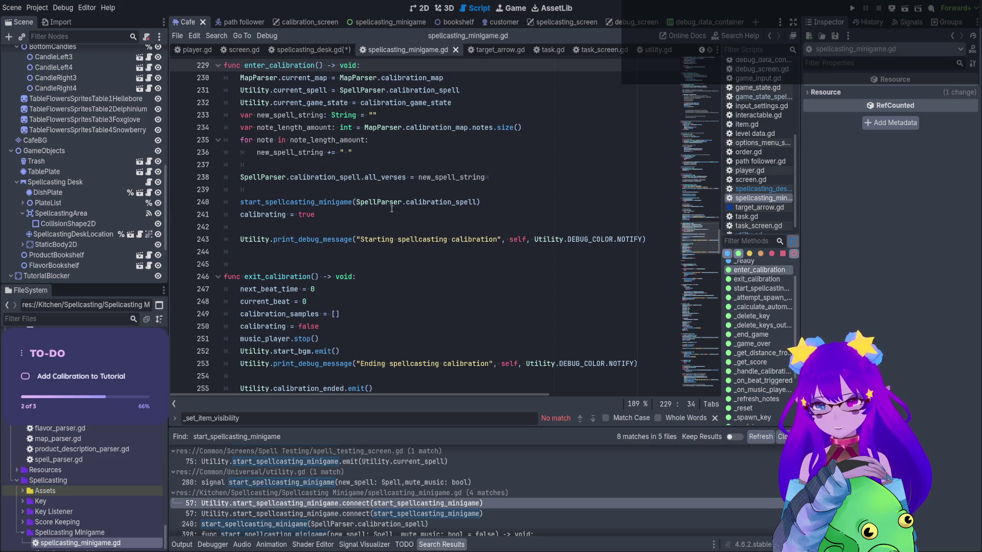
pyautogui.scroll(-1, 459, 520)
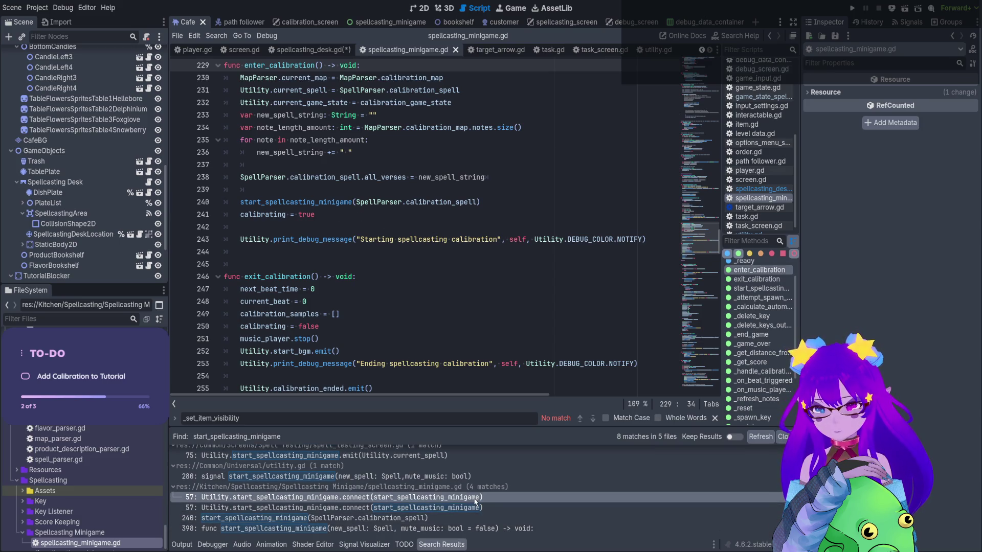
pyautogui.click(449, 519)
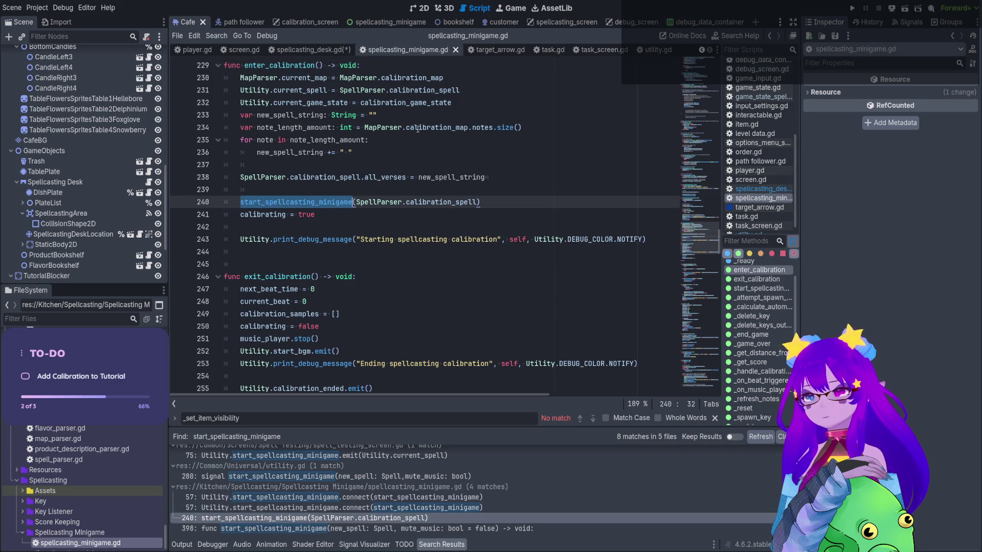
pyautogui.scroll(3, 387, 364)
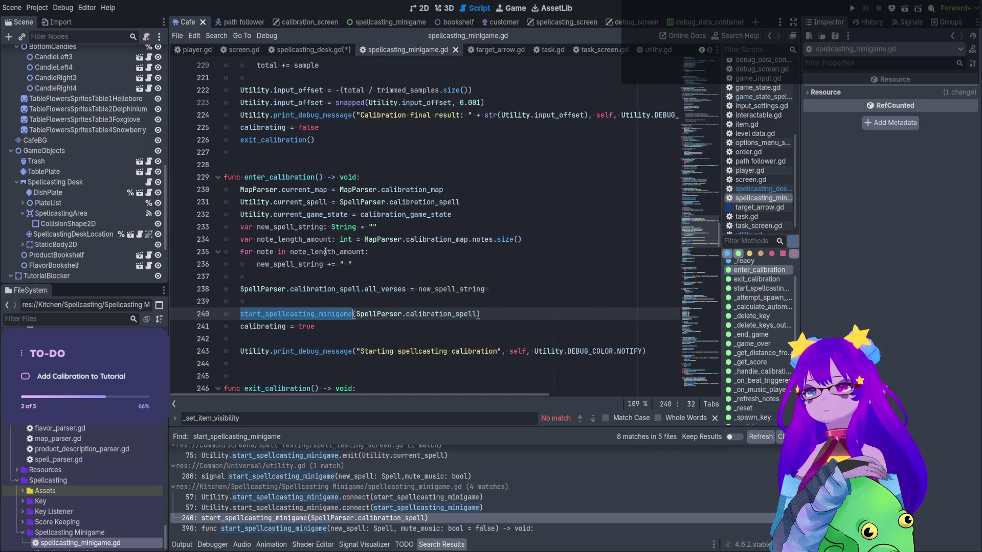
pyautogui.click(420, 8)
pyautogui.scroll(3, 109, 111)
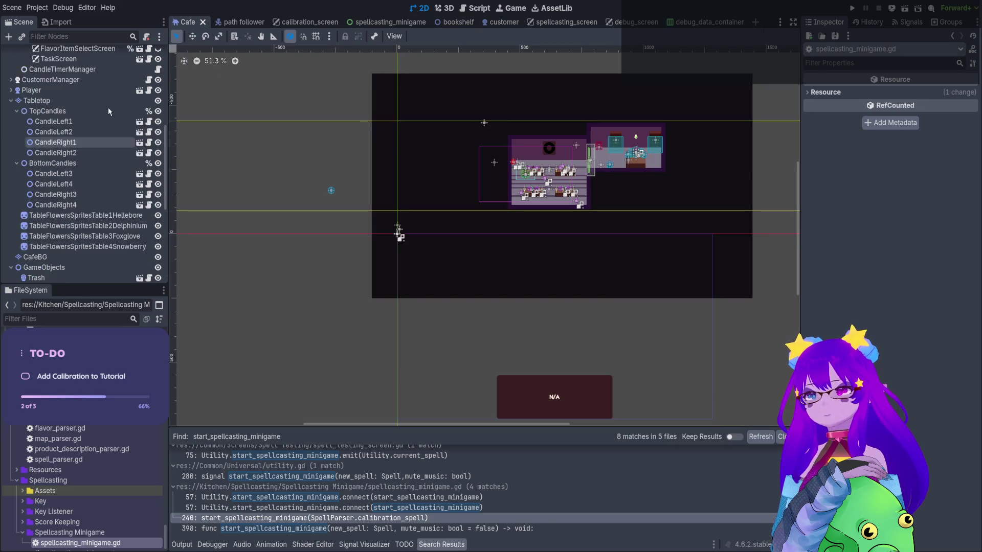
# Toggle the SpellcastingScreen layer's visibility in the Cafe scene, leaving it hidden
pyautogui.scroll(5, 110, 110)
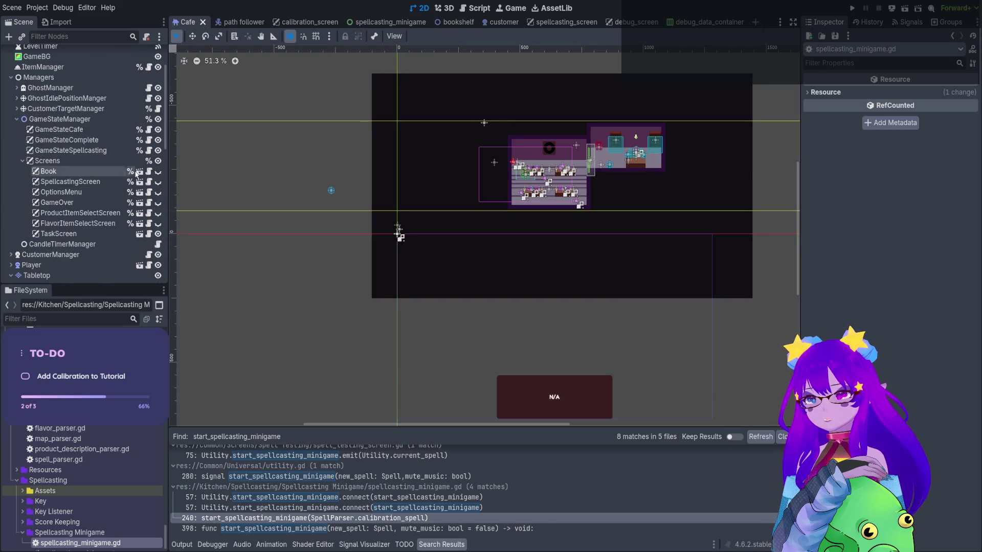
pyautogui.scroll(-2, 108, 222)
pyautogui.scroll(2, 108, 222)
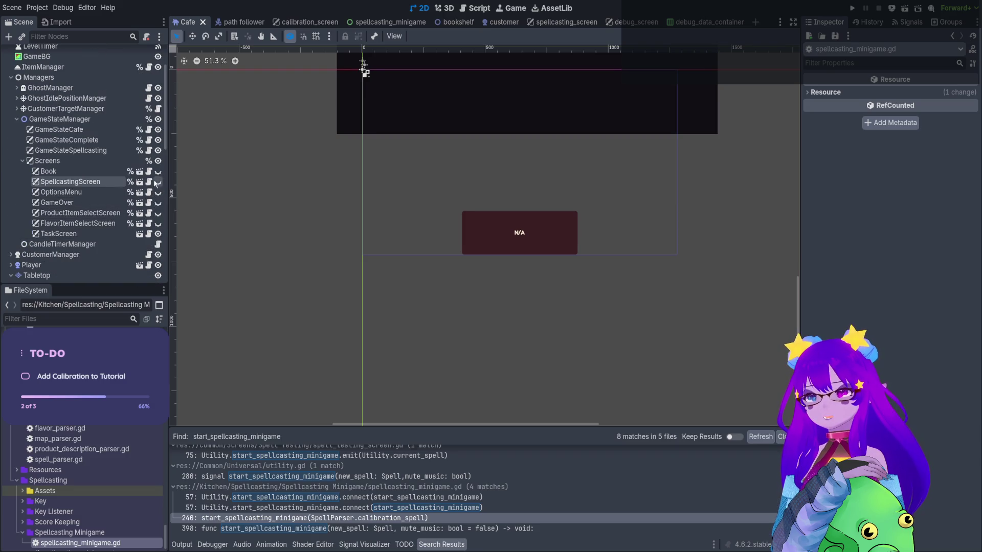
pyautogui.click(158, 182)
pyautogui.click(158, 183)
pyautogui.doubleClick(157, 183)
pyautogui.click(158, 183)
pyautogui.click(158, 182)
# Select the SpellcastingScreen node and open the spellcasting_screen scene with its spellcasting_screen.gd script
pyautogui.click(100, 186)
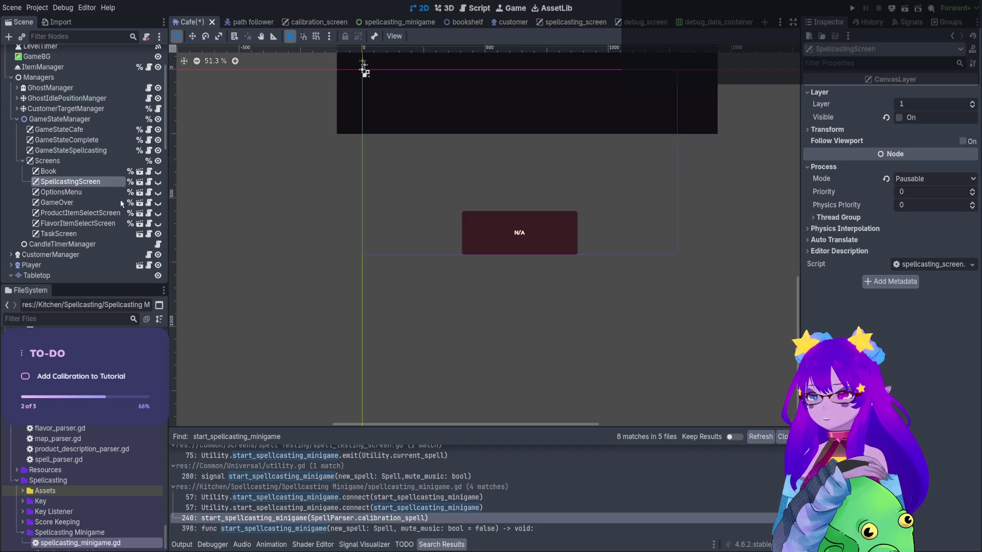
pyautogui.click(139, 182)
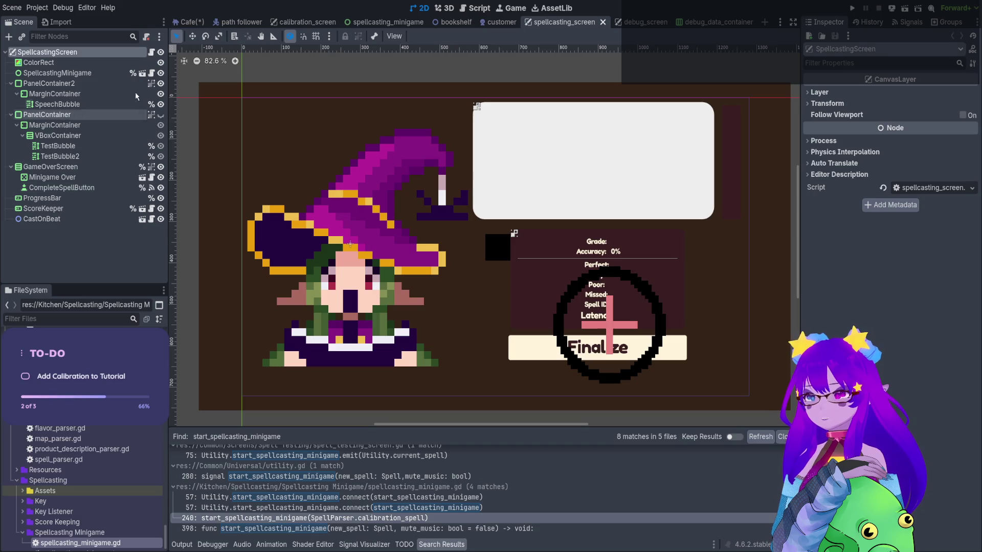
pyautogui.click(151, 52)
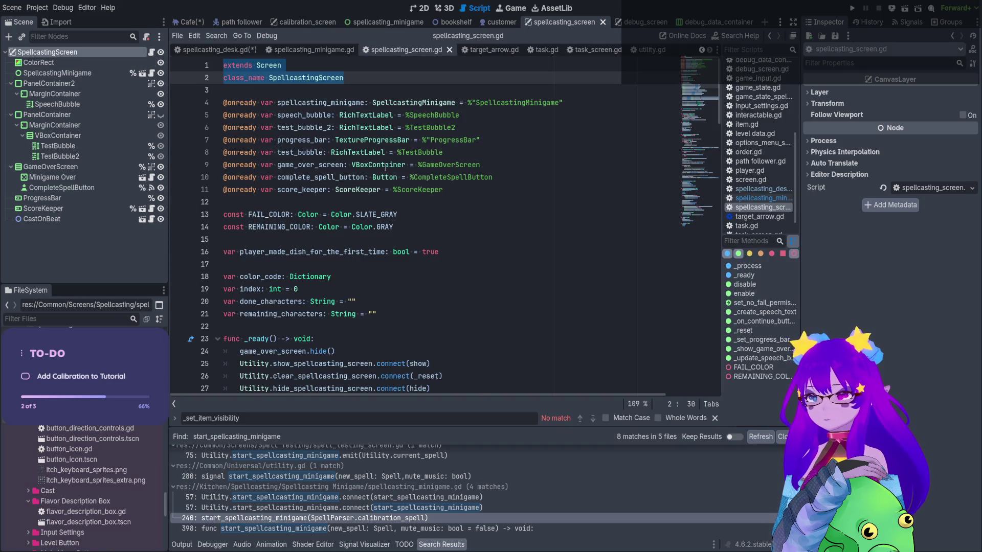
# Scroll down to the enable() function and select its name 'enable'
pyautogui.scroll(-3, 383, 169)
pyautogui.scroll(-8, 386, 170)
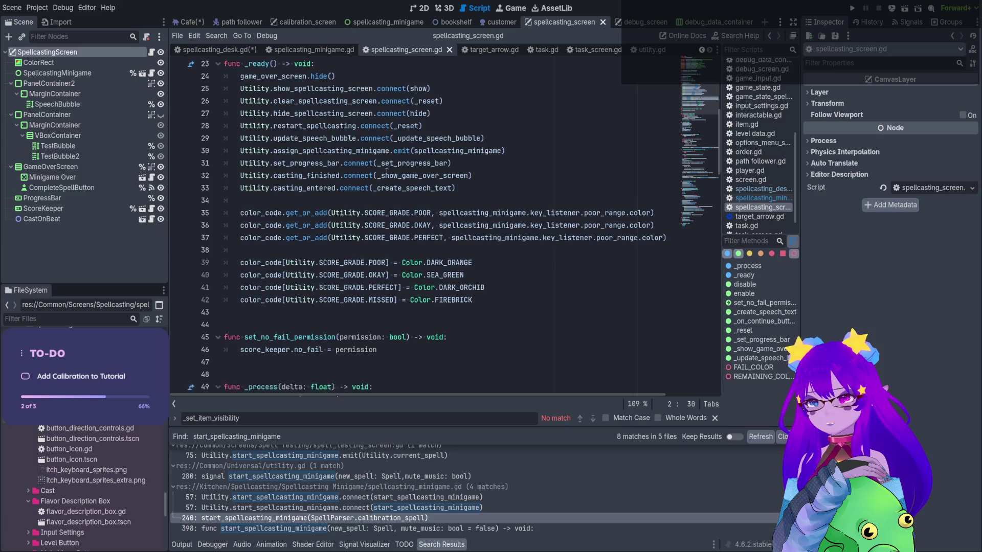
pyautogui.scroll(-3, 326, 284)
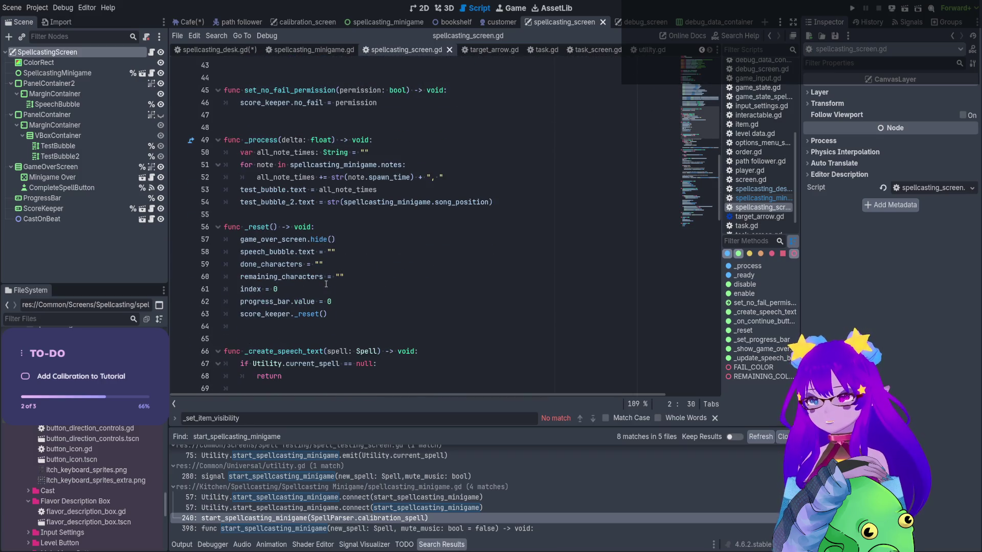
pyautogui.scroll(-14, 326, 284)
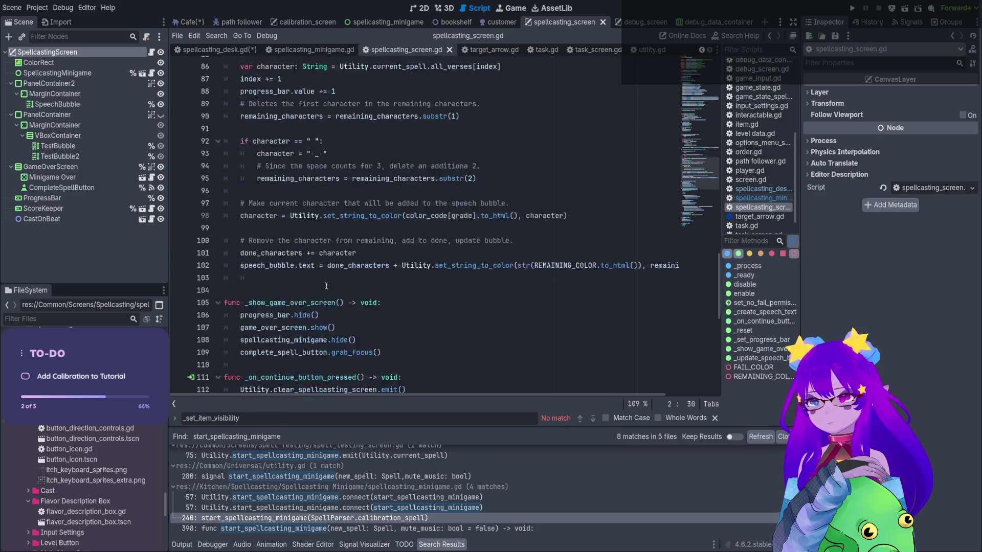
pyautogui.scroll(-6, 327, 286)
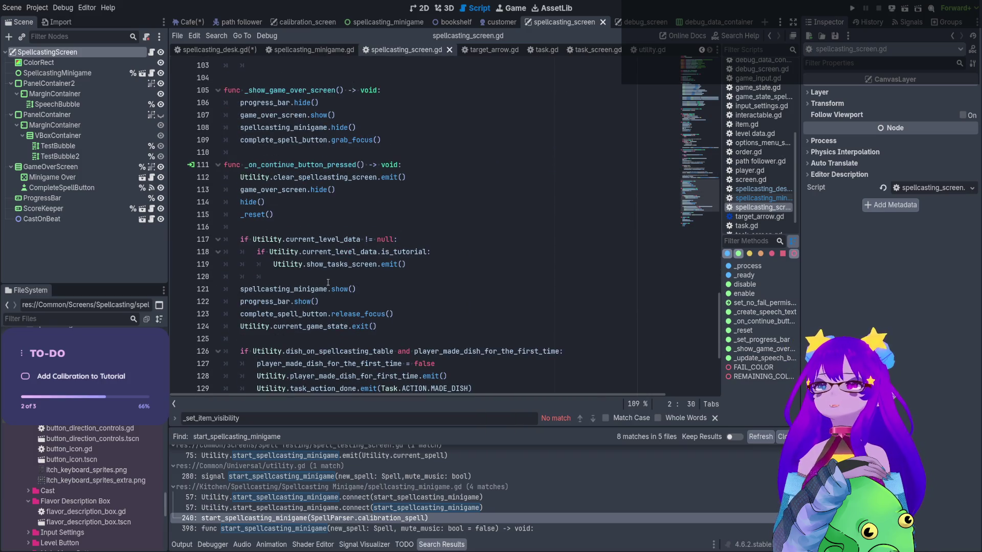
pyautogui.scroll(-5, 328, 282)
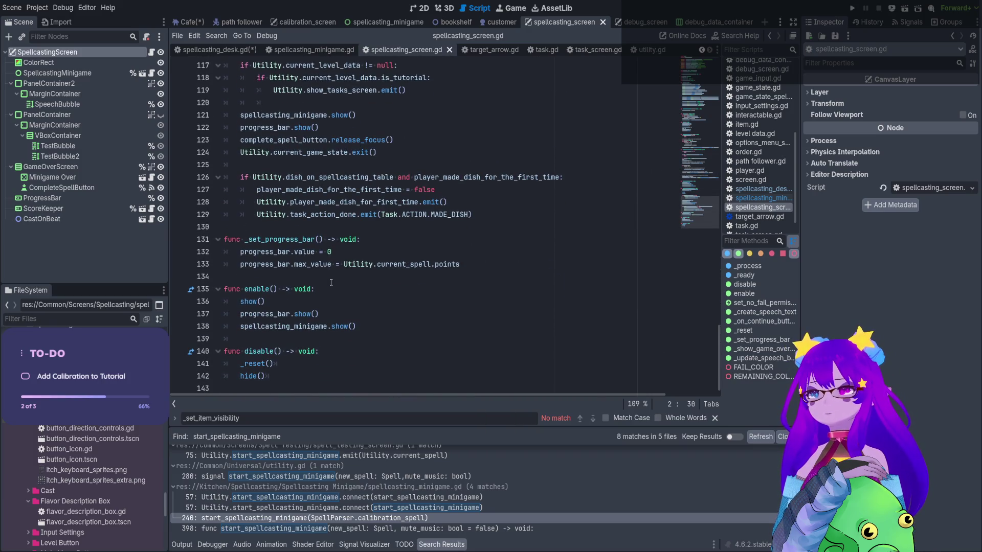
pyautogui.moveTo(370, 326)
pyautogui.mouseDown()
pyautogui.moveTo(241, 307)
pyautogui.moveTo(210, 291)
pyautogui.mouseUp()
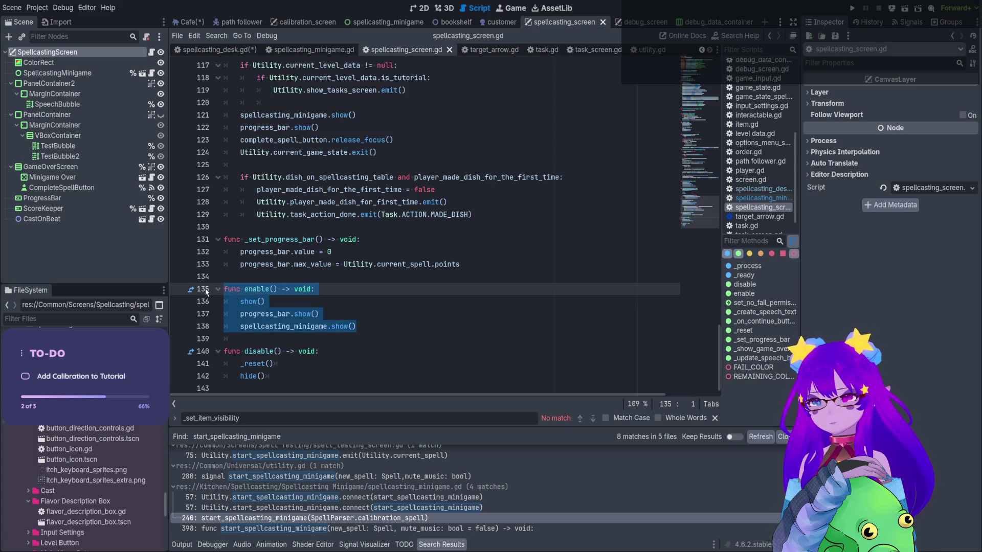
pyautogui.doubleClick(249, 289)
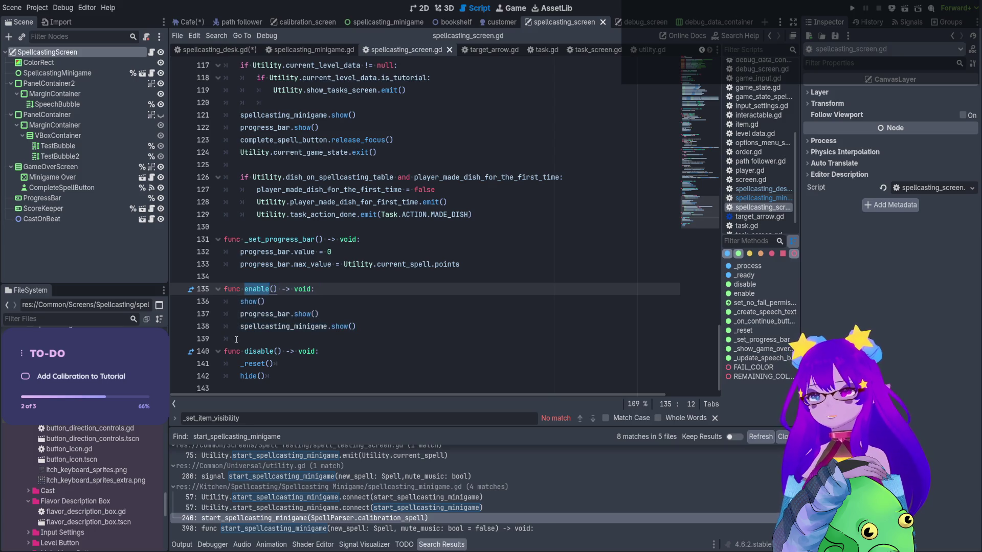
pyautogui.moveTo(271, 289); pyautogui.dragTo(241, 290)
pyautogui.doubleClick(263, 290)
# Search the whole project for 'enable', then close the search results
pyautogui.hotkey('ctrl', 'shift', 'f')
pyautogui.press('Return')
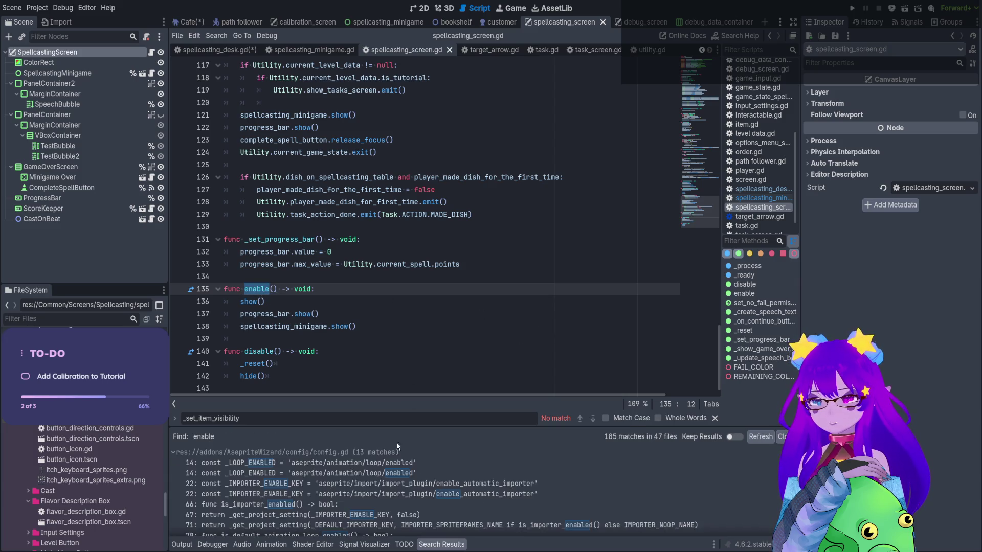
pyautogui.scroll(-10, 456, 487)
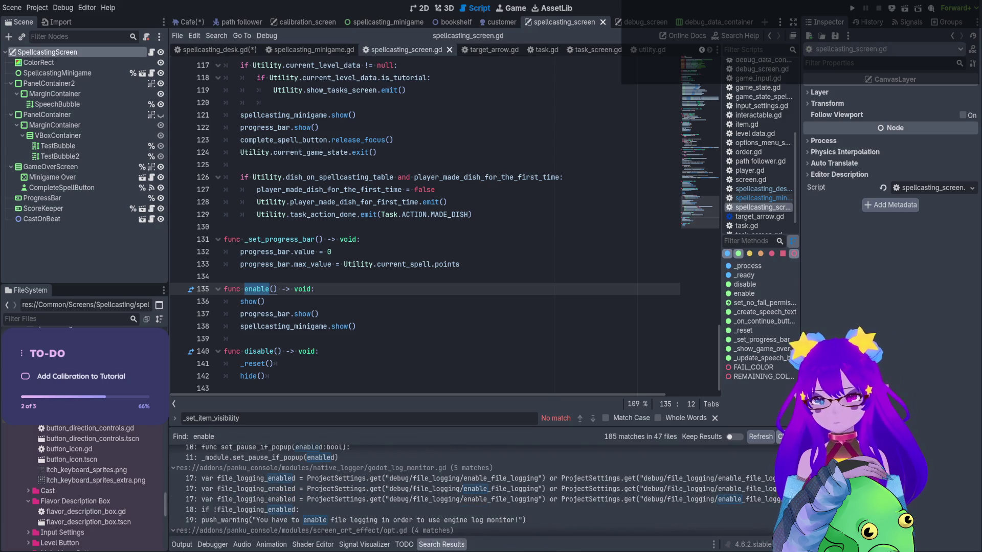
pyautogui.click(783, 437)
pyautogui.click(283, 371)
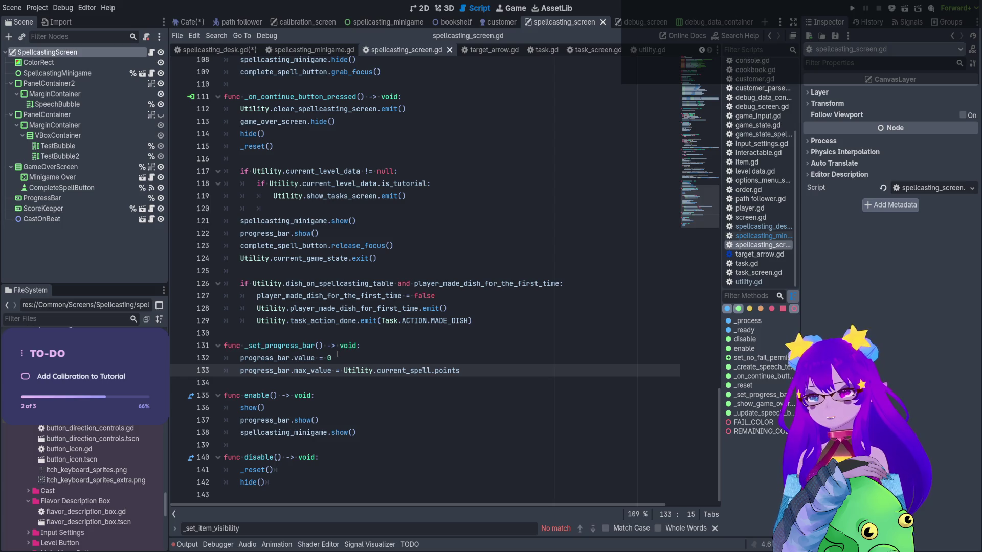
# Search the project for spellcasting_screen, open the line 29 match in game_state_spellcasting.gd, and select GameStateSpellcasting
pyautogui.press('Return')
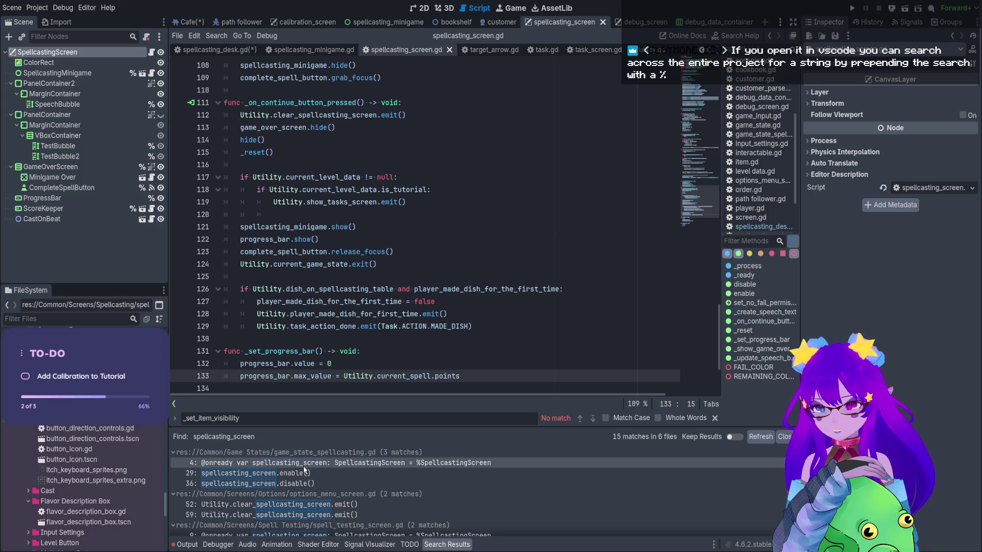
pyautogui.click(320, 474)
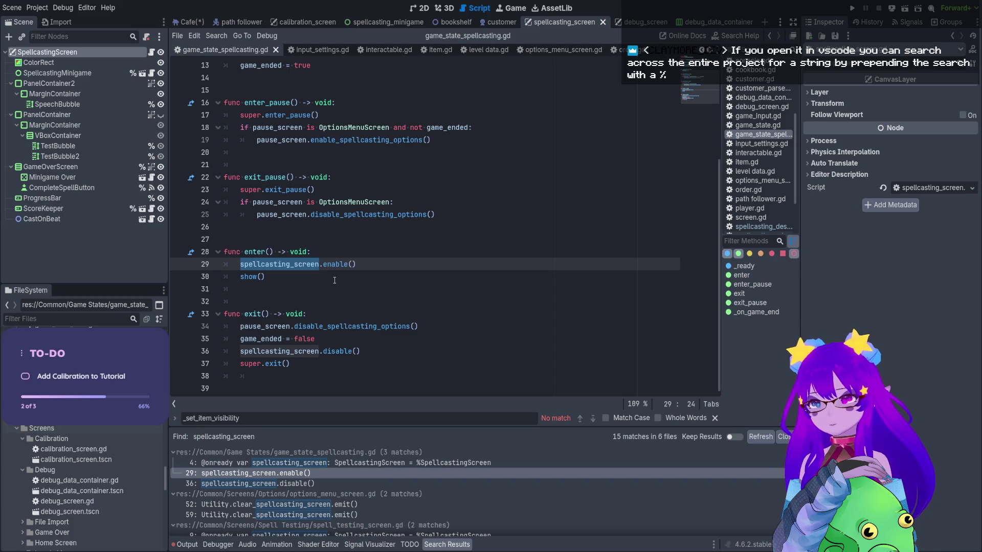
pyautogui.scroll(4, 270, 229)
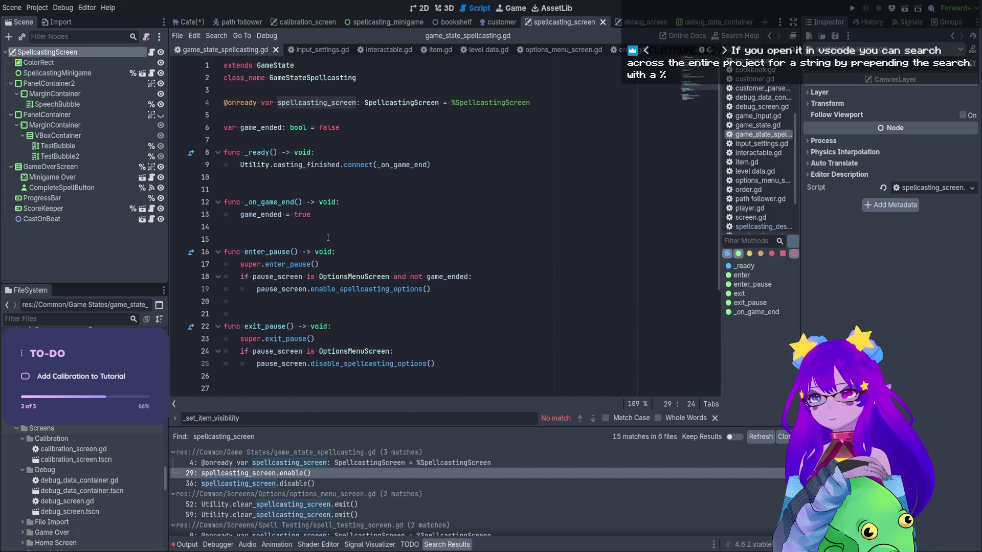
pyautogui.doubleClick(380, 74)
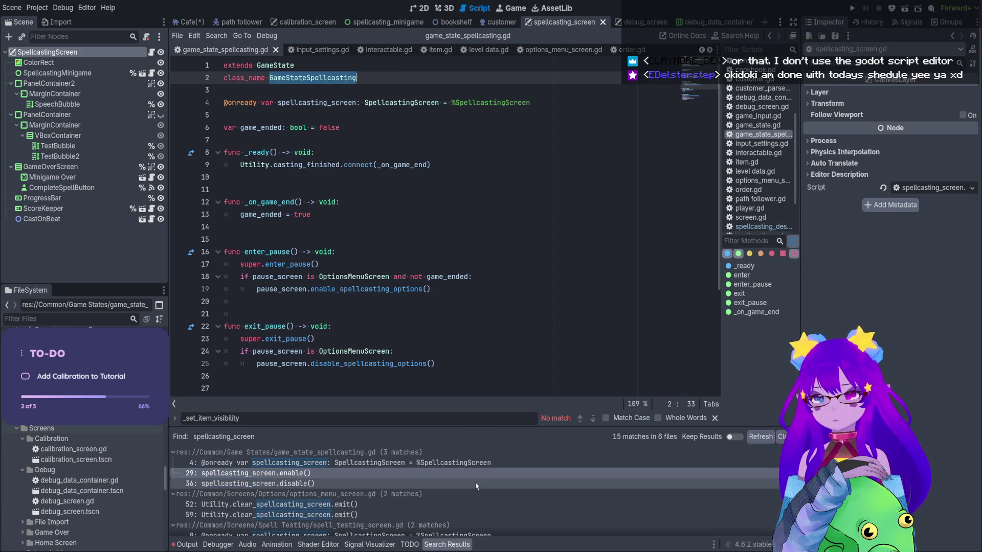
pyautogui.scroll(-2, 475, 483)
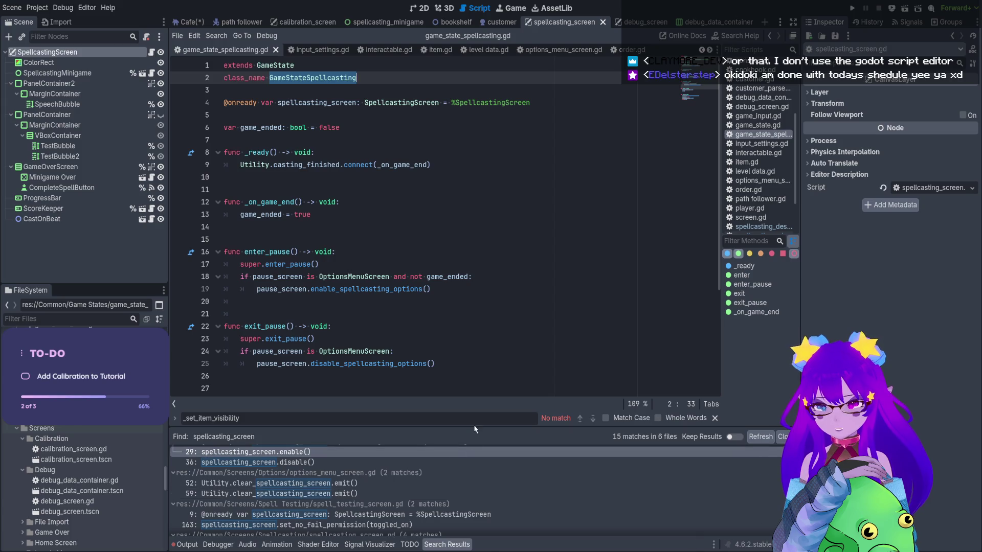
# Check the line 25 and 29 spellcasting_screen matches in an enlarged results panel, then open options_menu_screen.gd
pyautogui.moveTo(472, 427); pyautogui.dragTo(472, 252)
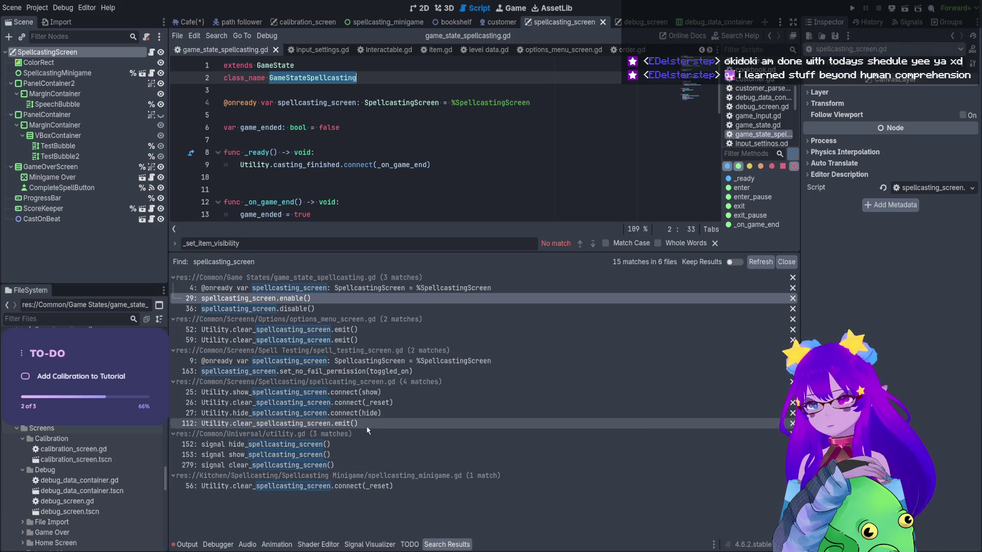
pyautogui.click(375, 393)
pyautogui.scroll(3, 394, 129)
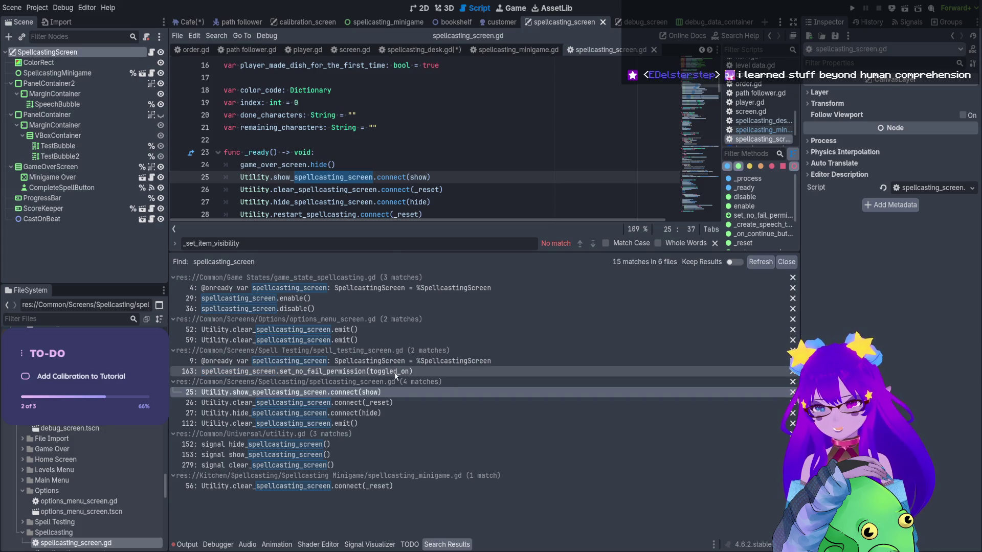
pyautogui.click(372, 297)
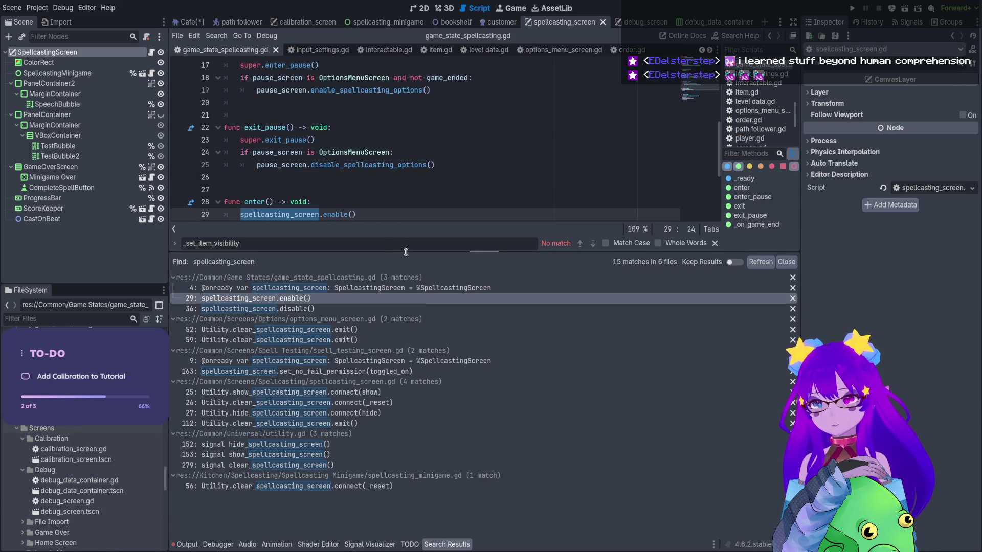
pyautogui.moveTo(405, 252); pyautogui.dragTo(404, 435)
pyautogui.scroll(5, 350, 378)
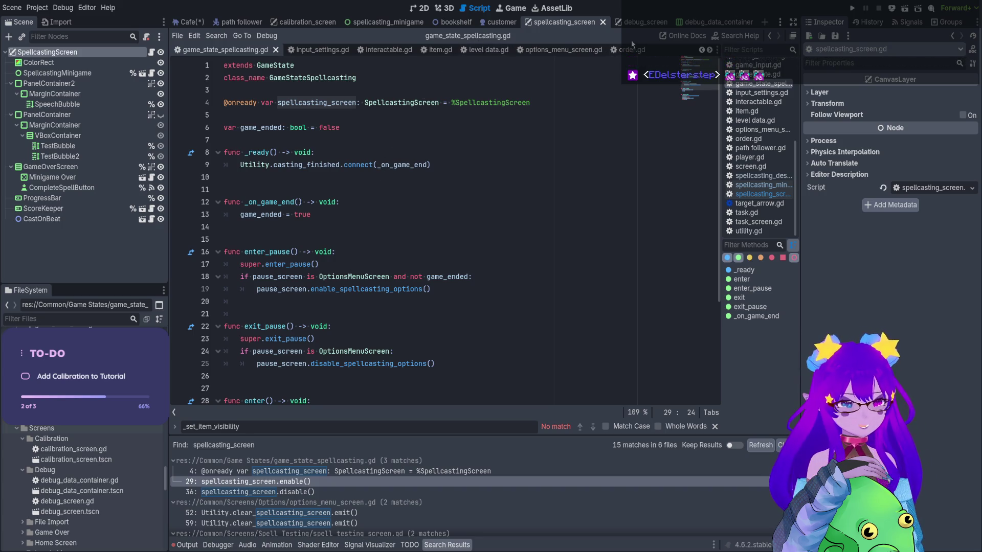
pyautogui.click(560, 52)
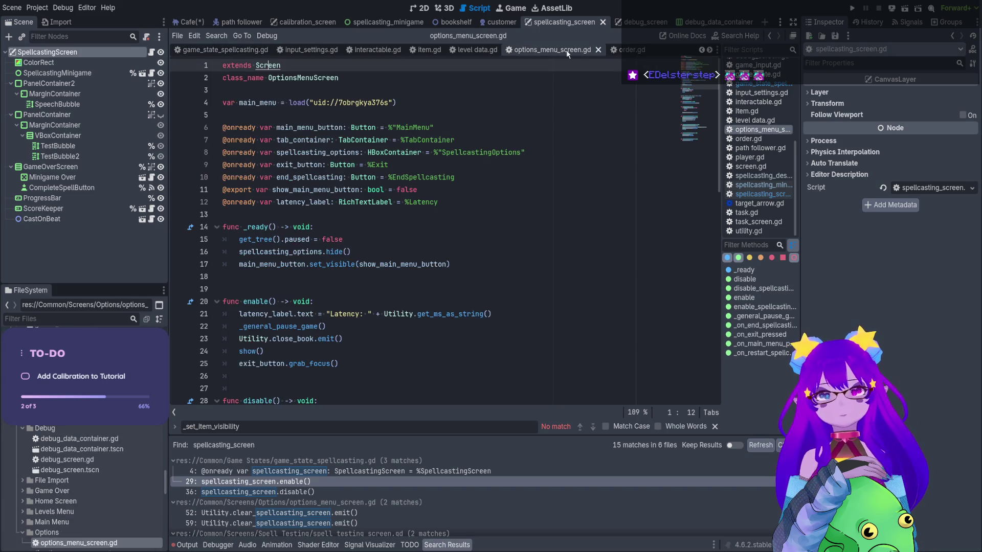
# Glance at order.gd and the debug_screen scene, then open spellcasting_screen.gd
pyautogui.click(629, 52)
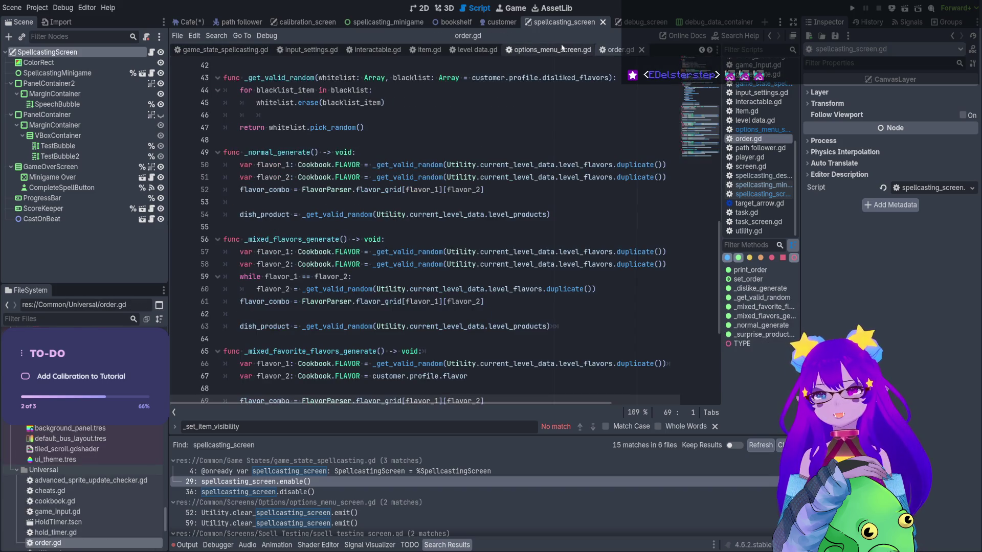
pyautogui.click(559, 50)
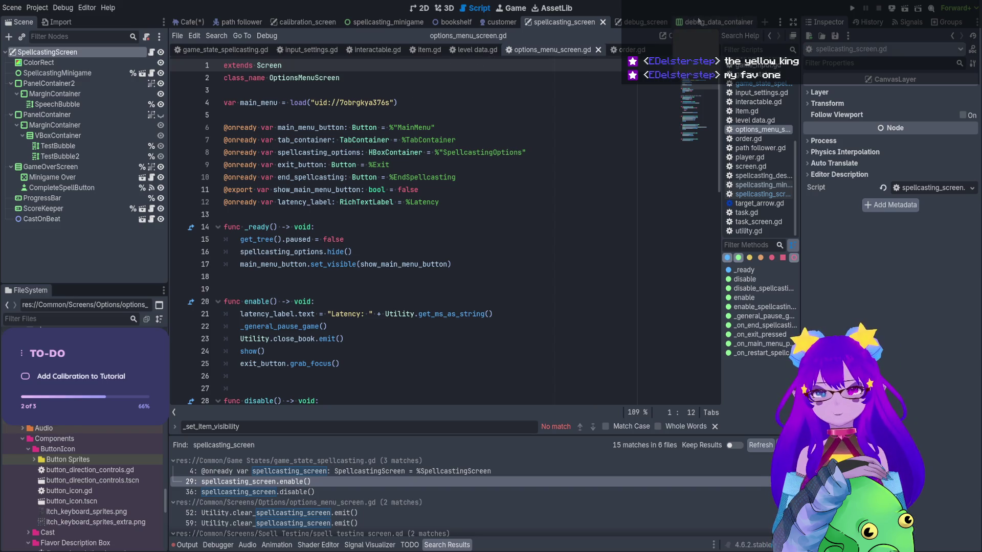
pyautogui.click(639, 24)
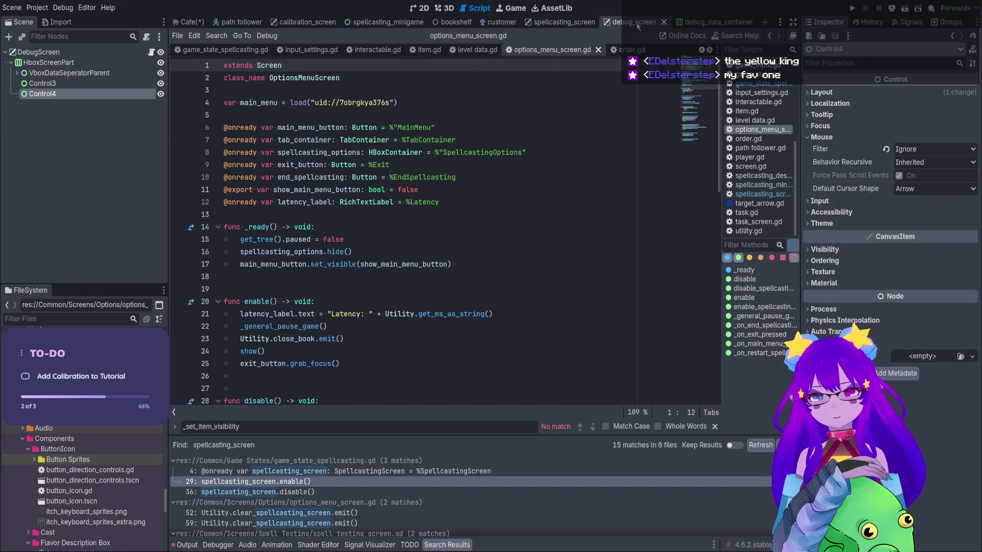
pyautogui.click(551, 23)
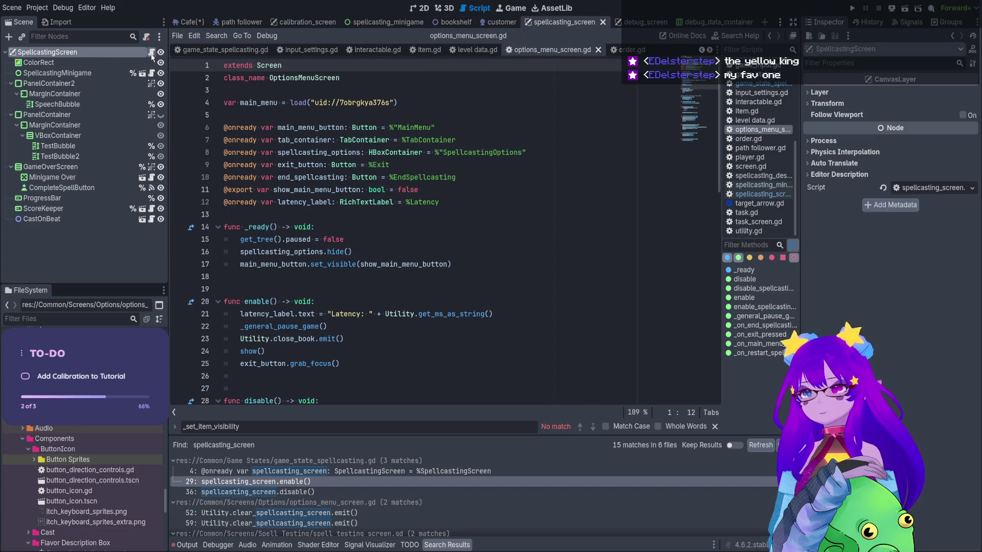
pyautogui.click(152, 53)
pyautogui.scroll(-1, 485, 156)
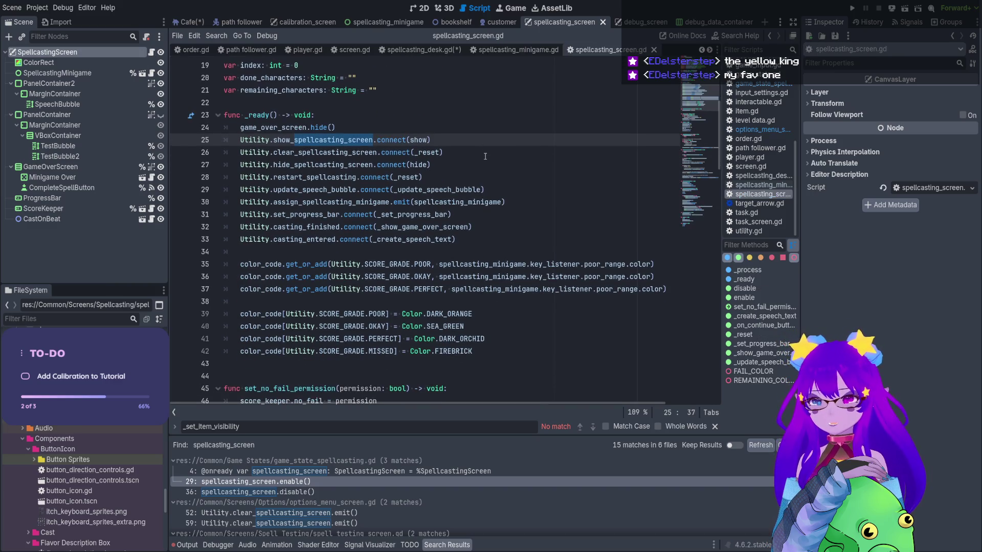
# Look over spellcasting_desk.gd and the SpellcastingScreen script, then return to the Cafe scene
pyautogui.click(424, 51)
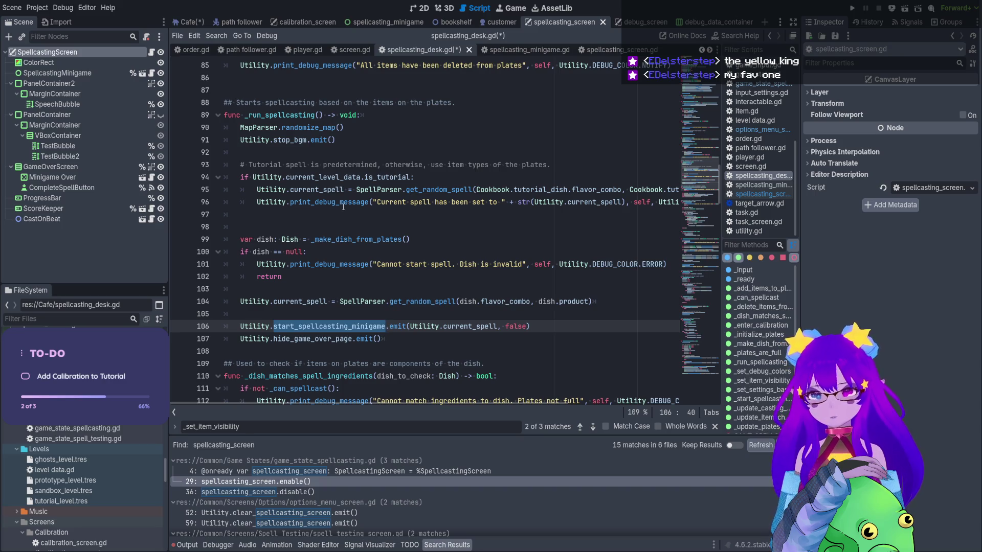
pyautogui.scroll(-3, 345, 206)
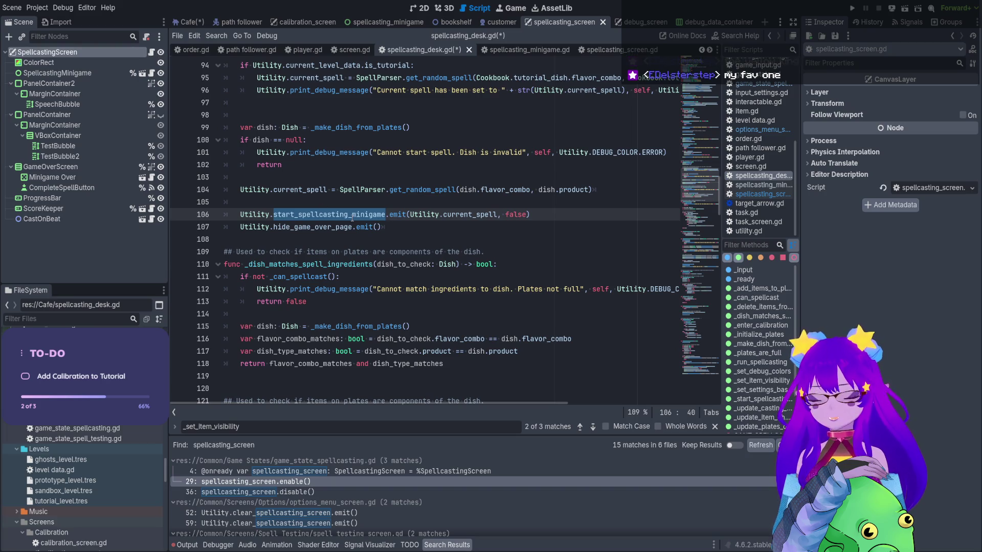
pyautogui.scroll(3, 366, 214)
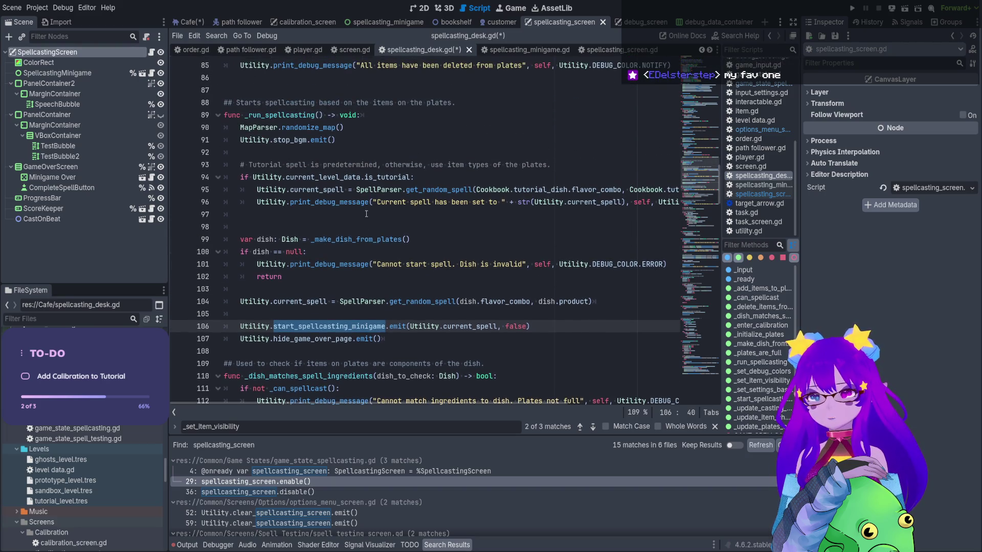
pyautogui.click(152, 53)
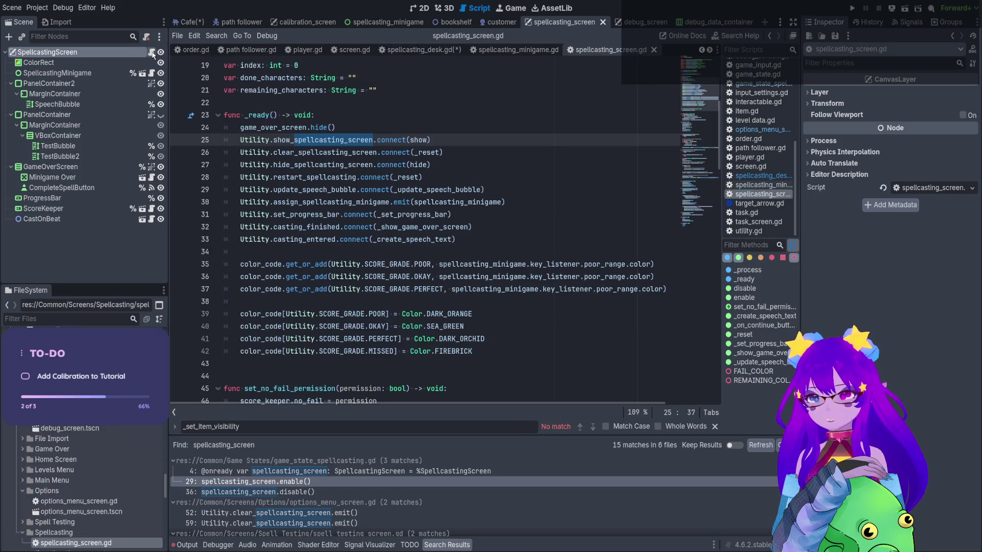
pyautogui.click(189, 22)
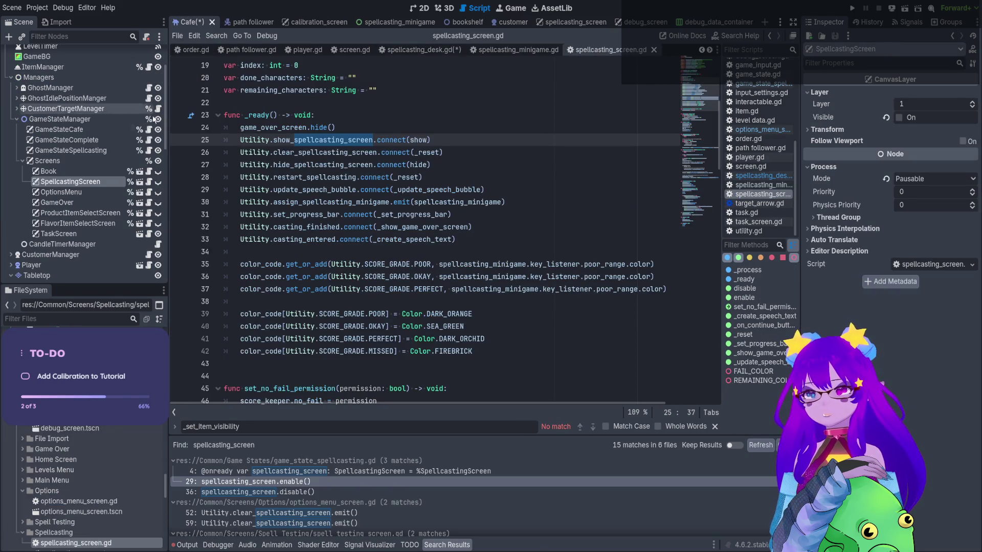
pyautogui.scroll(-5, 148, 185)
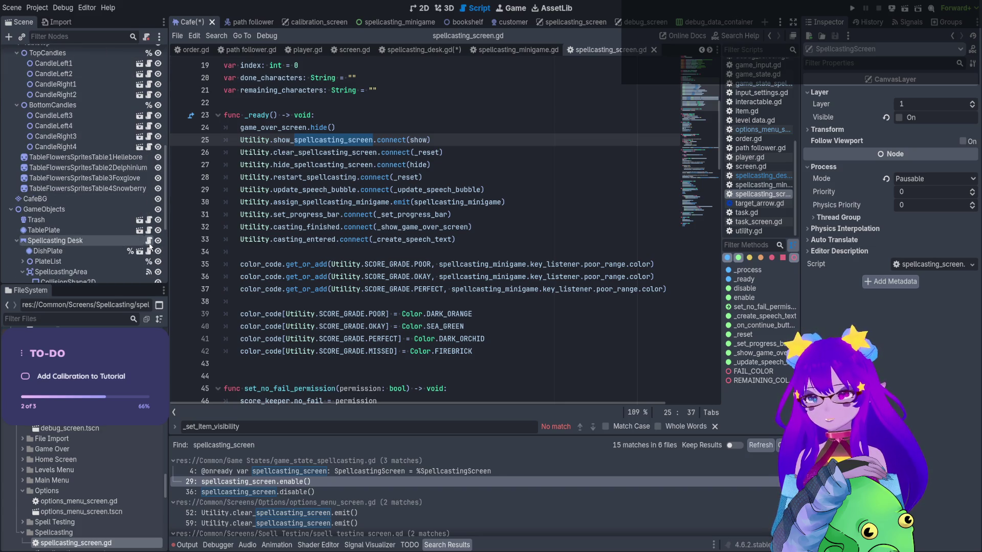
# Open the Spellcasting Desk script and jump from its start_spellcasting_minigame call to the signal in utility.gd
pyautogui.click(149, 243)
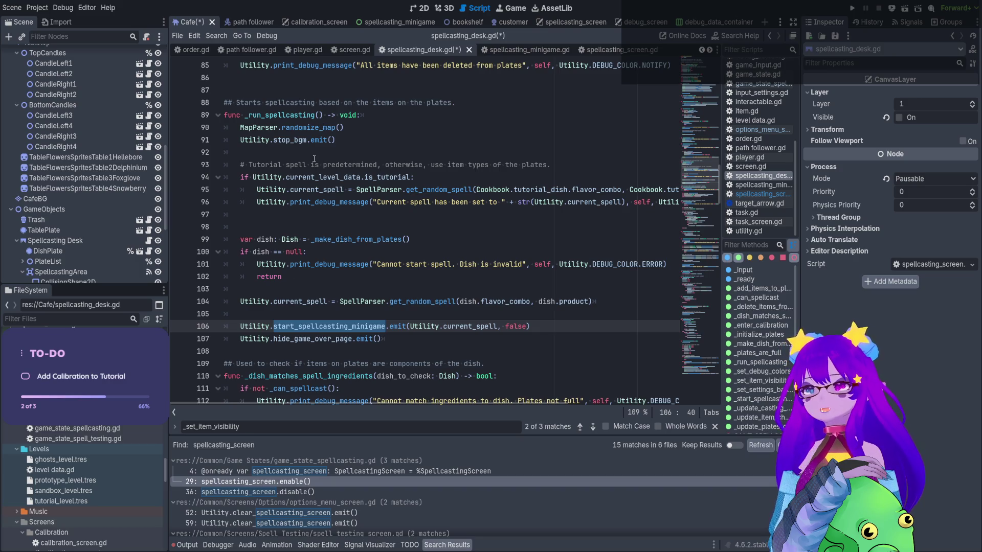
pyautogui.click(318, 124)
pyautogui.click(320, 140)
pyautogui.click(321, 177)
pyautogui.click(323, 200)
pyautogui.click(364, 326)
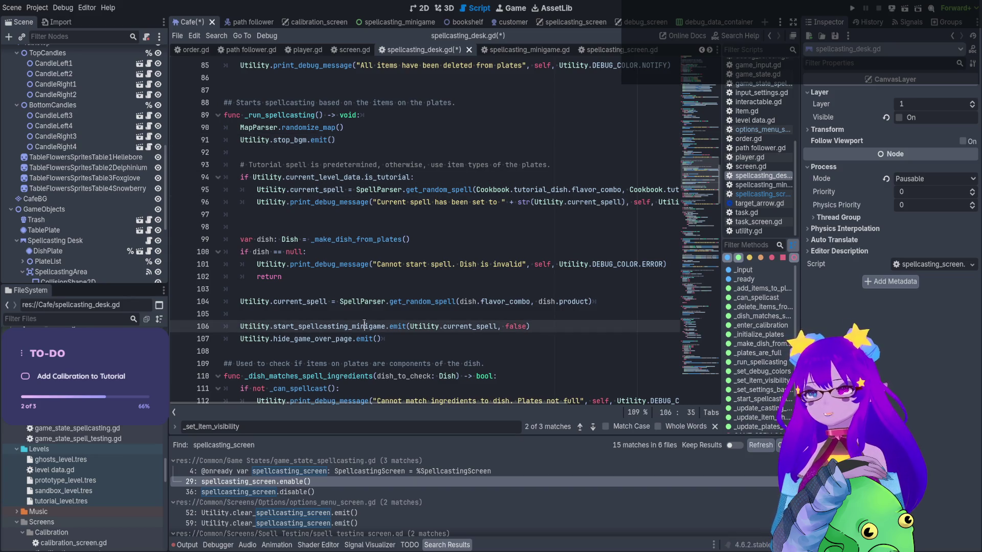
pyautogui.click(352, 338)
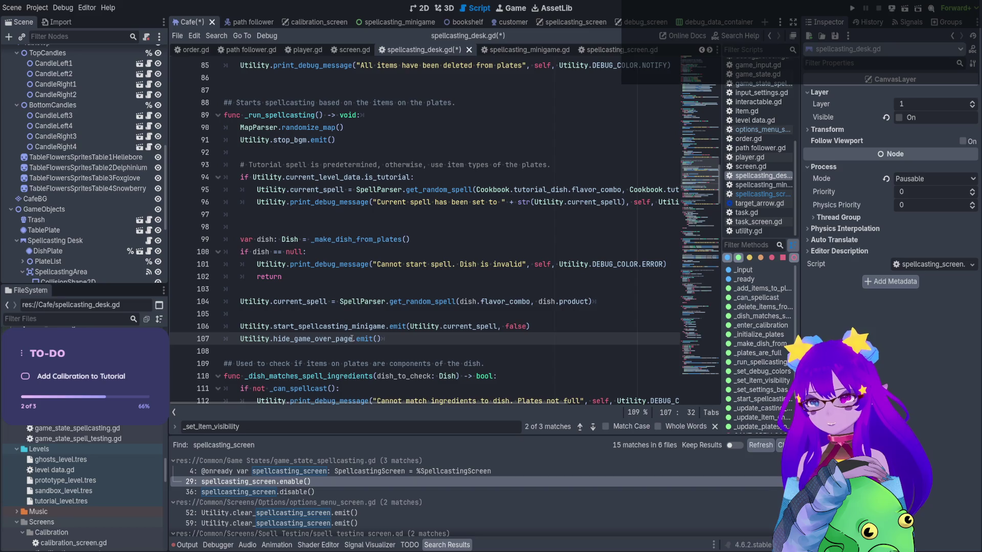
pyautogui.keyDown('ctrl'); pyautogui.click(350, 326); pyautogui.keyUp('ctrl')
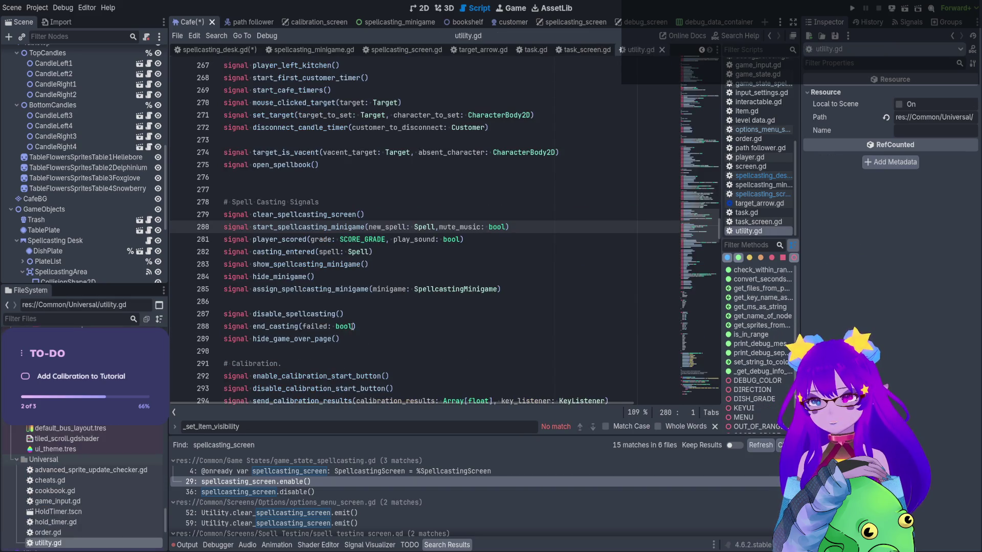
# Search the project for start_spellcasting_minigame and open its matches in spellcasting_desk.gd and spell_testing_screen.gd
pyautogui.doubleClick(342, 228)
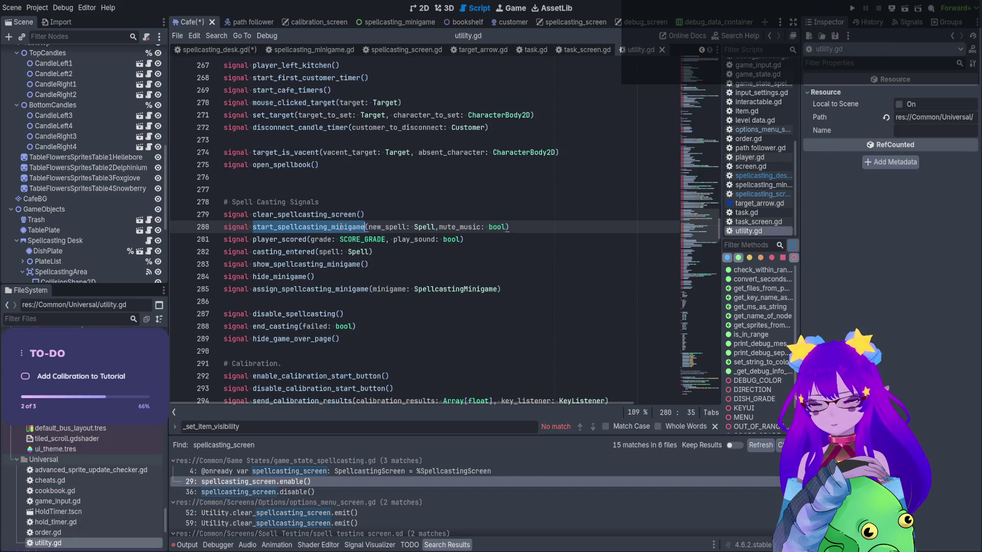
pyautogui.hotkey('ctrl', 'shift', 'f')
pyautogui.press('Return')
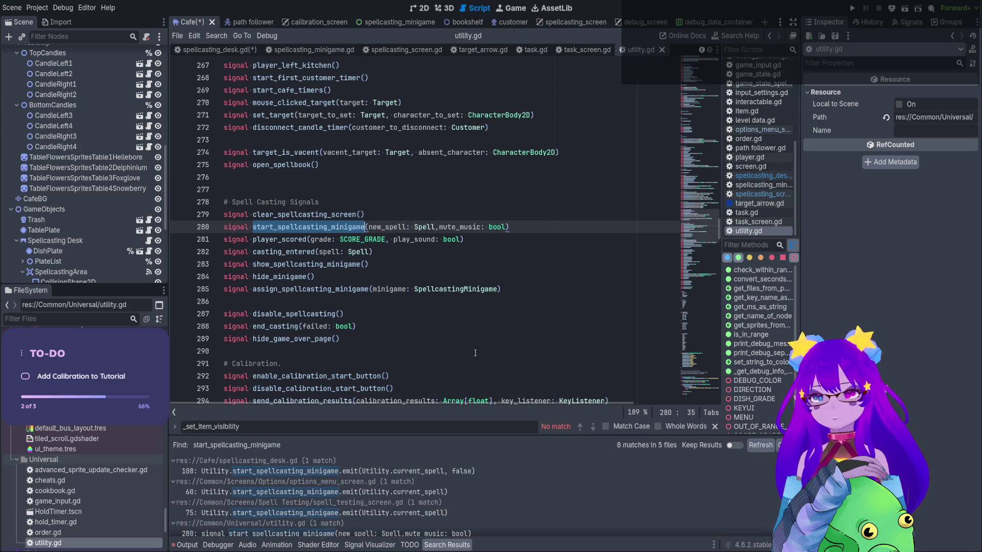
pyautogui.click(430, 475)
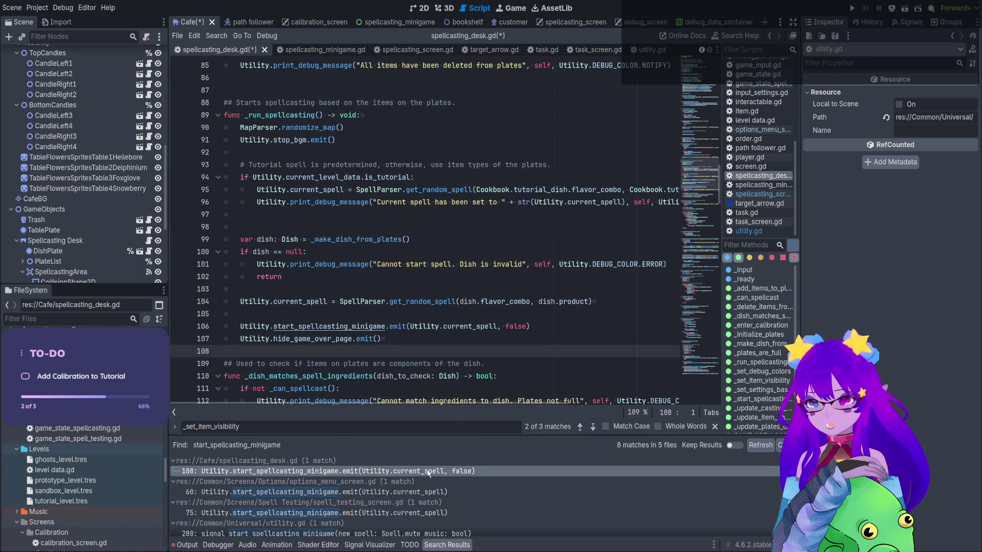
pyautogui.scroll(-1, 440, 506)
pyautogui.click(439, 504)
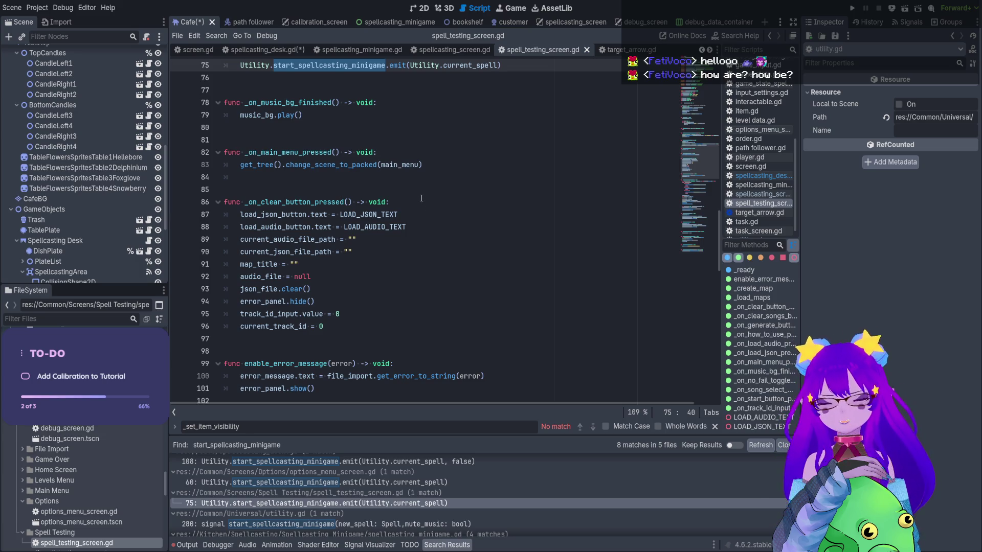
pyautogui.scroll(-5, 431, 532)
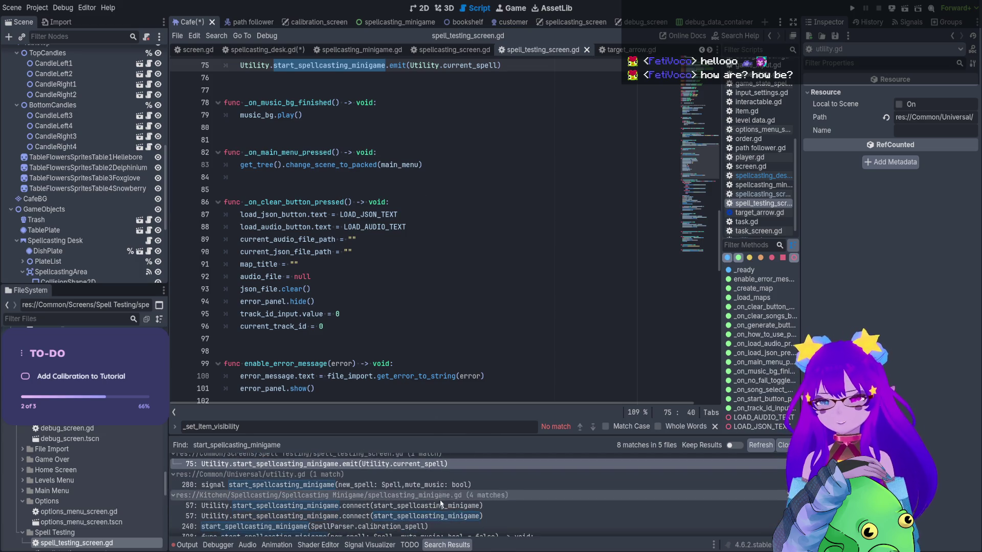
pyautogui.click(431, 530)
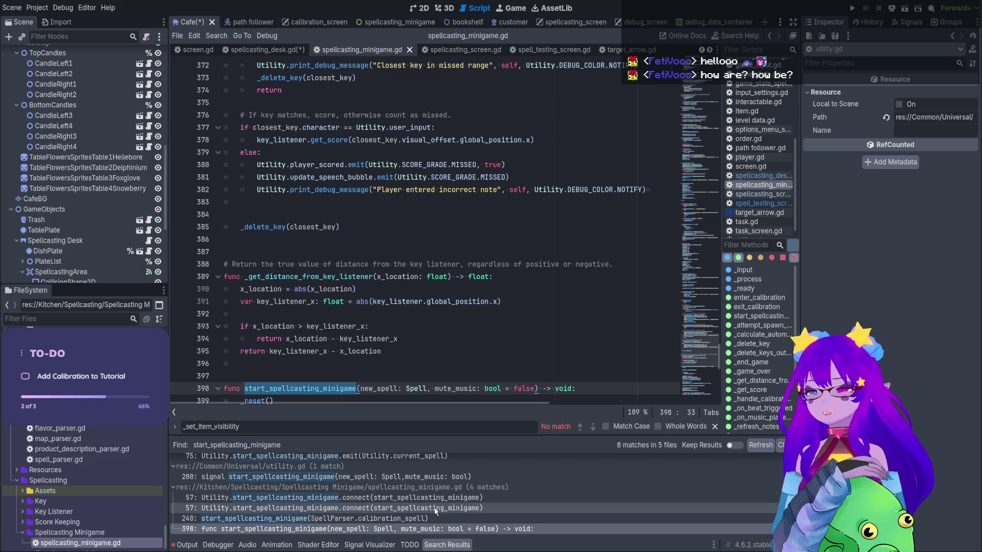
# Visit the line-57 signal connection and line-398 definition, then open utility.gd from the top
pyautogui.click(436, 509)
pyautogui.click(499, 10)
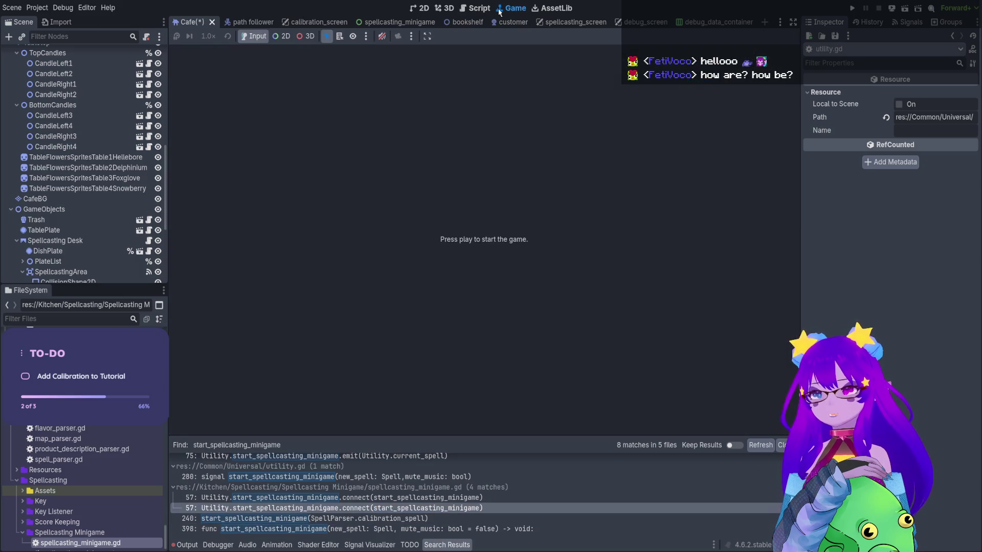
pyautogui.click(478, 9)
pyautogui.scroll(-2, 484, 224)
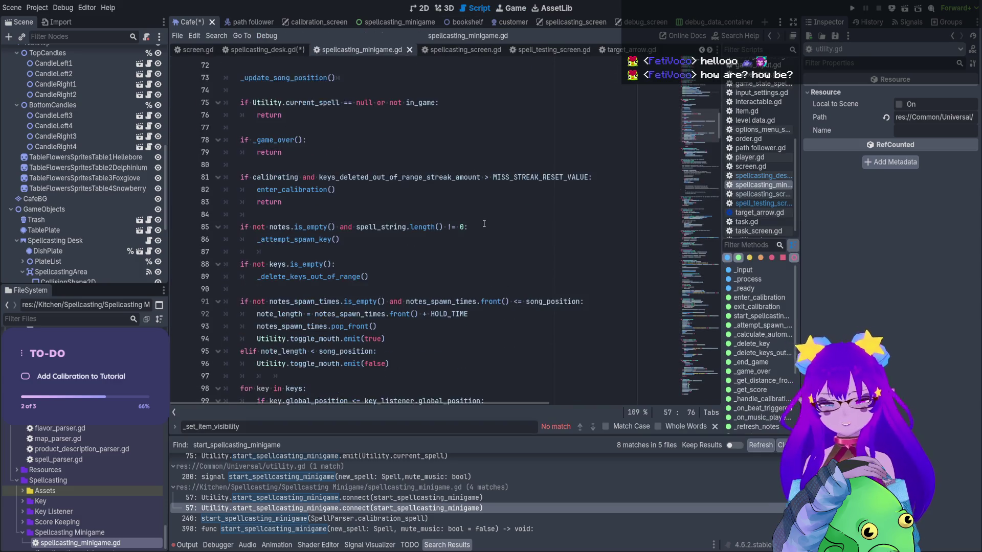
pyautogui.scroll(-8, 484, 224)
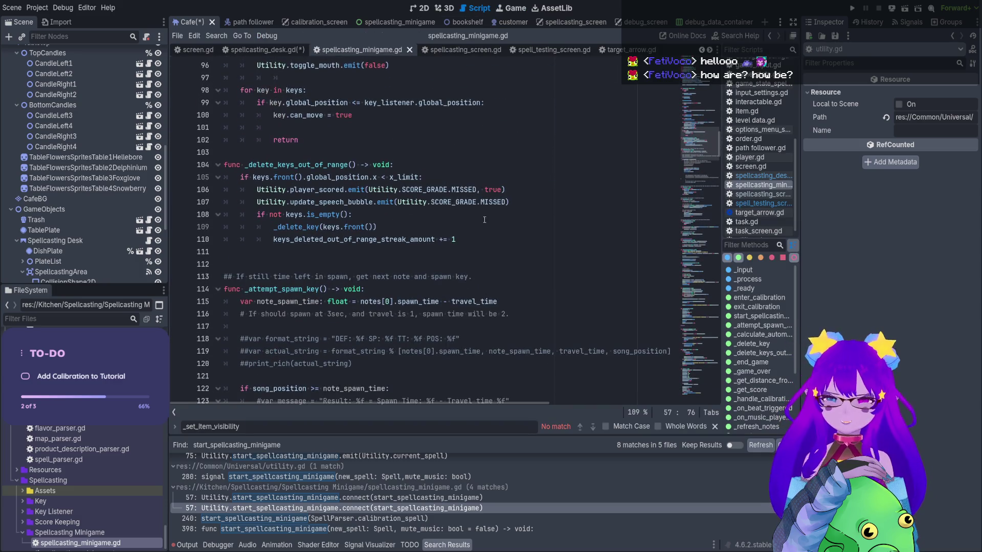
pyautogui.scroll(-8, 485, 221)
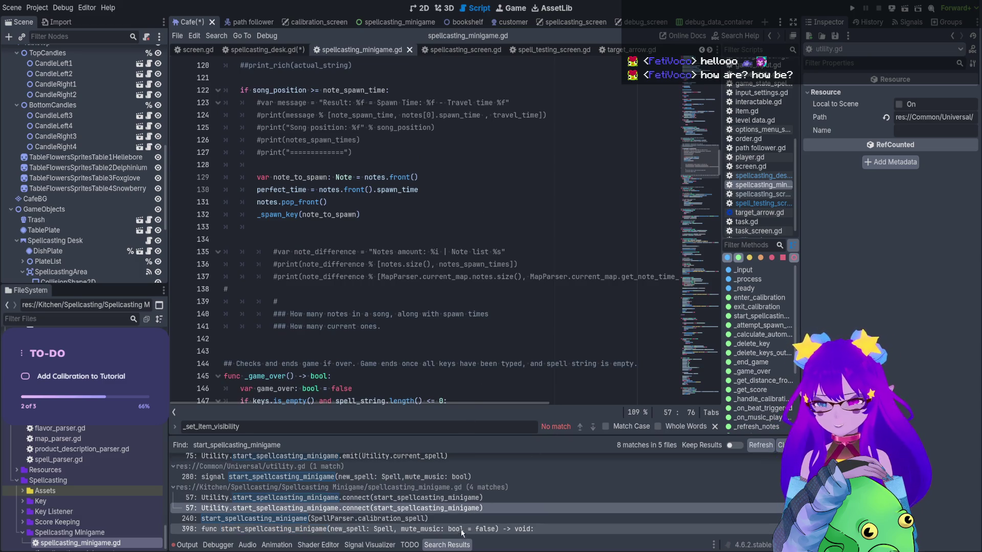
pyautogui.click(452, 499)
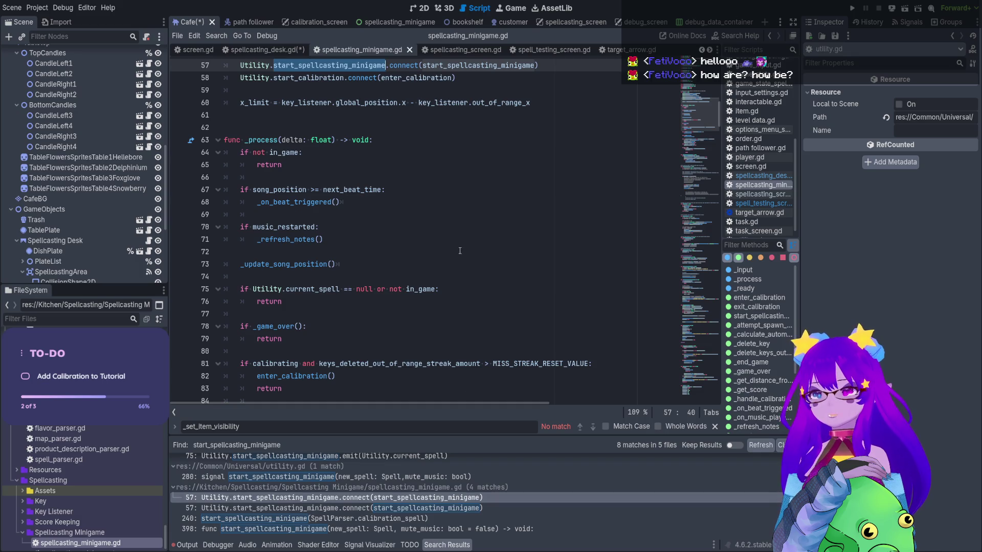
pyautogui.keyDown('ctrl'); pyautogui.click(491, 65); pyautogui.keyUp('ctrl')
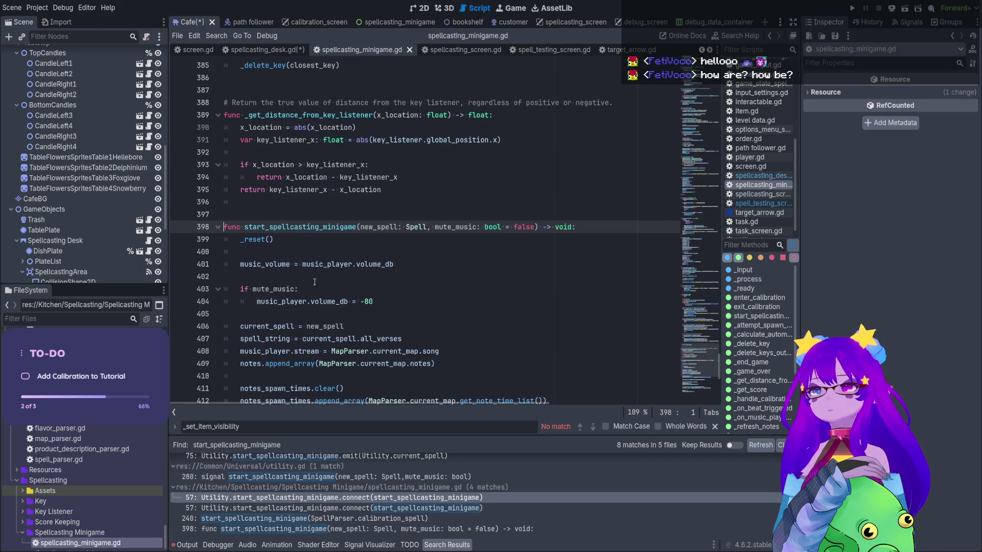
pyautogui.scroll(-4, 314, 281)
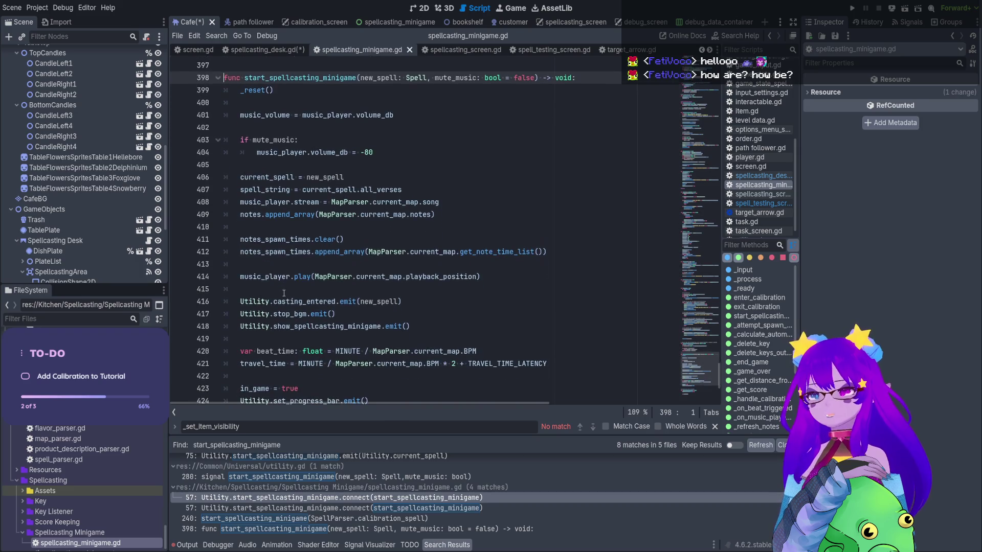
pyautogui.scroll(-1, 284, 293)
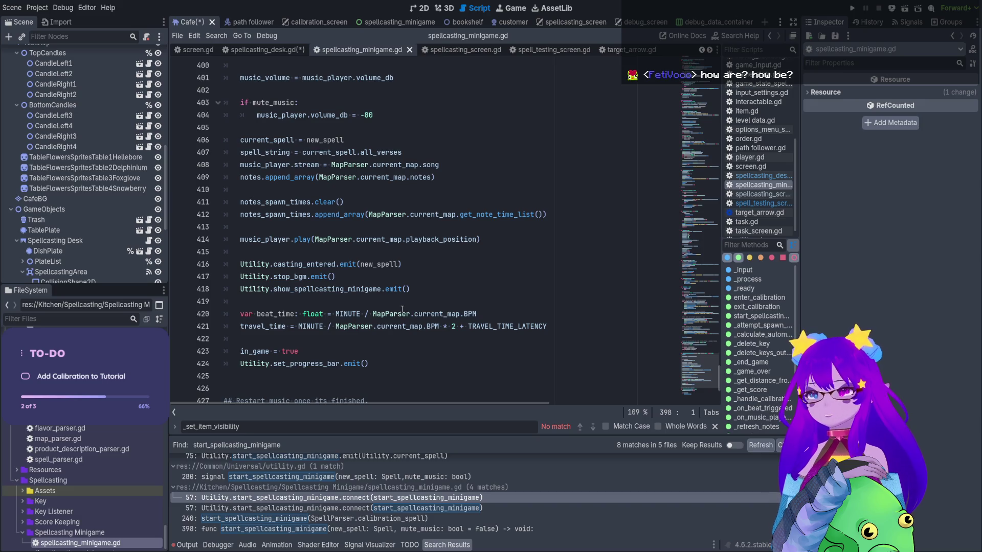
pyautogui.keyDown('ctrl'); pyautogui.click(268, 270); pyautogui.keyUp('ctrl')
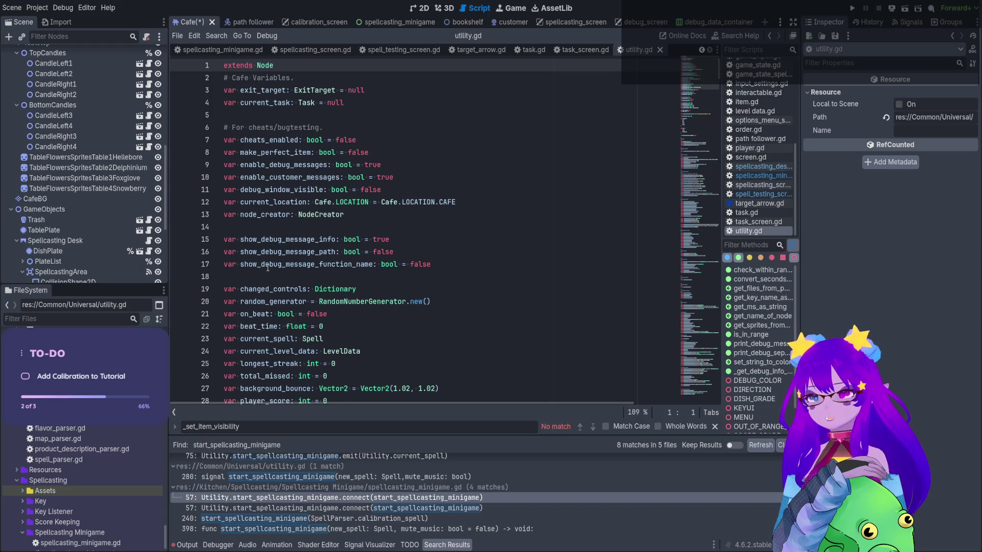
# Open the SpellcastingScreen script, then switch to the debug_screen scene and open debug_screen.gd
pyautogui.doubleClick(276, 202)
pyautogui.scroll(-3, 318, 174)
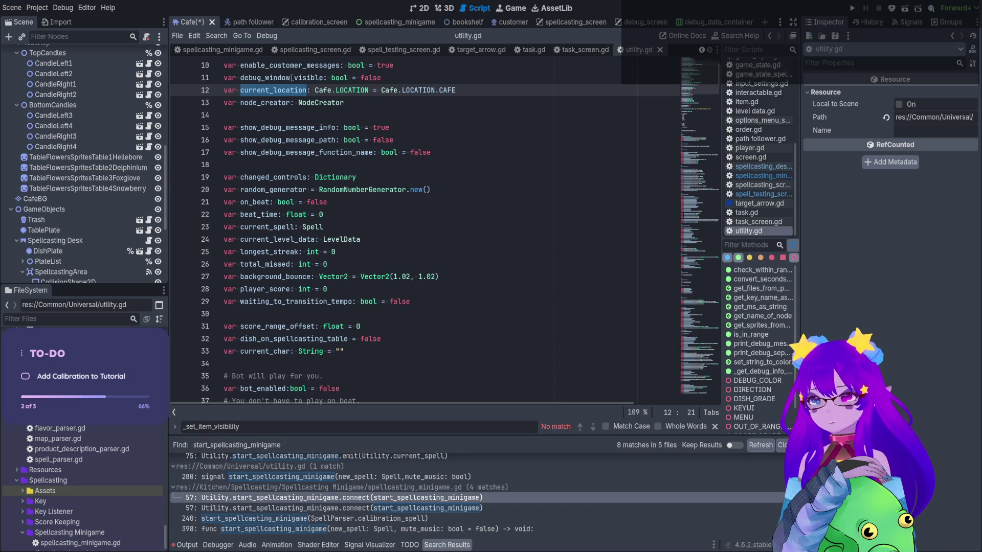
pyautogui.scroll(10, 121, 148)
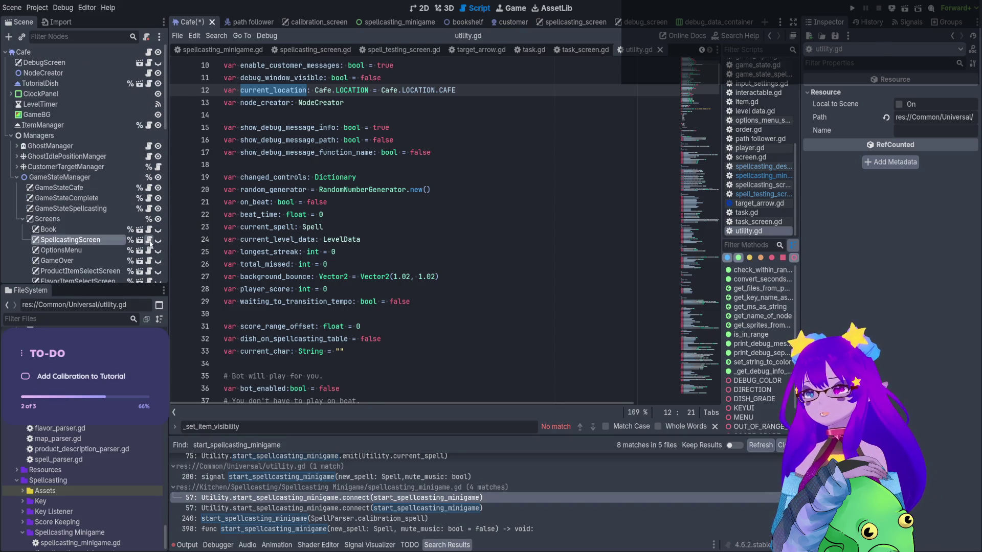
pyautogui.click(148, 240)
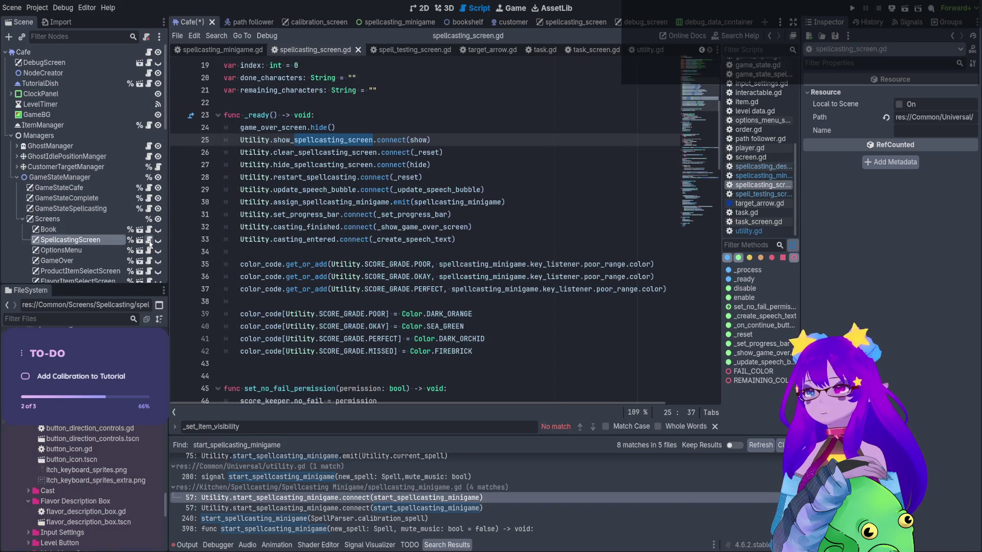
pyautogui.click(659, 22)
pyautogui.click(152, 51)
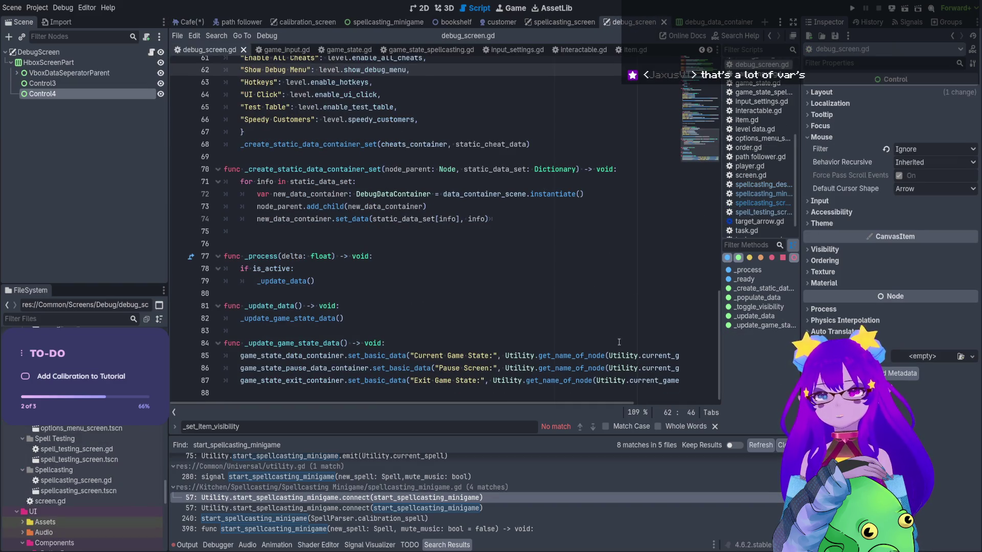
# Select Utility.current_game_state on line 85 of debug_screen.gd and find its 33 project uses in 14 files
pyautogui.hscroll(5, 590, 382)
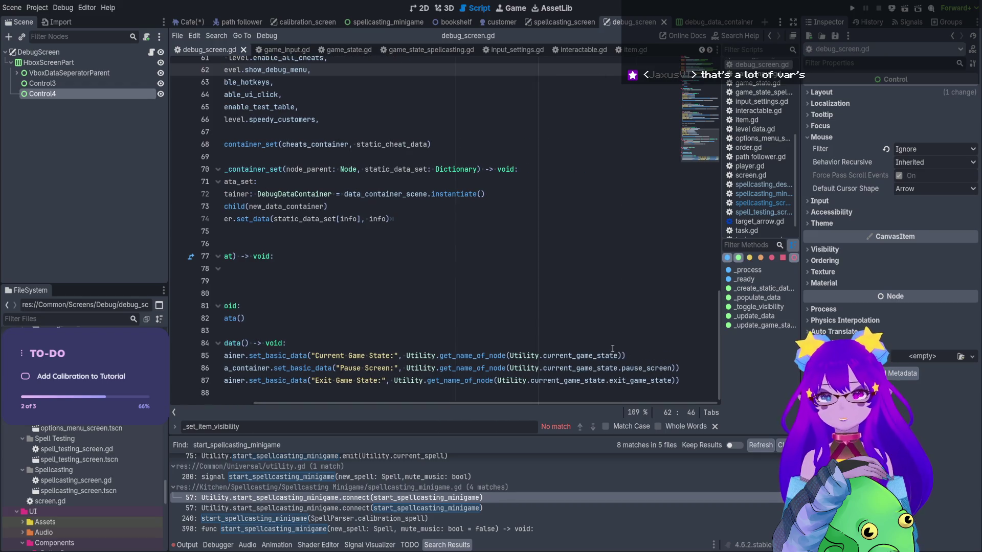
pyautogui.doubleClick(578, 356)
pyautogui.keyDown('shift'); pyautogui.click(510, 355); pyautogui.keyUp('shift')
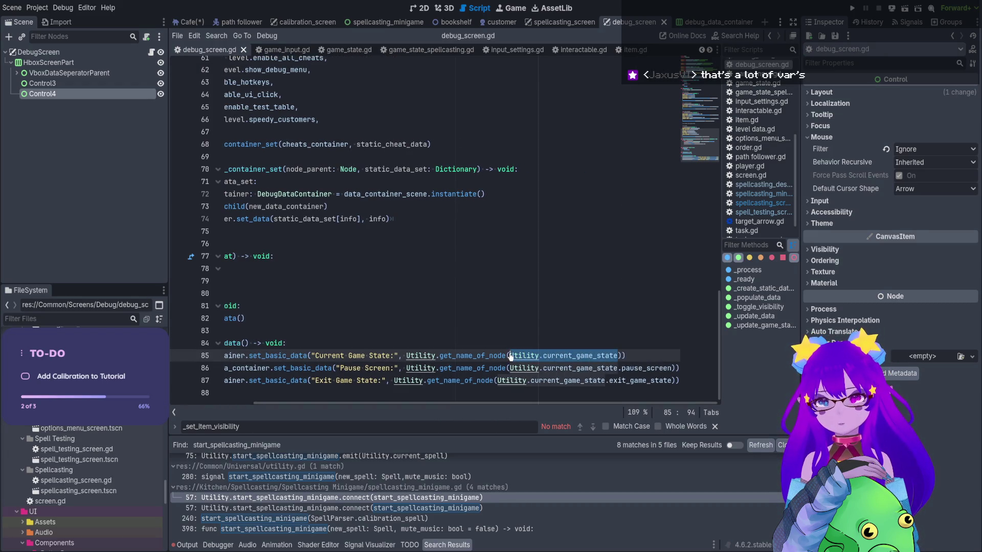
pyautogui.hotkey('ctrl', 'shift', 'f')
pyautogui.press('Return')
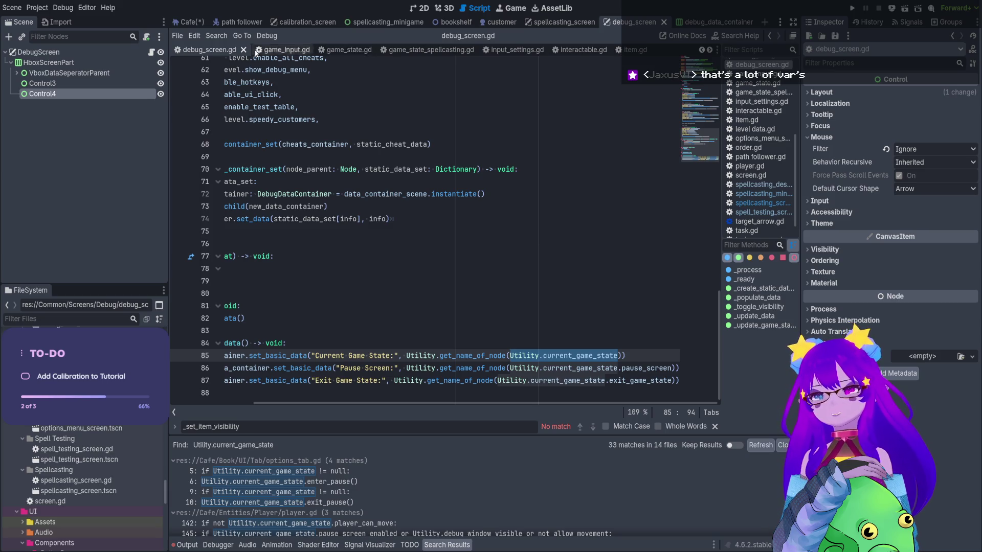
pyautogui.keyDown('ctrl'); pyautogui.click(526, 355); pyautogui.keyUp('ctrl')
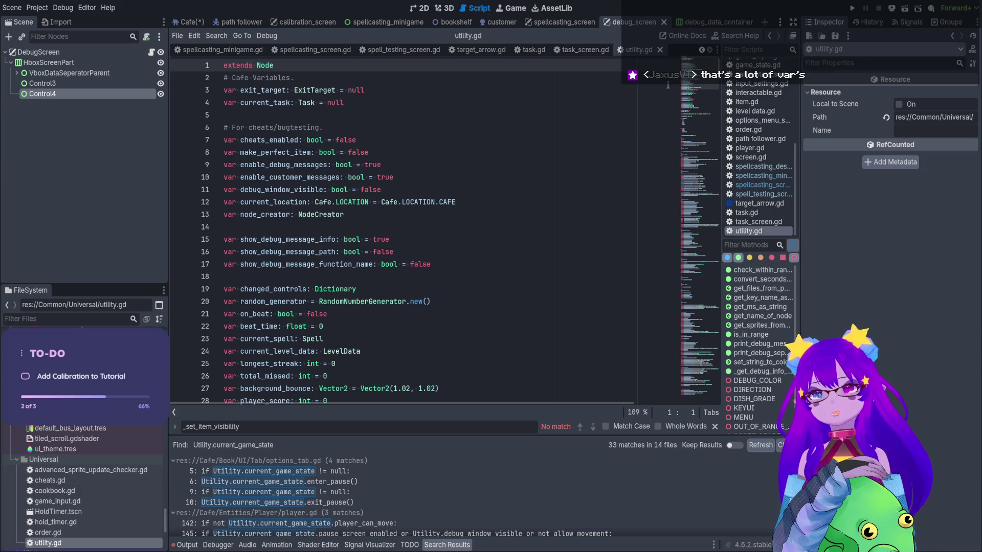
# Skim utility.gd via the minimap, then open the options_tab.gd match at line 10
pyautogui.scroll(-10, 696, 95)
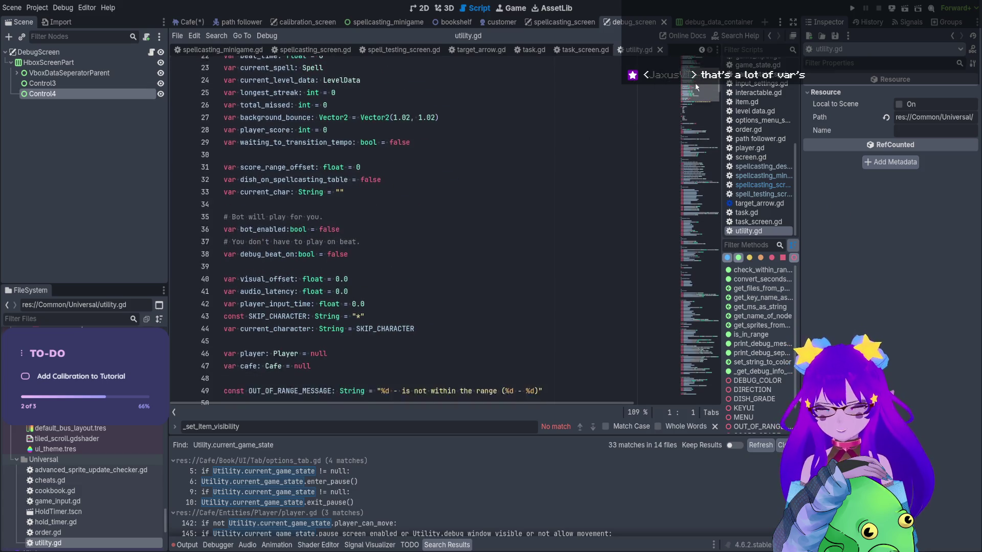
pyautogui.moveTo(695, 95)
pyautogui.mouseDown()
pyautogui.moveTo(687, 229)
pyautogui.moveTo(696, 341)
pyautogui.moveTo(704, 333)
pyautogui.moveTo(687, 62)
pyautogui.moveTo(679, 413)
pyautogui.moveTo(682, 61)
pyautogui.mouseUp()
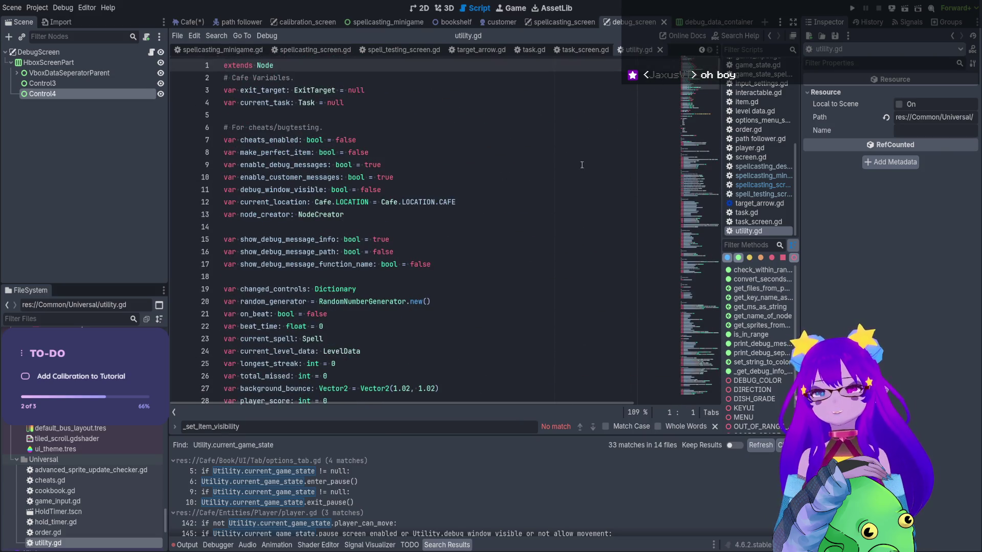
pyautogui.scroll(-20, 583, 165)
pyautogui.scroll(-20, 595, 160)
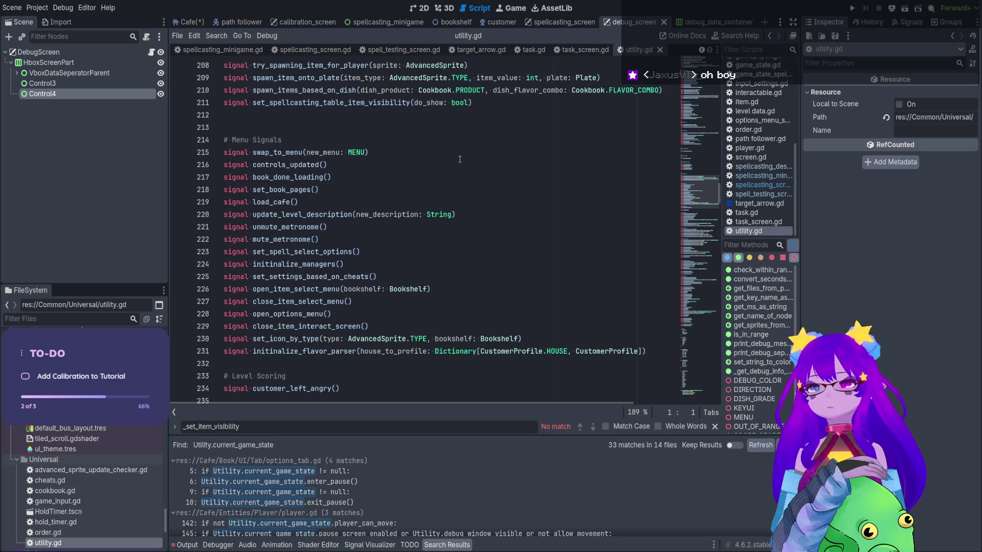
pyautogui.moveTo(695, 186)
pyautogui.mouseDown()
pyautogui.moveTo(711, 62)
pyautogui.moveTo(709, 412)
pyautogui.mouseUp()
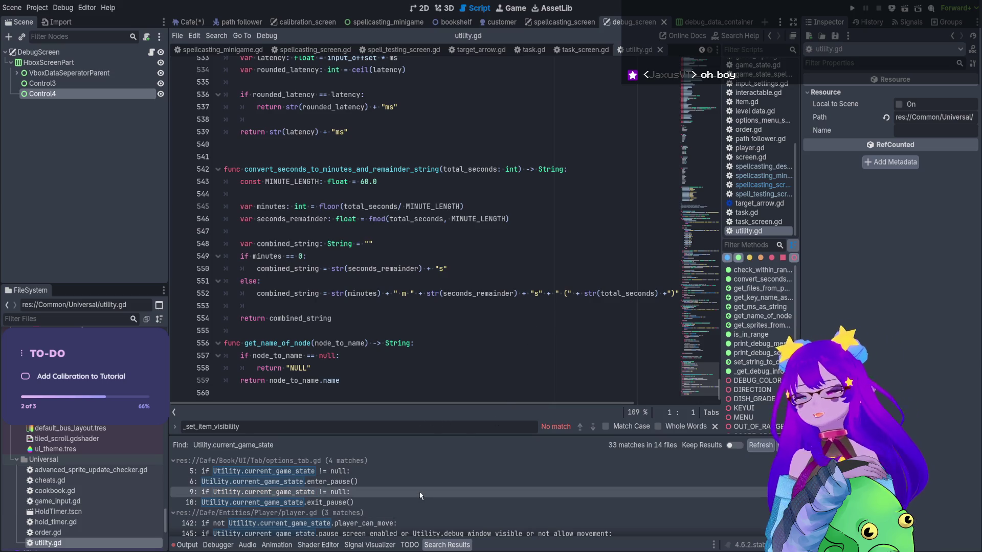
pyautogui.click(382, 503)
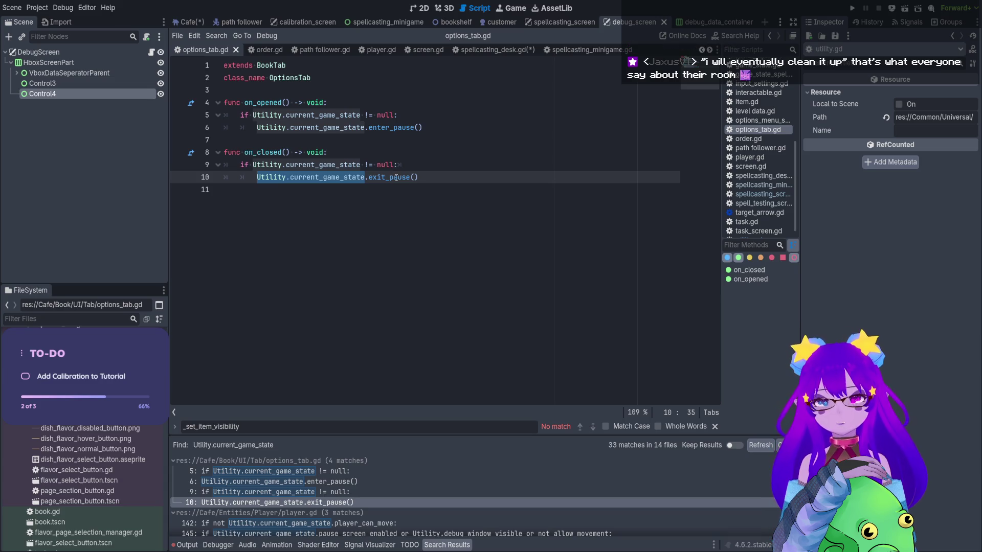
# Enlarge the results panel to review matches, then make room for options_tab.gd's on_opened and on_closed
pyautogui.moveTo(529, 435); pyautogui.dragTo(545, 123)
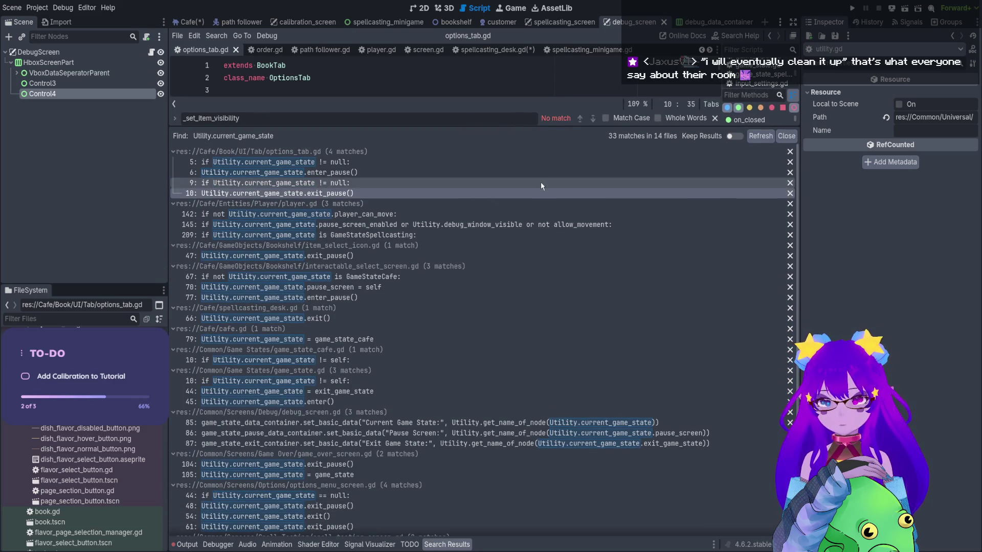
pyautogui.scroll(-5, 613, 164)
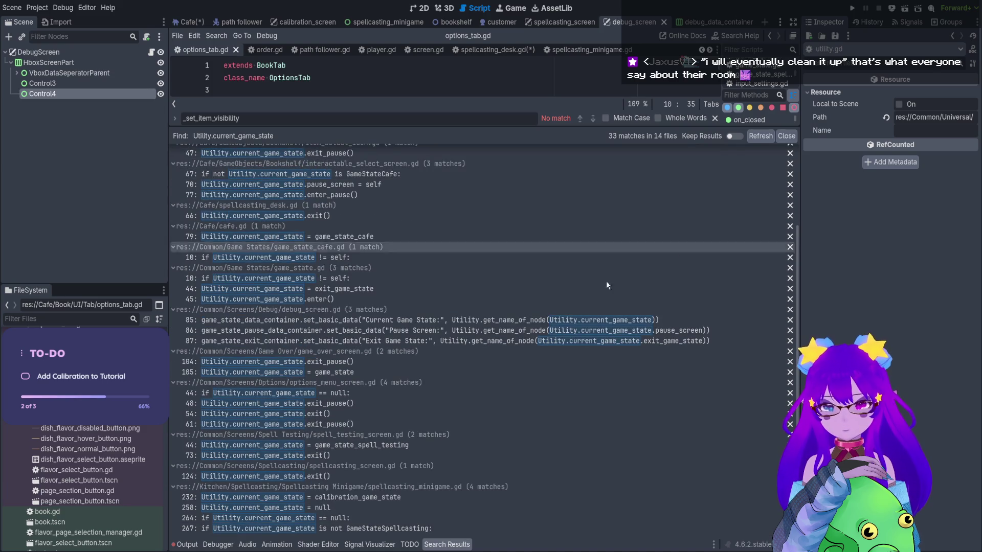
pyautogui.scroll(5, 576, 287)
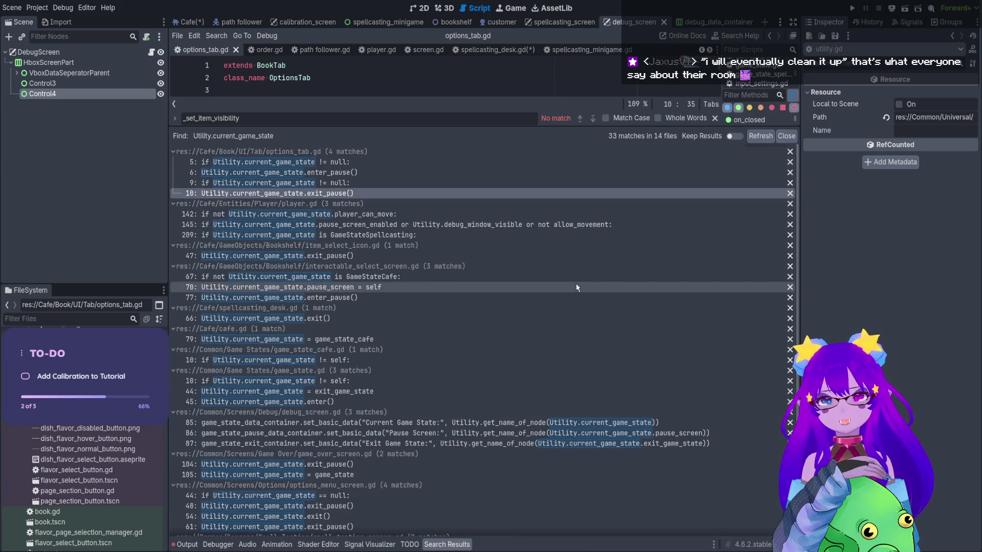
pyautogui.scroll(-5, 548, 424)
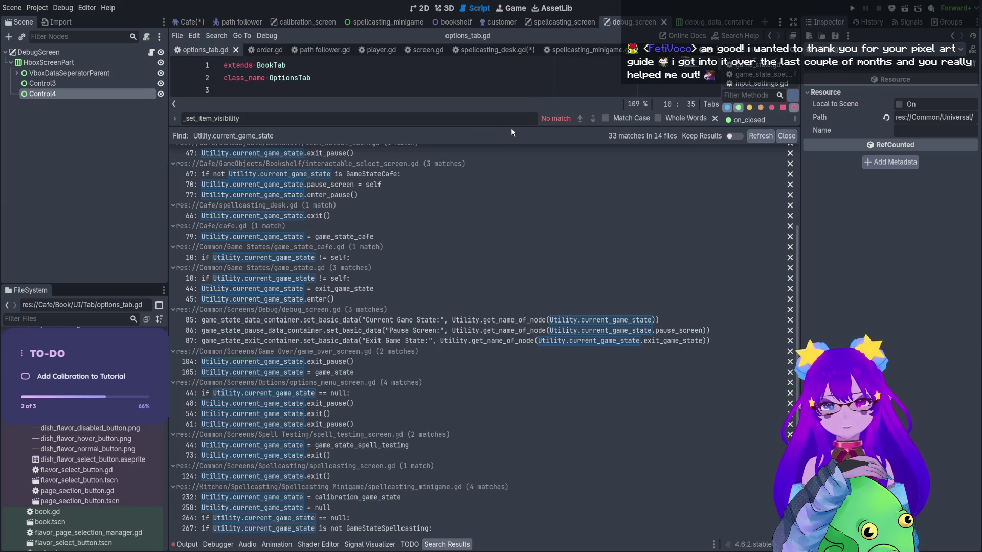
pyautogui.moveTo(514, 133); pyautogui.dragTo(556, 342)
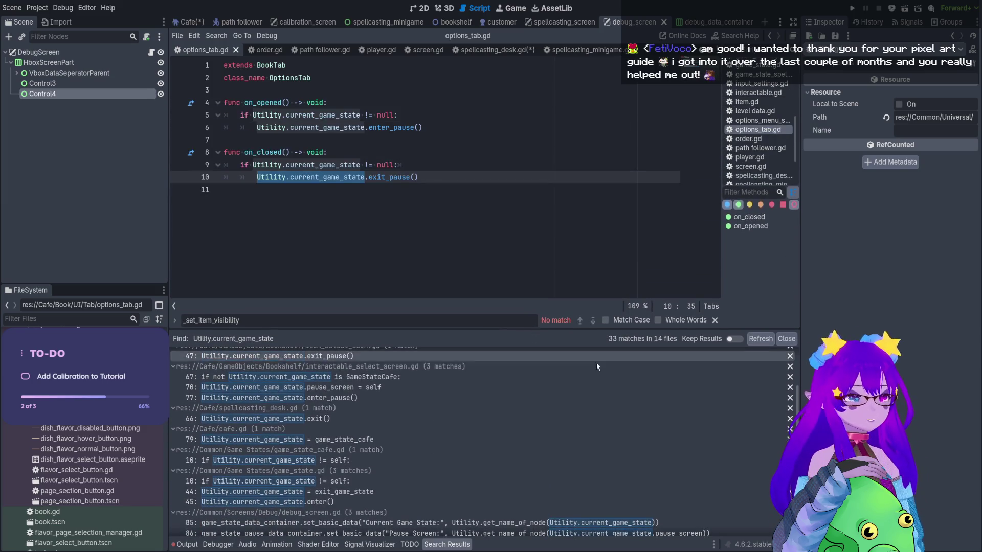
pyautogui.scroll(-5, 572, 465)
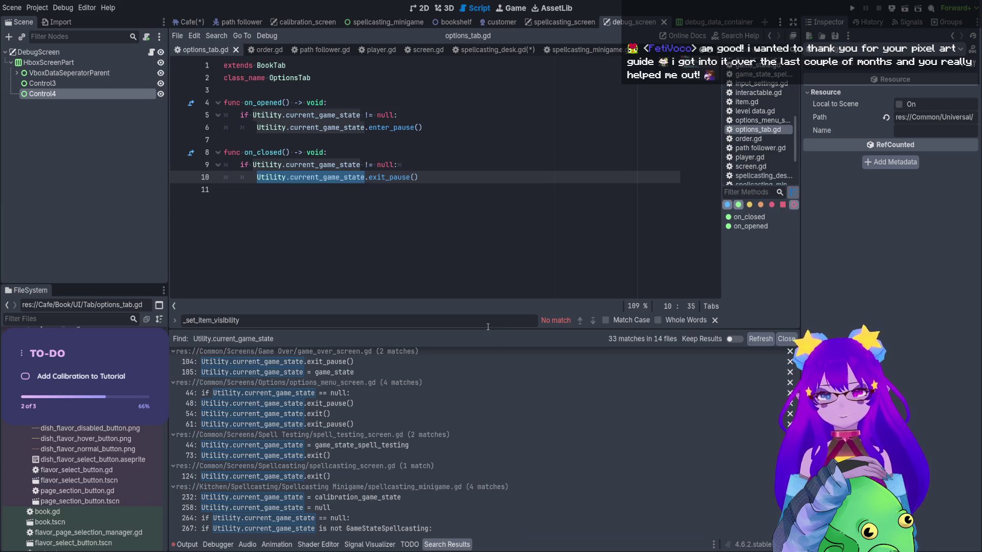
# Review the remaining current_game_state matches and open spellcasting_desk.gd at line 66
pyautogui.moveTo(485, 329)
pyautogui.mouseDown()
pyautogui.moveTo(522, 149)
pyautogui.moveTo(532, 174)
pyautogui.moveTo(537, 165)
pyautogui.mouseUp()
pyautogui.scroll(3, 430, 240)
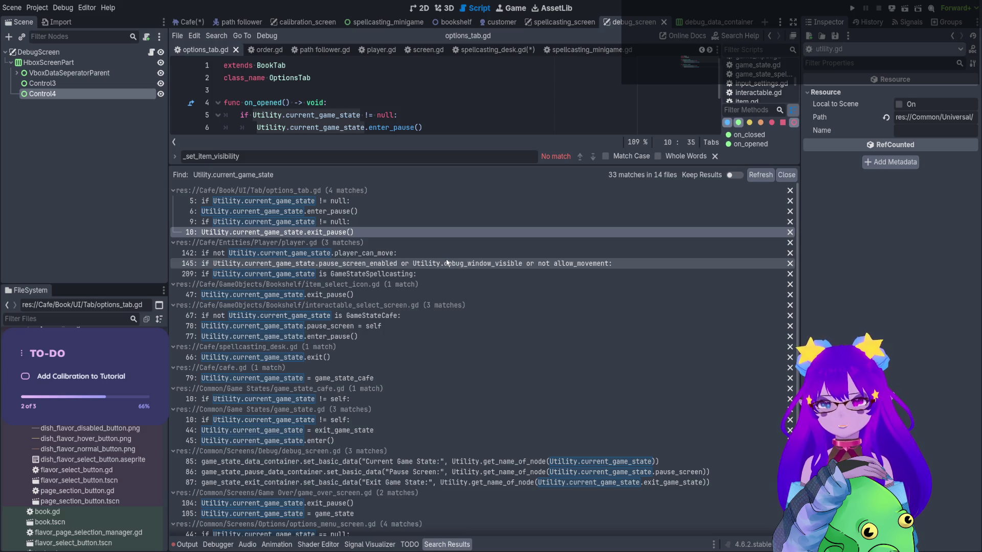
pyautogui.scroll(-5, 446, 259)
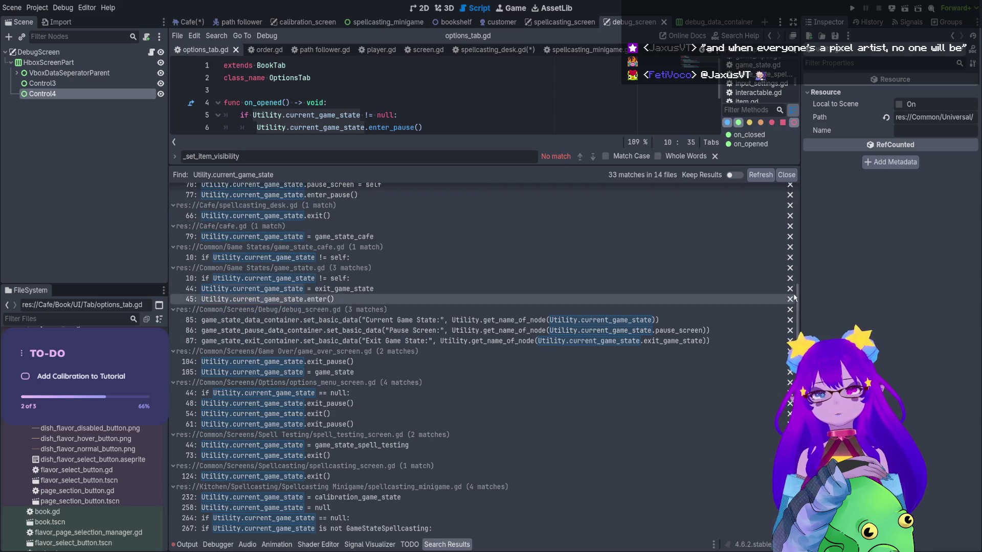
pyautogui.scroll(5, 793, 240)
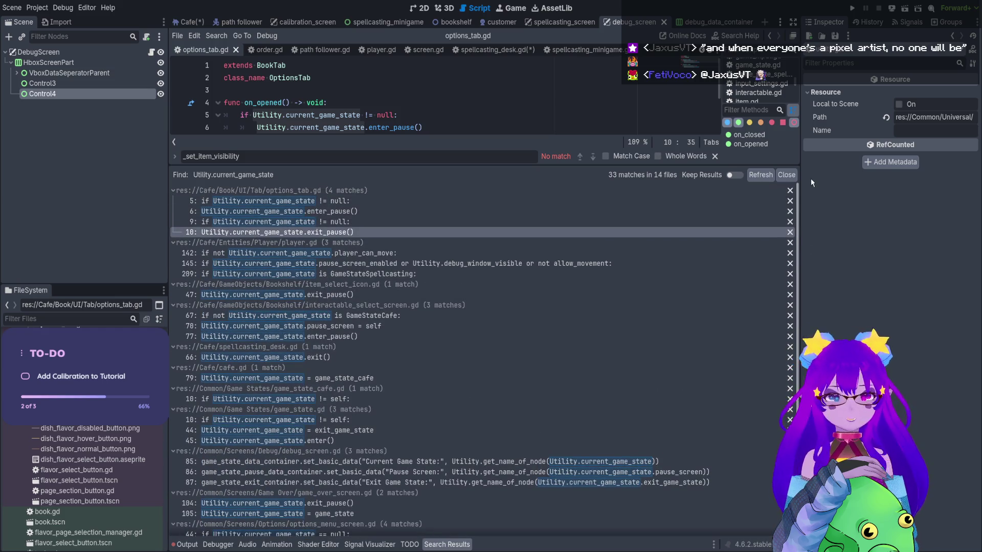
pyautogui.moveTo(797, 205); pyautogui.dragTo(838, 321)
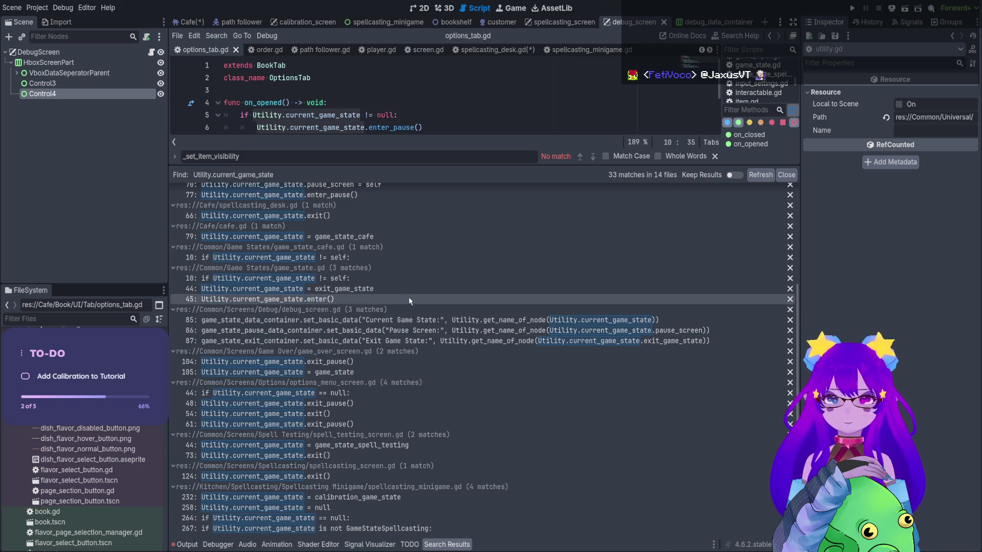
pyautogui.click(398, 216)
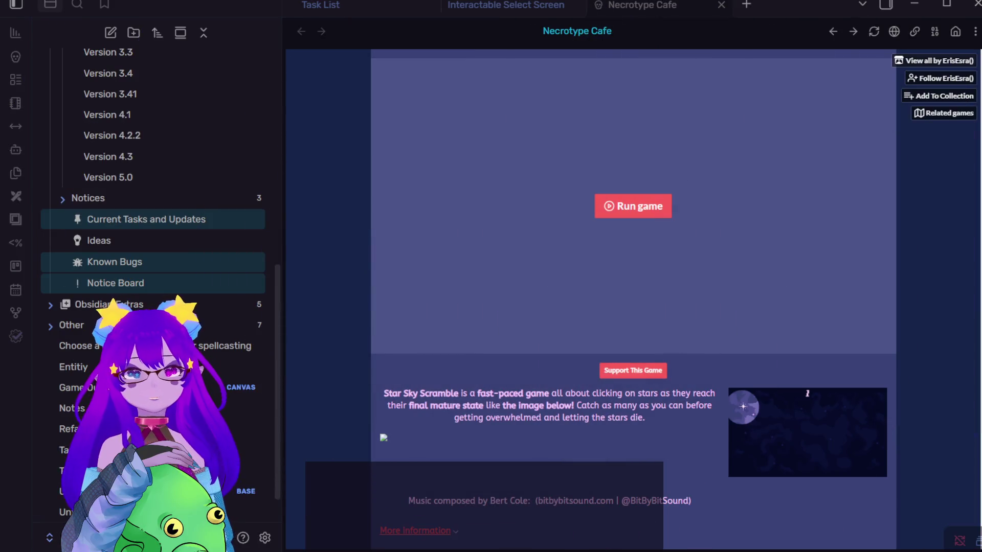
# Go from the creator's profile to Console Cafe Simulator and page its screenshots to the controls and recipe book
pyautogui.click(936, 61)
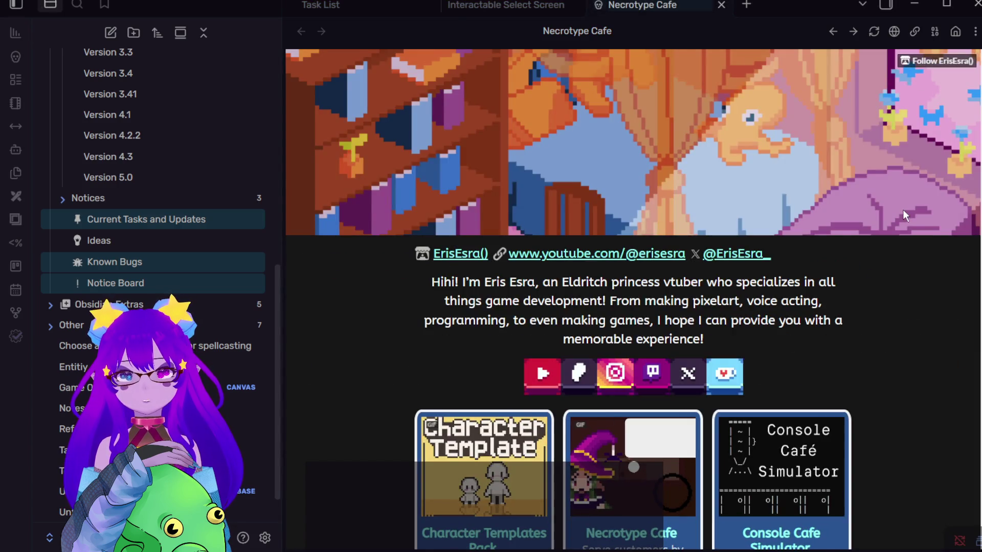
pyautogui.scroll(-3, 903, 211)
pyautogui.click(816, 367)
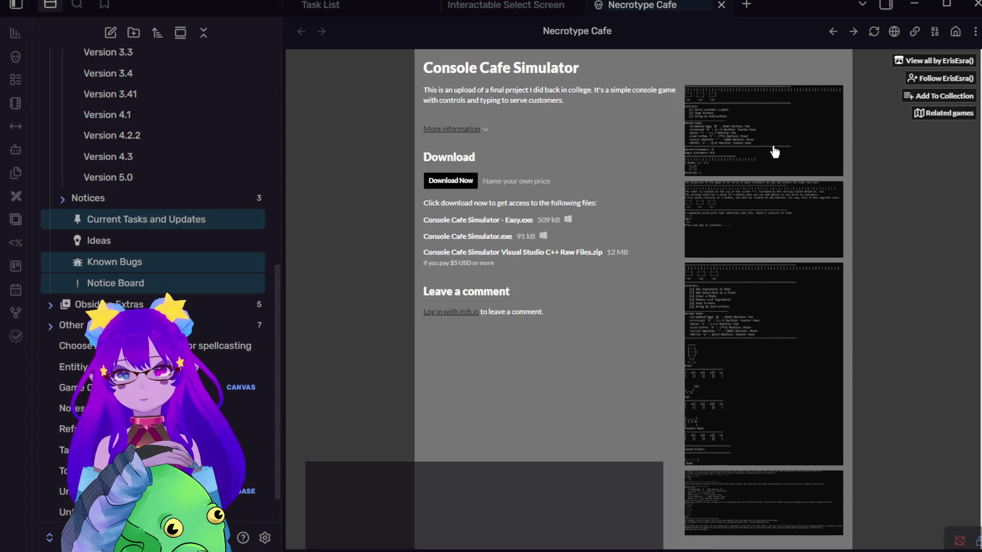
pyautogui.click(775, 152)
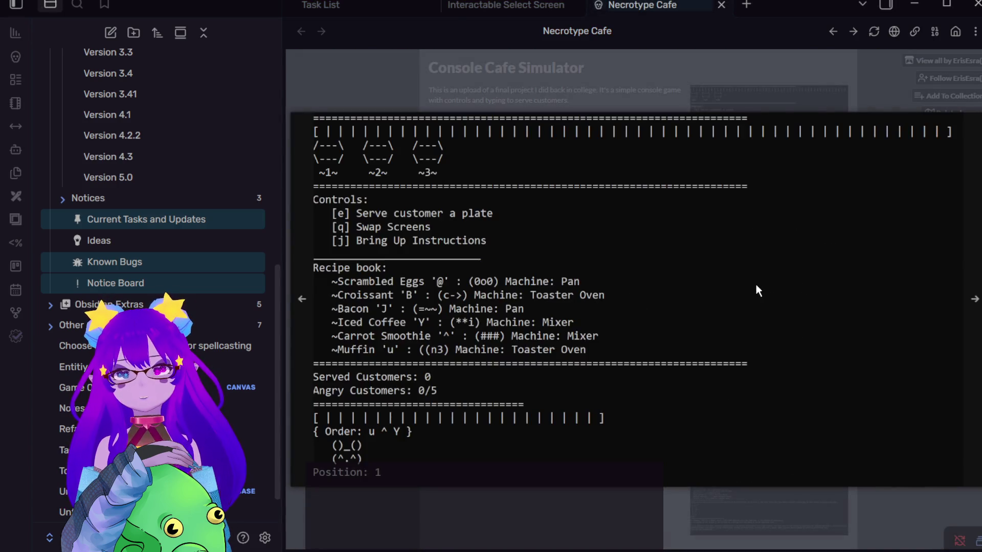
pyautogui.click(970, 325)
pyautogui.click(971, 326)
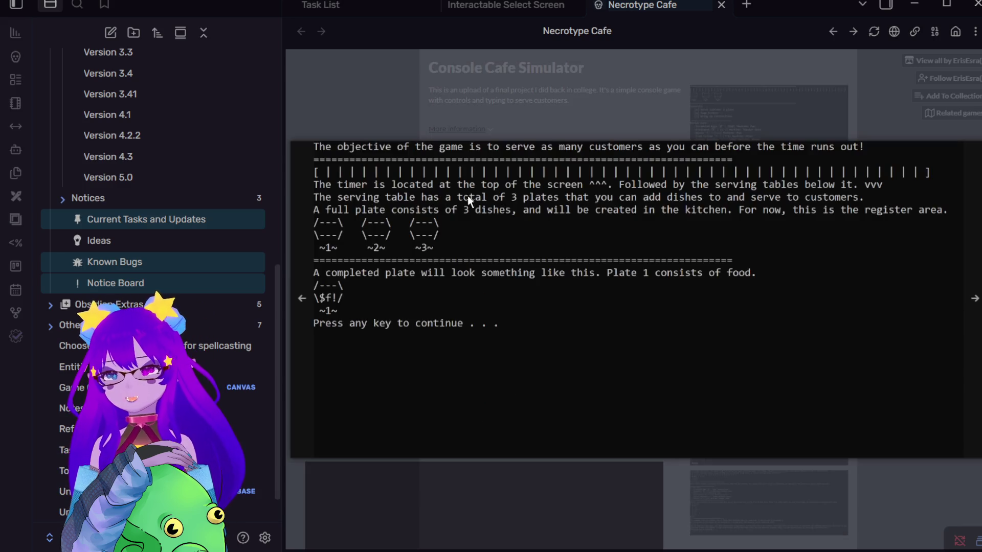
pyautogui.click(449, 195)
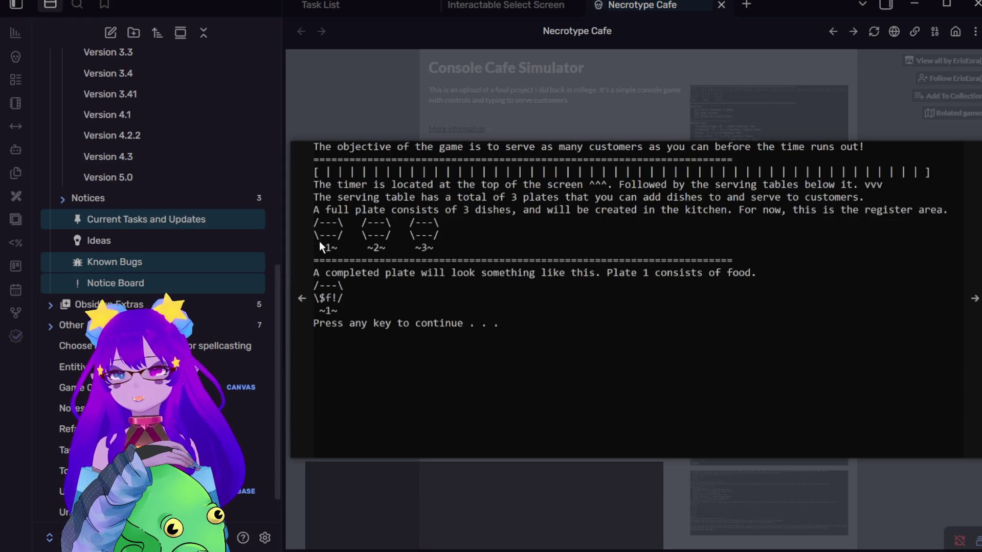
pyautogui.click(307, 249)
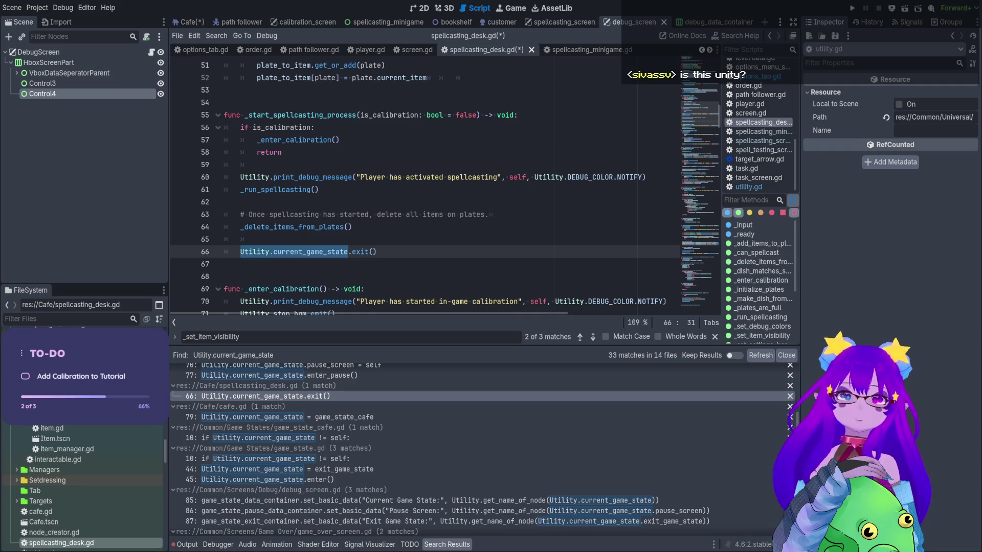
# Review the _enter_calibration and _run_spellcasting calls in _start_spellcasting_process
pyautogui.click(632, 94)
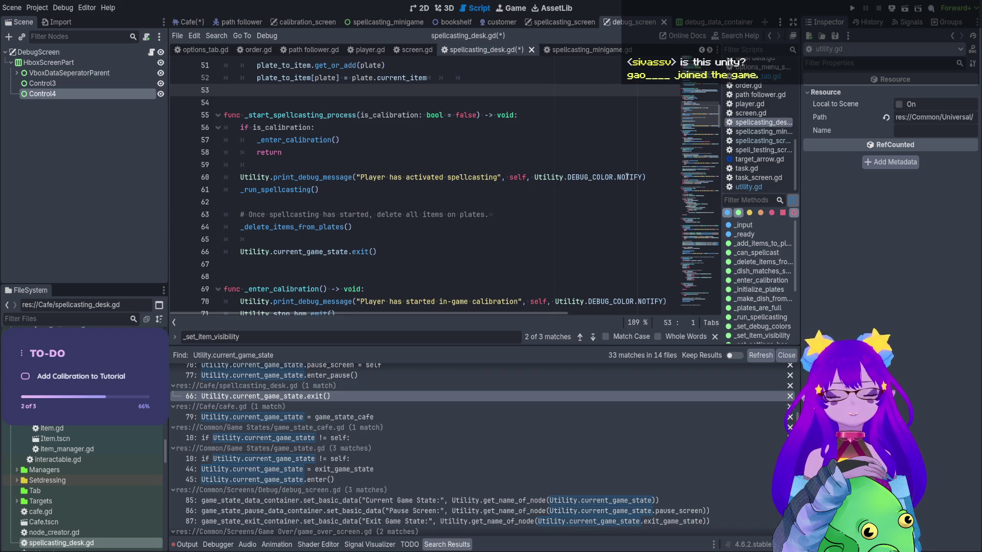
pyautogui.scroll(1, 430, 159)
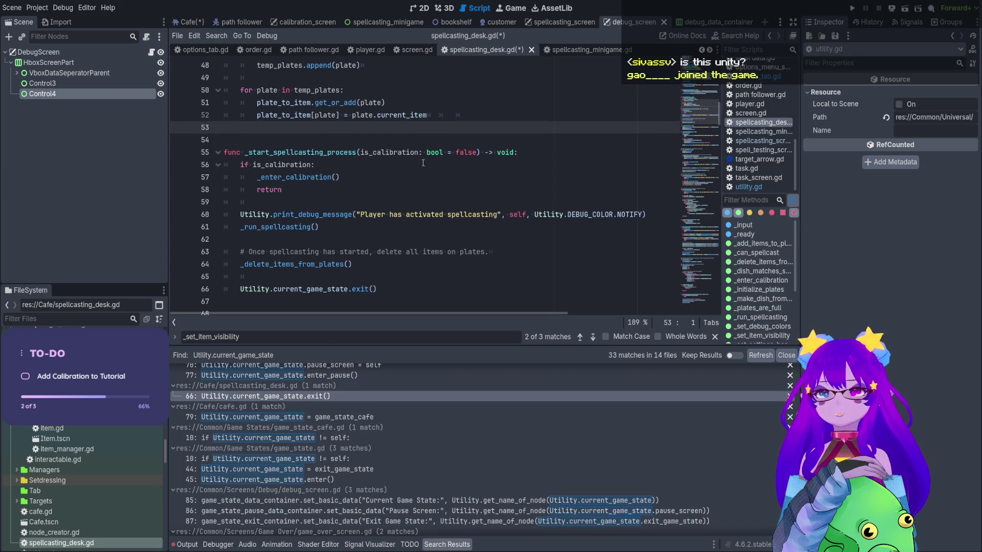
pyautogui.click(352, 174)
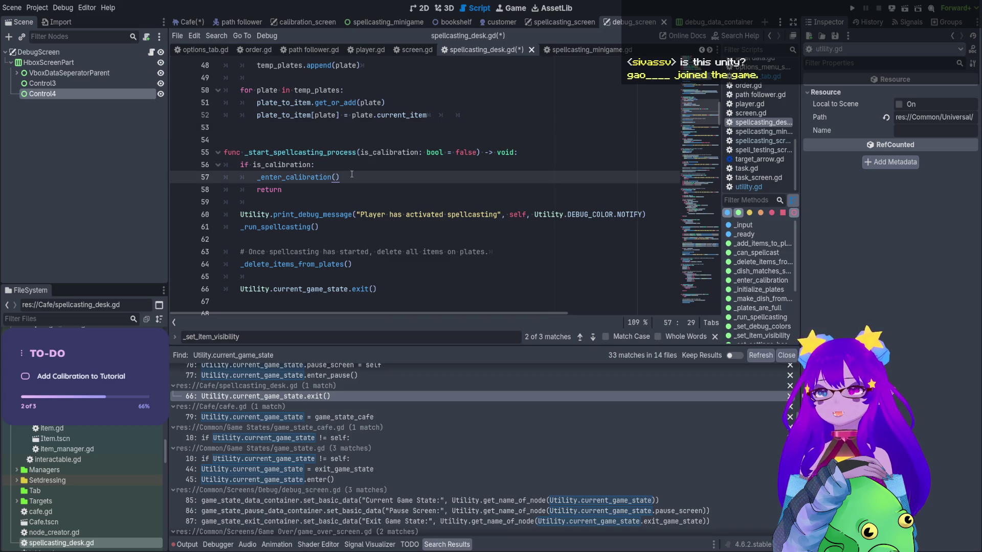
pyautogui.moveTo(352, 174); pyautogui.dragTo(287, 175)
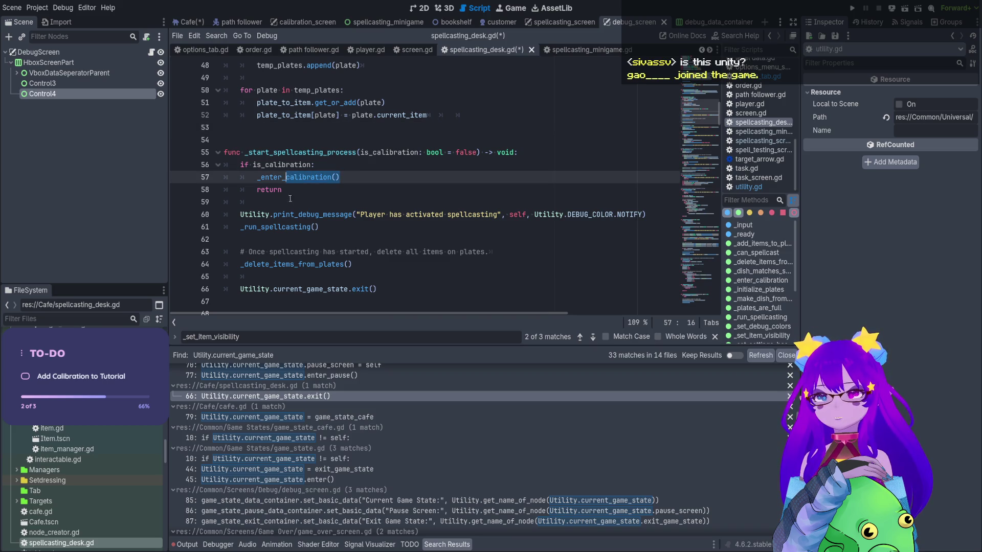
pyautogui.moveTo(318, 225); pyautogui.dragTo(269, 226)
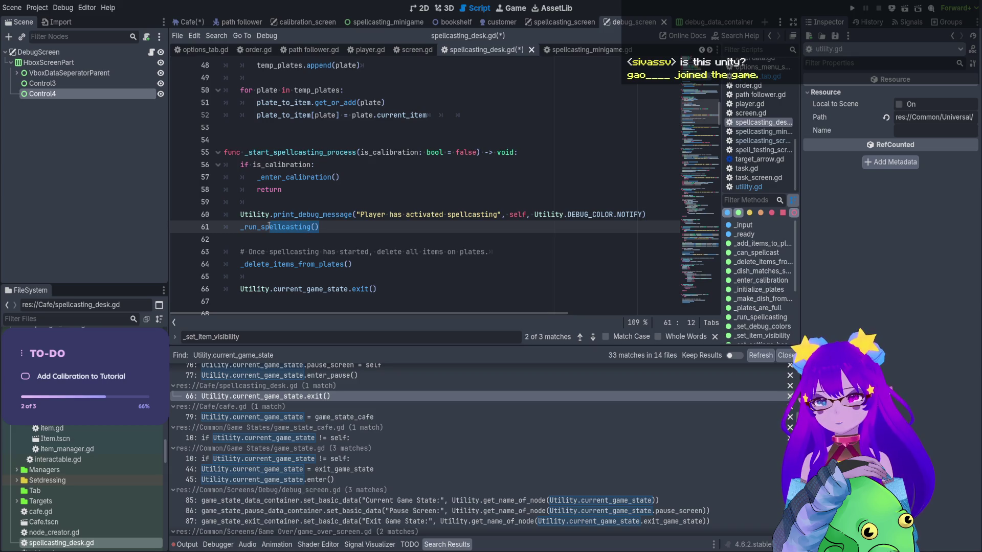
pyautogui.scroll(-1, 340, 148)
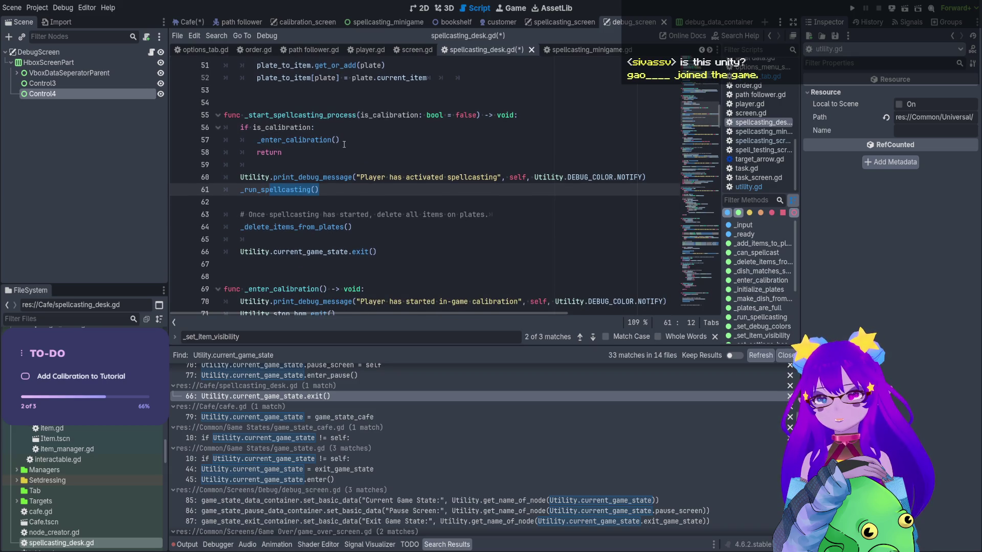
# Replace the early return with 'else:' and indent the spellcasting and plate-clearing lines under it
pyautogui.moveTo(293, 154); pyautogui.dragTo(245, 154)
pyautogui.press('BackSpace')
pyautogui.write('else:')
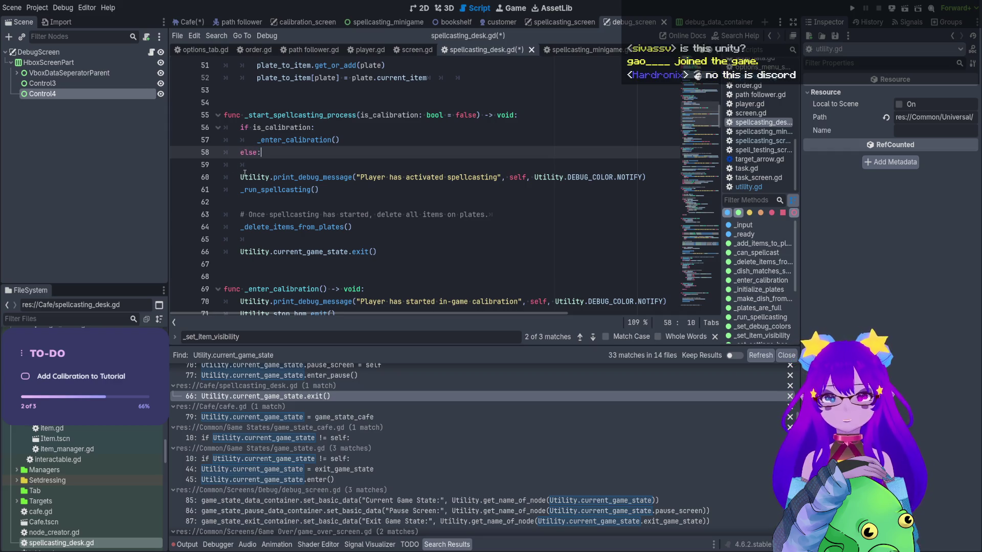
pyautogui.moveTo(319, 190); pyautogui.dragTo(225, 176)
pyautogui.press('Tab')
pyautogui.click(228, 166)
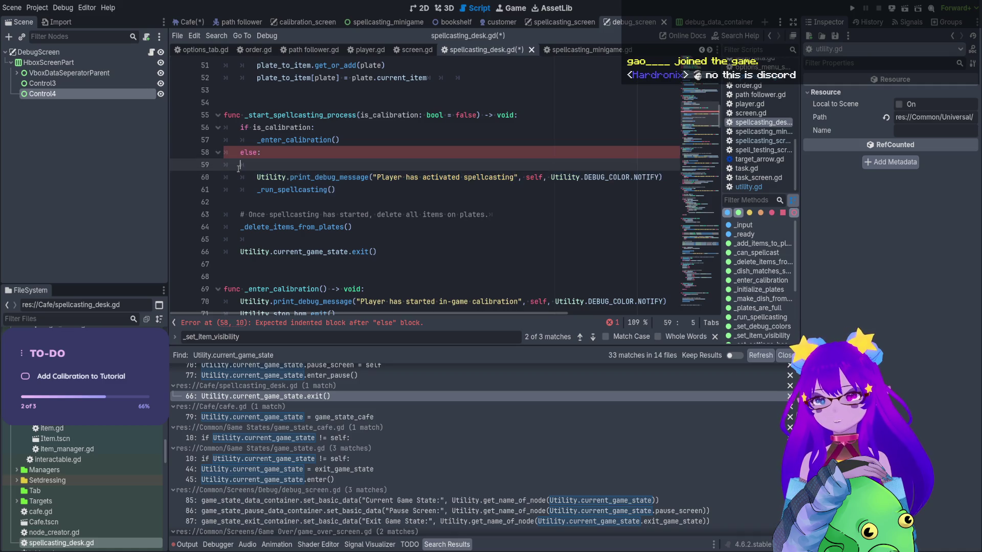
pyautogui.press('BackSpace')
pyautogui.press('BackSpace')
pyautogui.moveTo(367, 209)
pyautogui.mouseDown()
pyautogui.moveTo(225, 213)
pyautogui.moveTo(225, 202)
pyautogui.mouseUp()
pyautogui.press('Tab')
pyautogui.click(248, 192)
pyautogui.press('BackSpace')
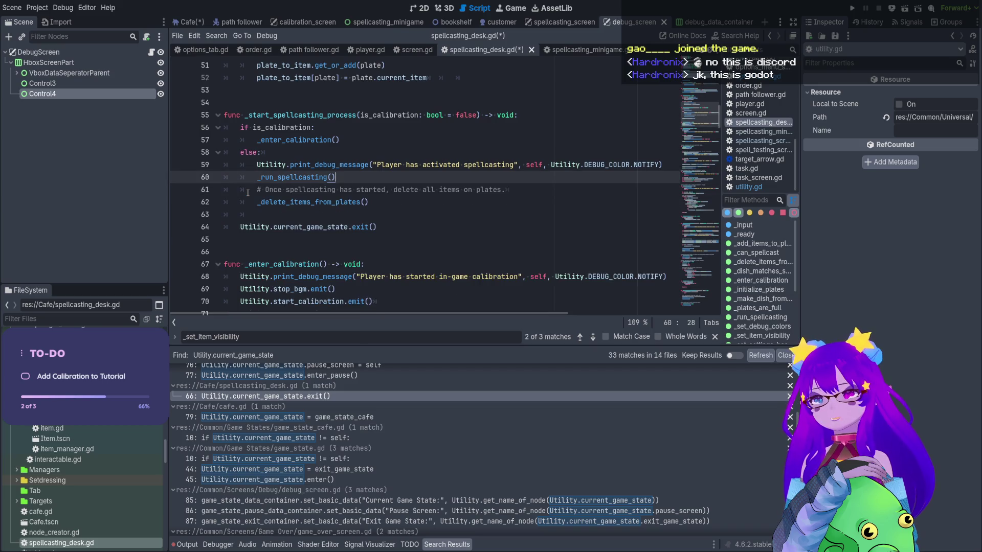
# Save spellcasting_desk.gd and run the project to test the change
pyautogui.click(454, 235)
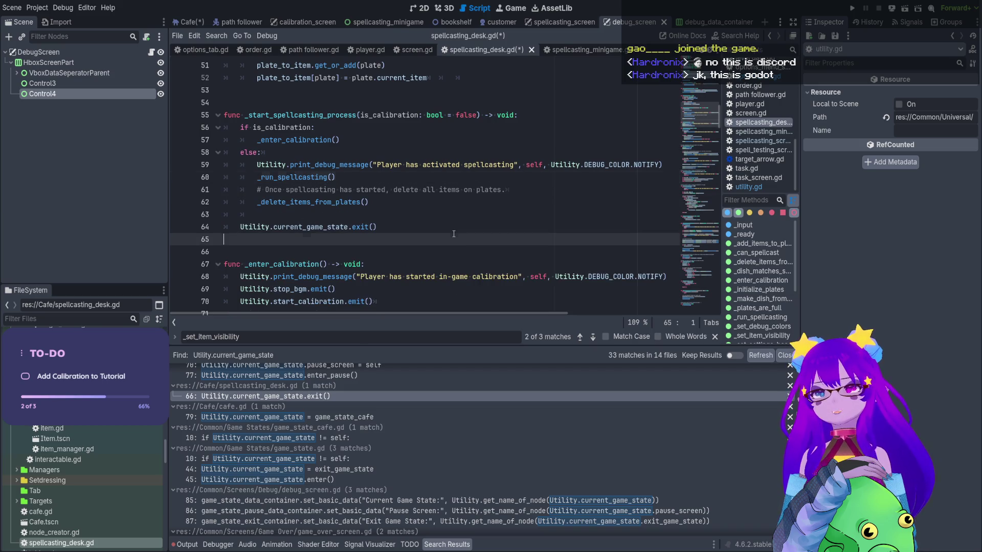
pyautogui.hotkey('ctrl', 's')
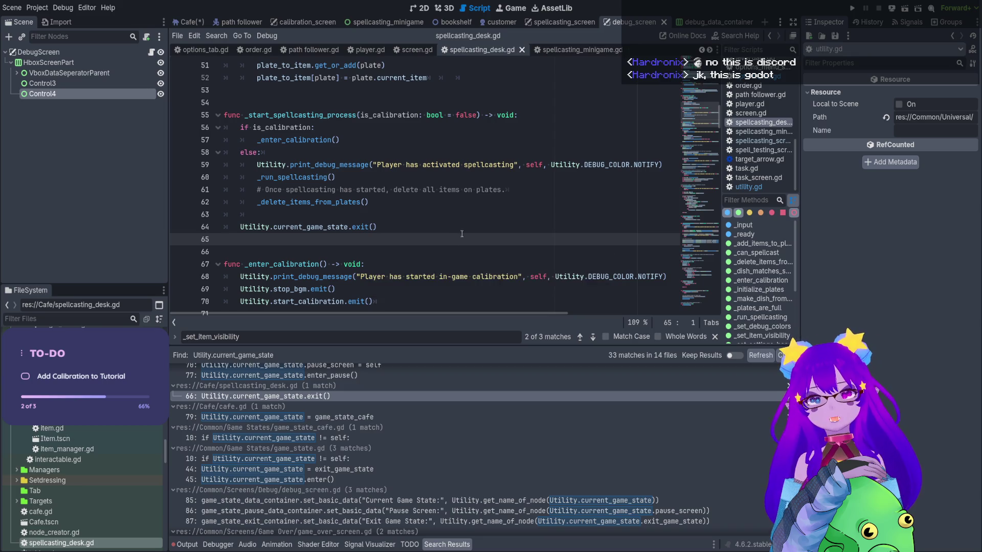
pyautogui.click(853, 9)
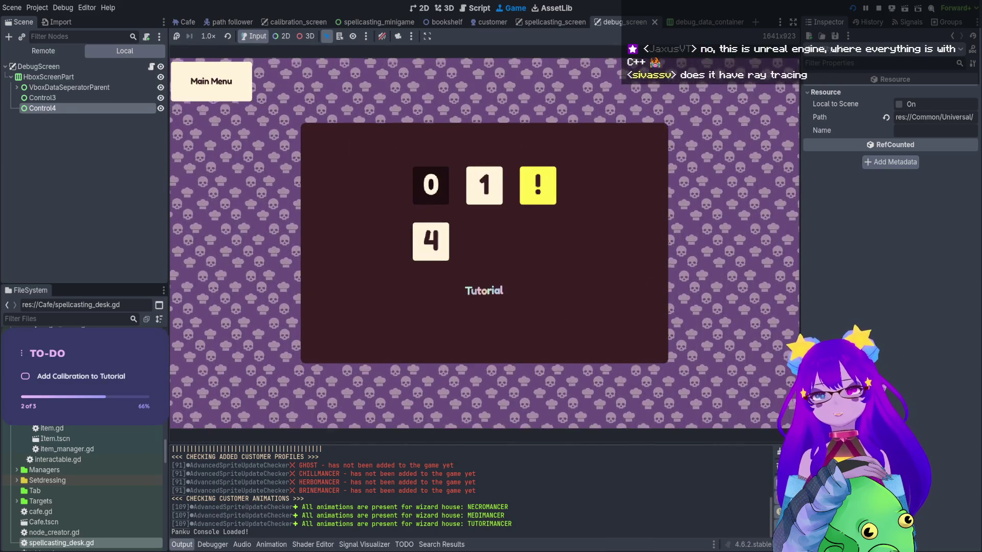
# Start the Tutorial level, walk the witch to the desk and hold Q until the Nil error hits
pyautogui.press('Return')
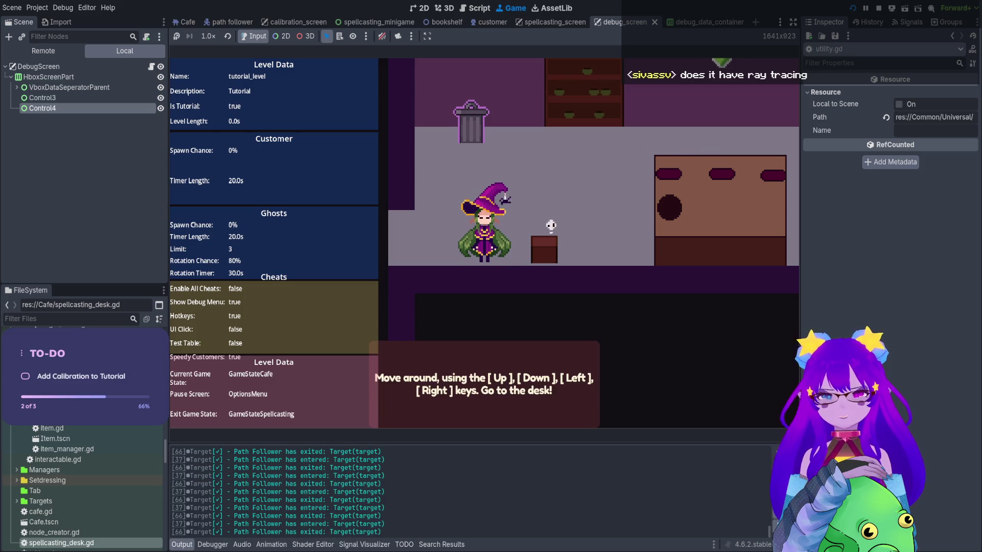
pyautogui.press('Up')
pyautogui.press('Right')
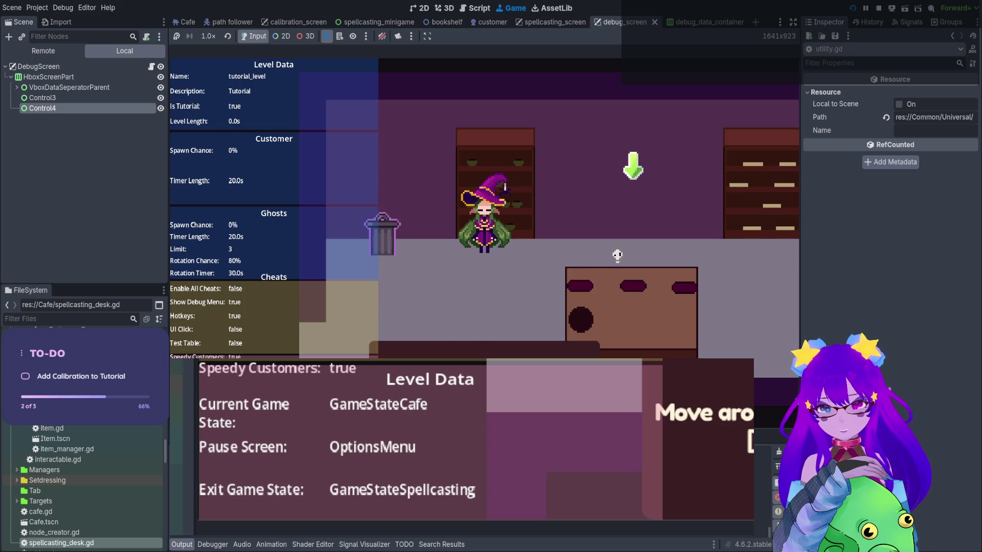
pyautogui.click(552, 305)
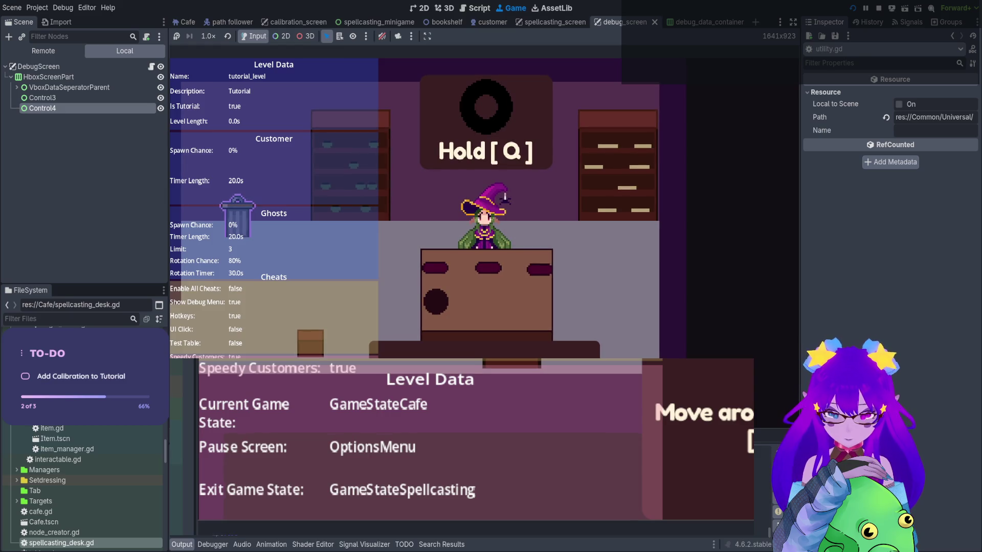
pyautogui.press('q')
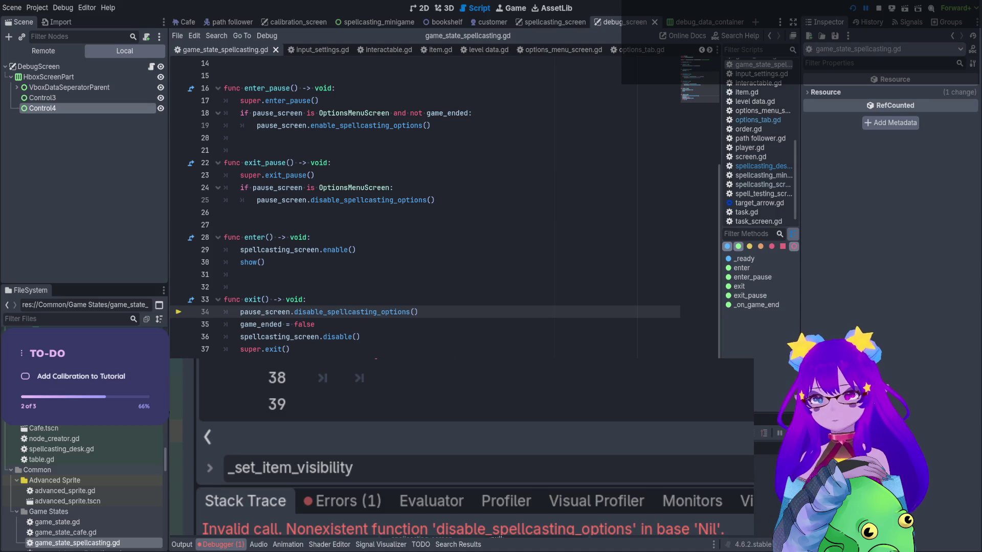
# Stop the game and review the disable_spellcasting_options error in the debugger's Errors tab
pyautogui.click(513, 8)
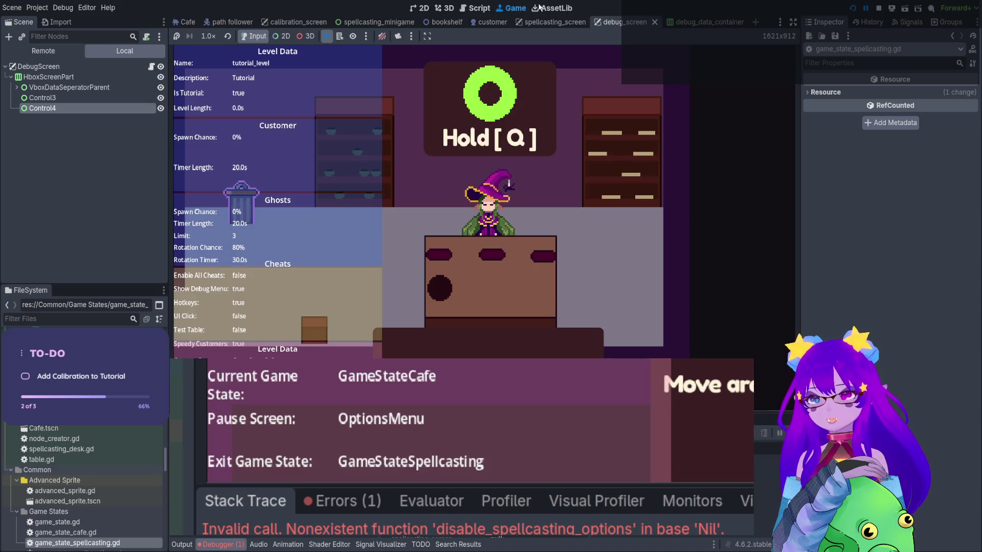
pyautogui.click(878, 9)
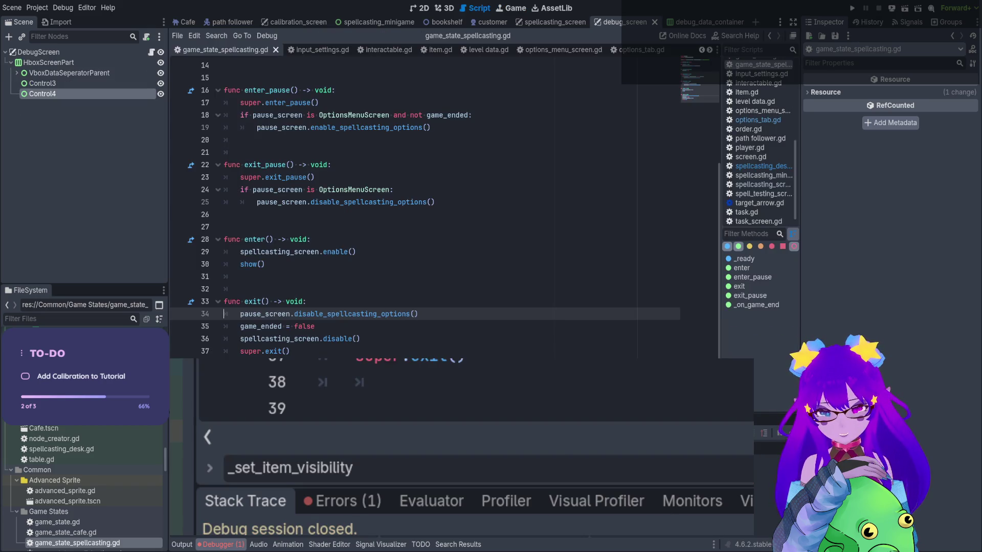
pyautogui.click(338, 509)
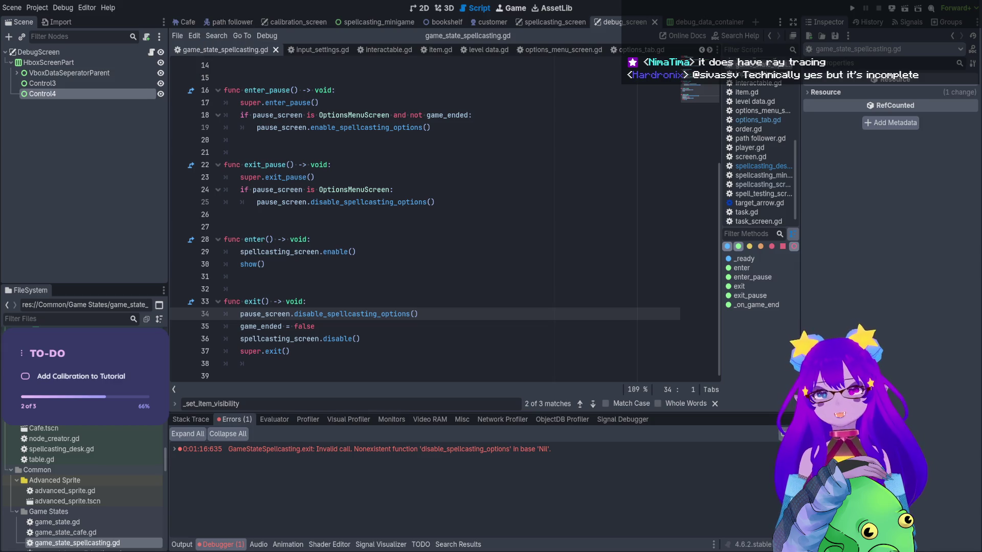
pyautogui.click(463, 289)
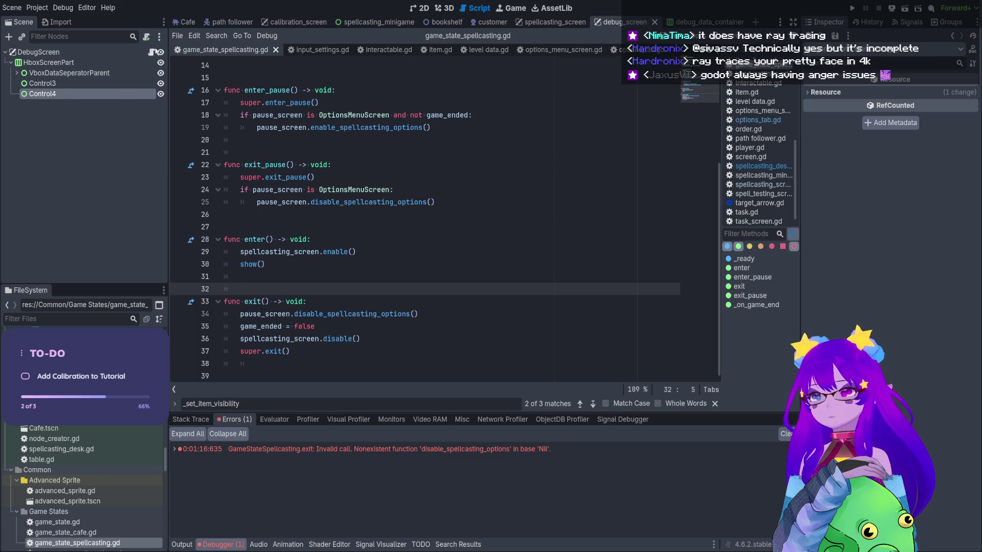
# Check debug_screen.gd, jump back to the error on line 34, and rerun the project
pyautogui.click(151, 53)
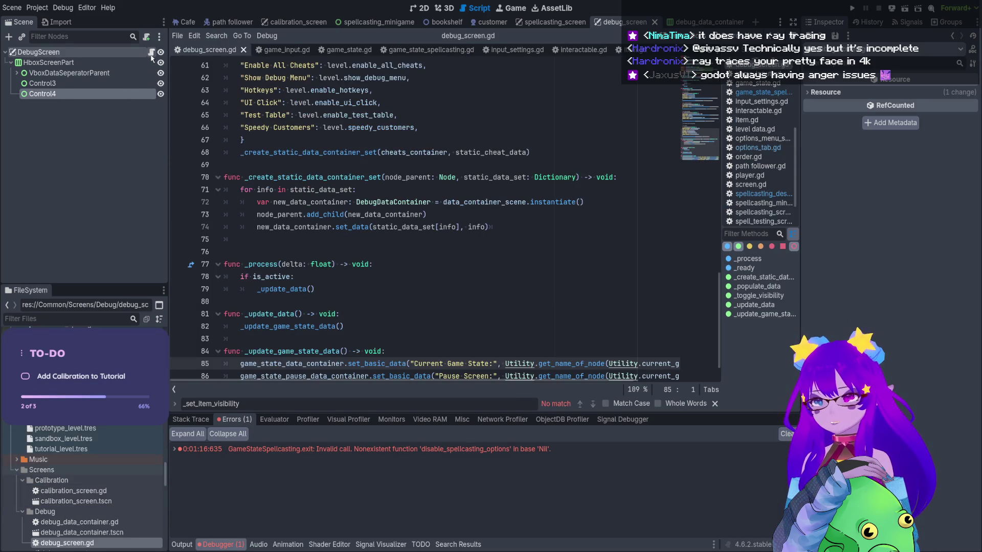
pyautogui.scroll(-1, 363, 266)
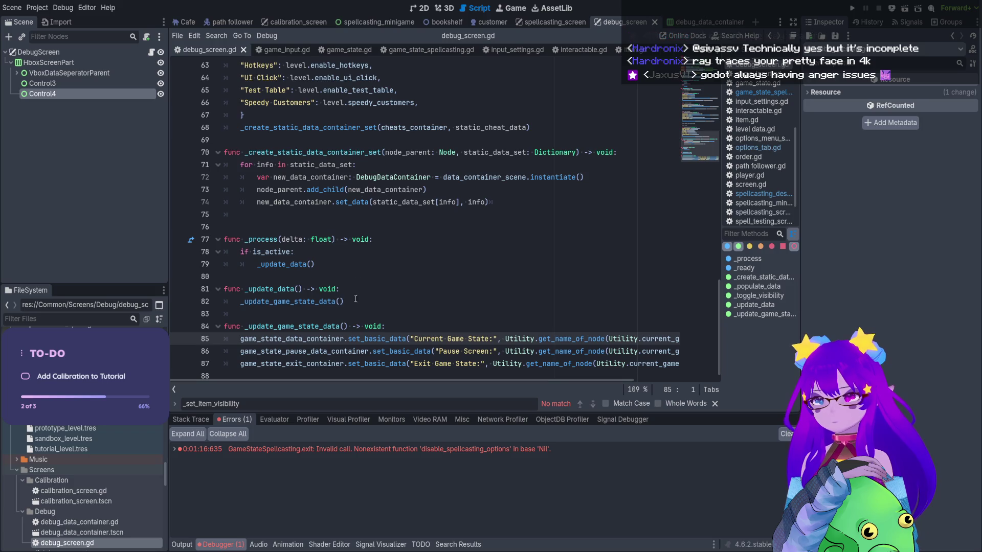
pyautogui.click(372, 452)
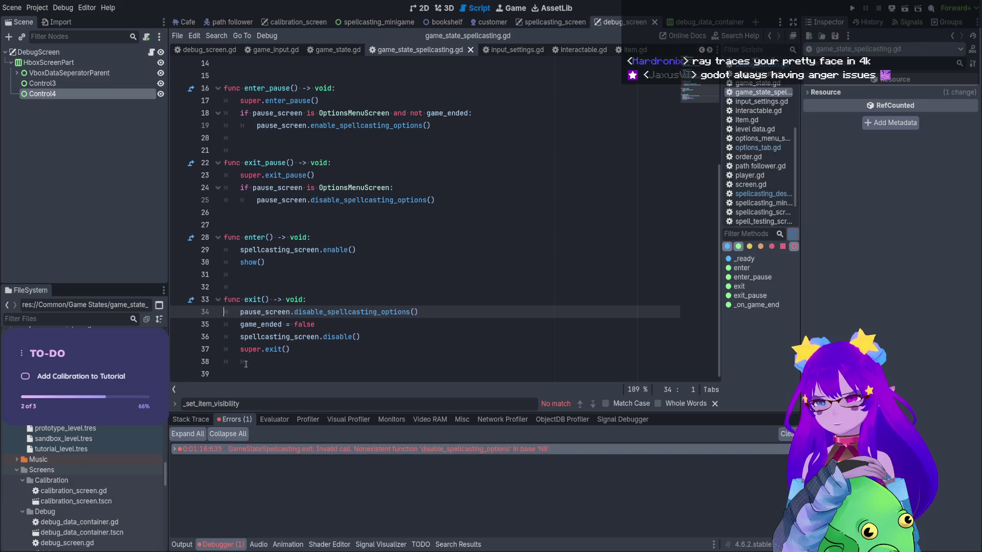
pyautogui.click(852, 8)
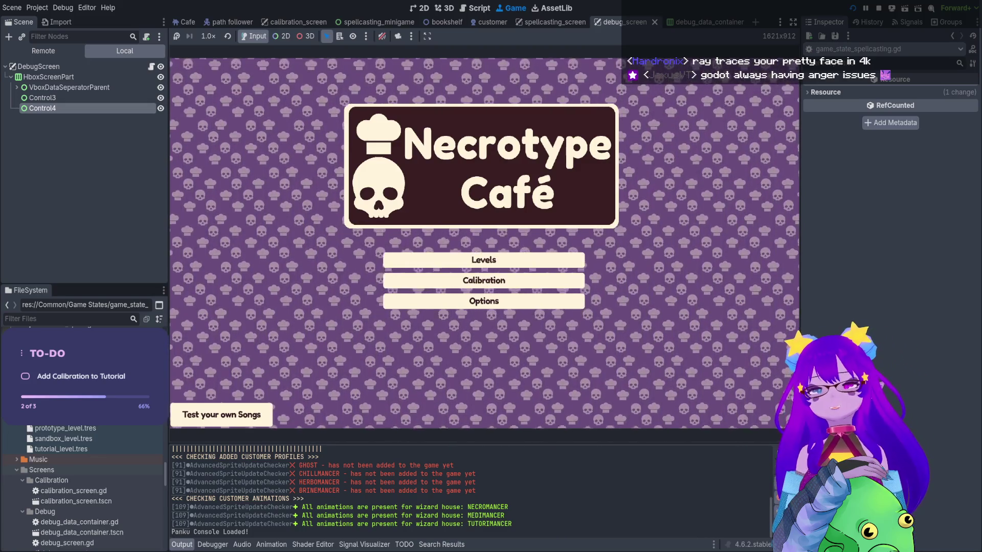
# Start the Tutorial, walk the witch behind the desk and hold Q to begin spellcasting
pyautogui.press('Return')
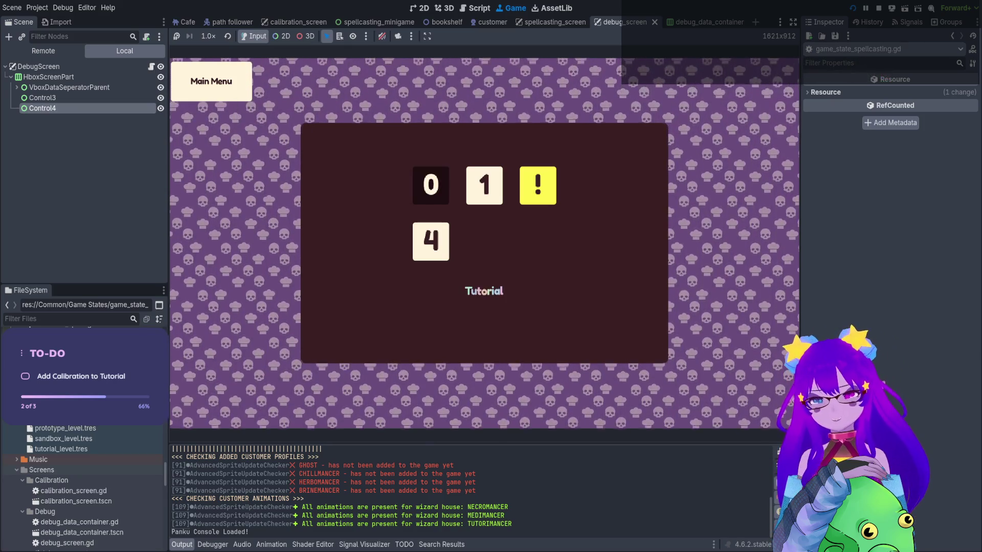
pyautogui.press('Return')
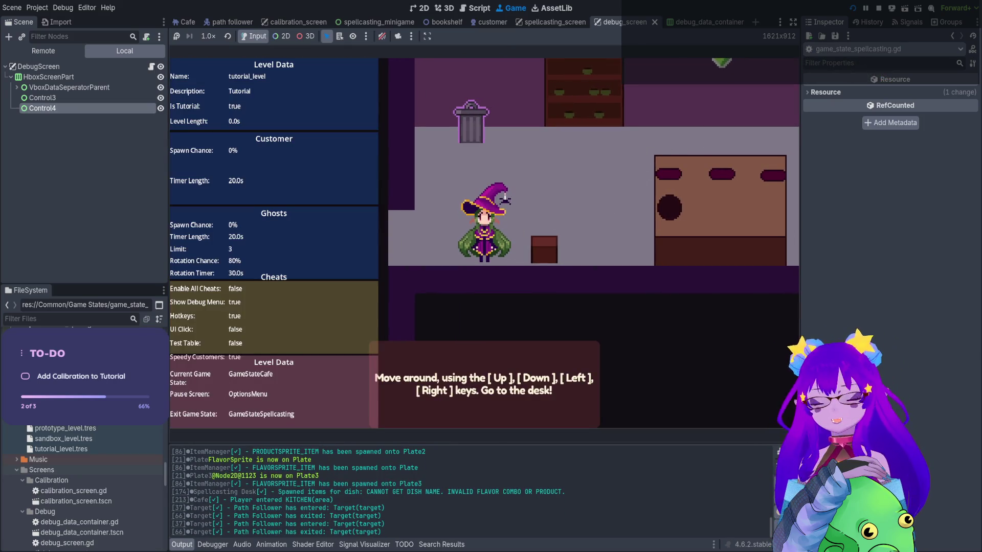
pyautogui.press('Up')
pyautogui.press('Right')
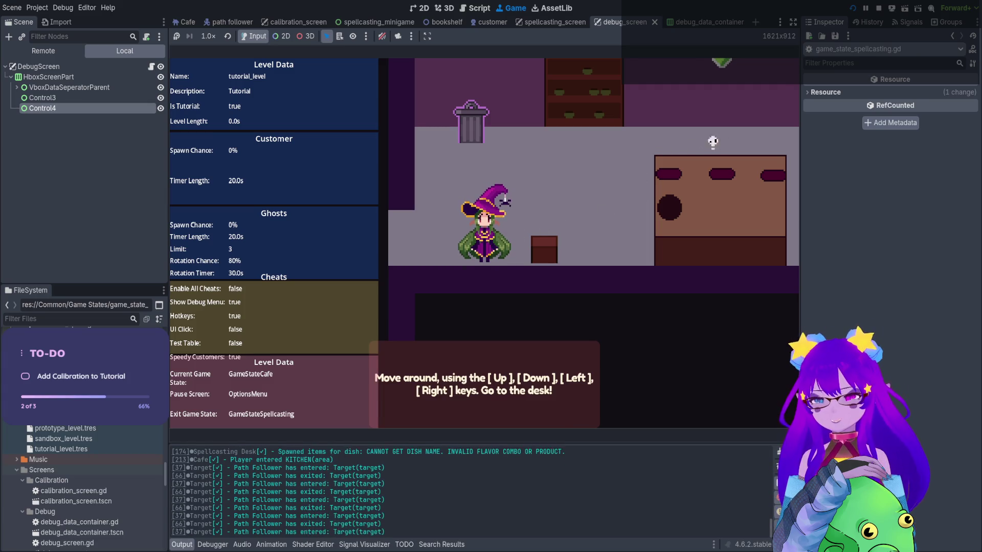
pyautogui.press('Right')
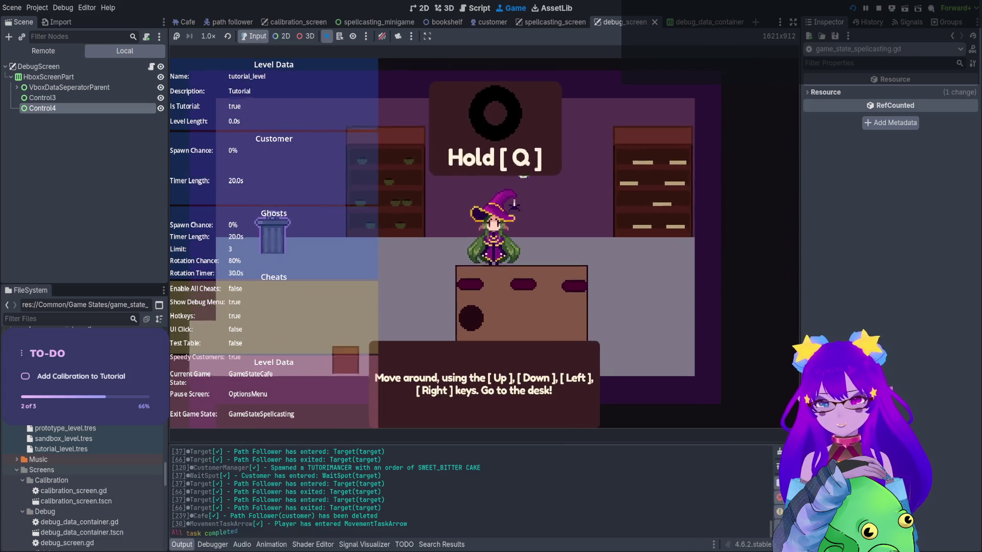
pyautogui.press('q')
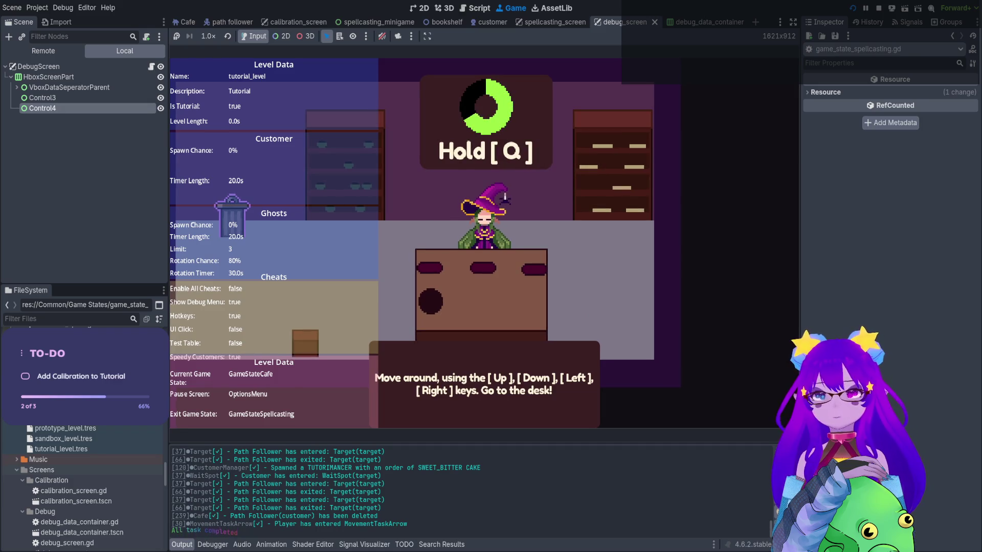
# Delete the stray q characters on line 34, save, and return to the breakpoint
pyautogui.press('BackSpace')
pyautogui.press('BackSpace')
pyautogui.press('BackSpace')
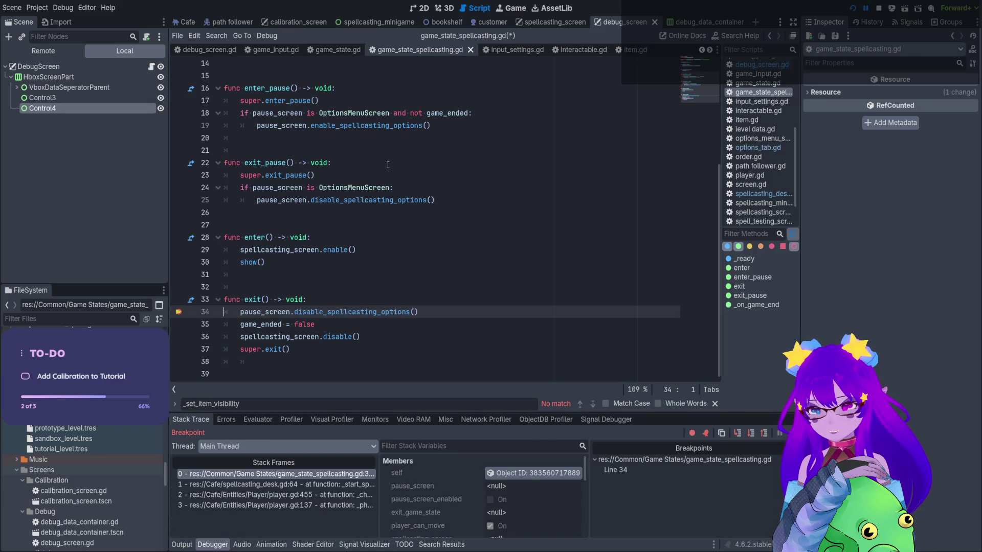
pyautogui.hotkey('ctrl', 's')
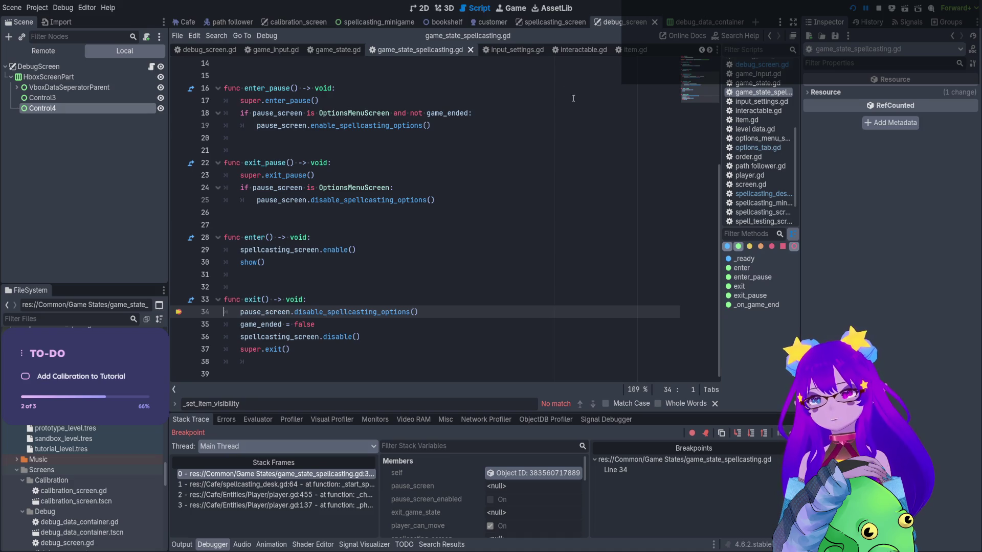
pyautogui.click(512, 10)
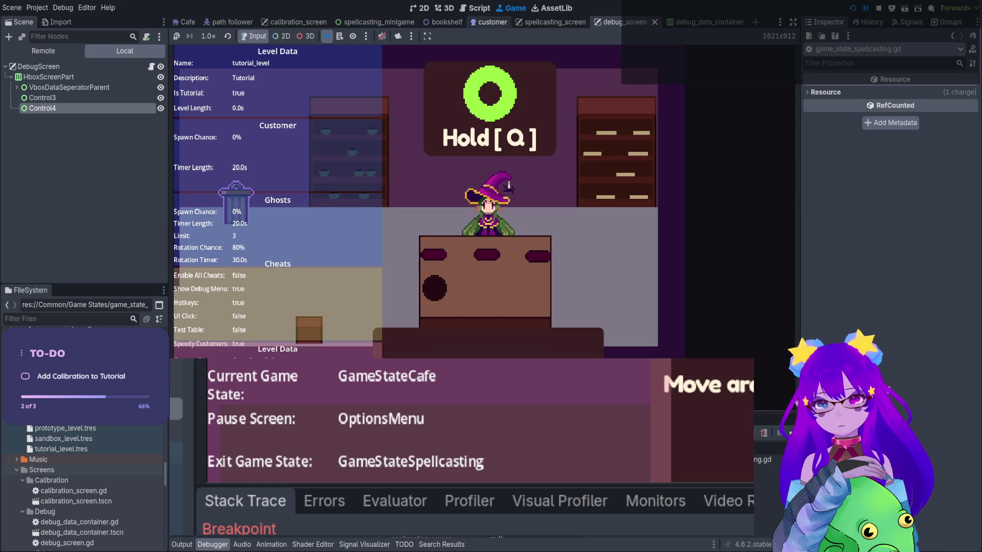
pyautogui.click(477, 10)
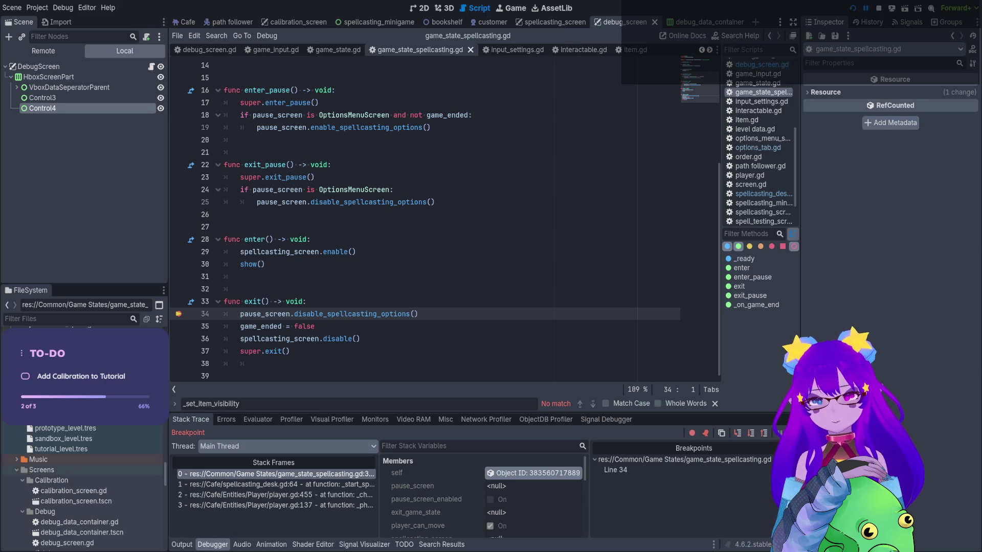
# Enlarge the debugger and inspect exit()'s stack variables, finding pause_screen and spellcasting_screen null
pyautogui.click(522, 475)
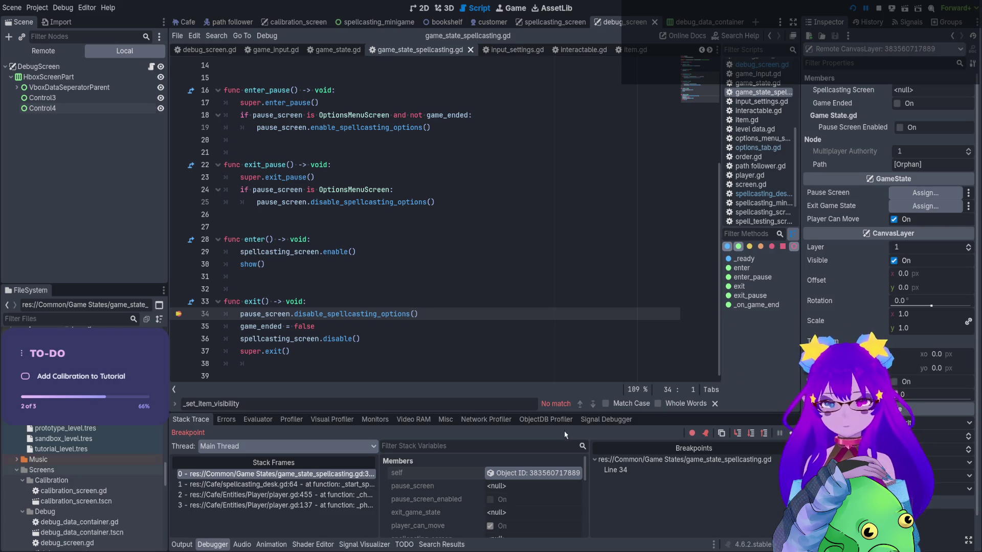
pyautogui.moveTo(539, 412); pyautogui.dragTo(539, 314)
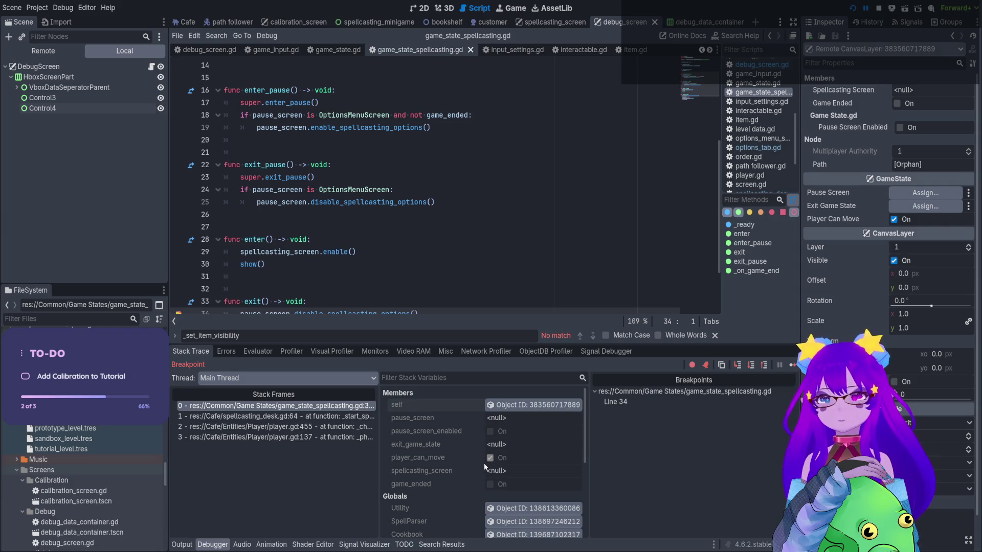
pyautogui.scroll(-5, 463, 441)
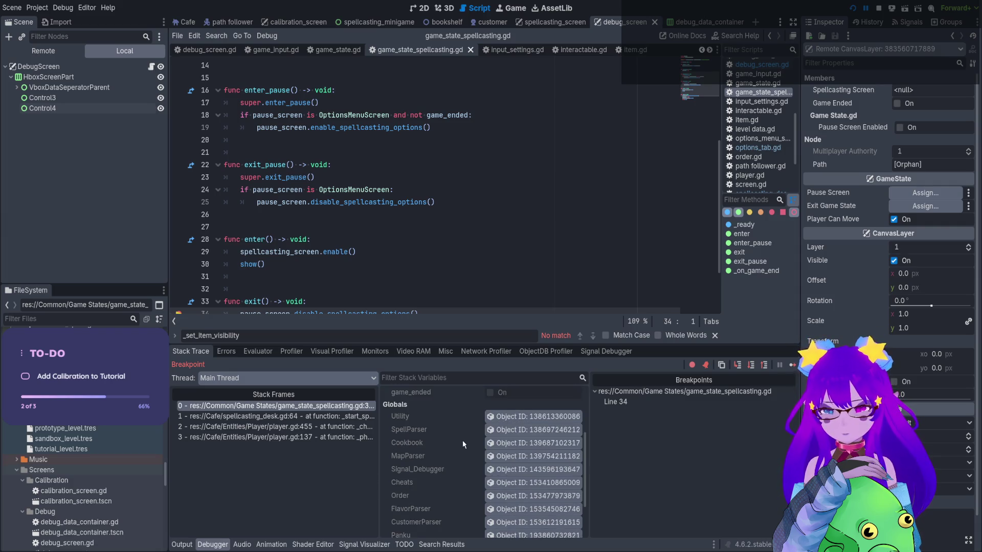
pyautogui.scroll(-2, 389, 231)
pyautogui.click(389, 231)
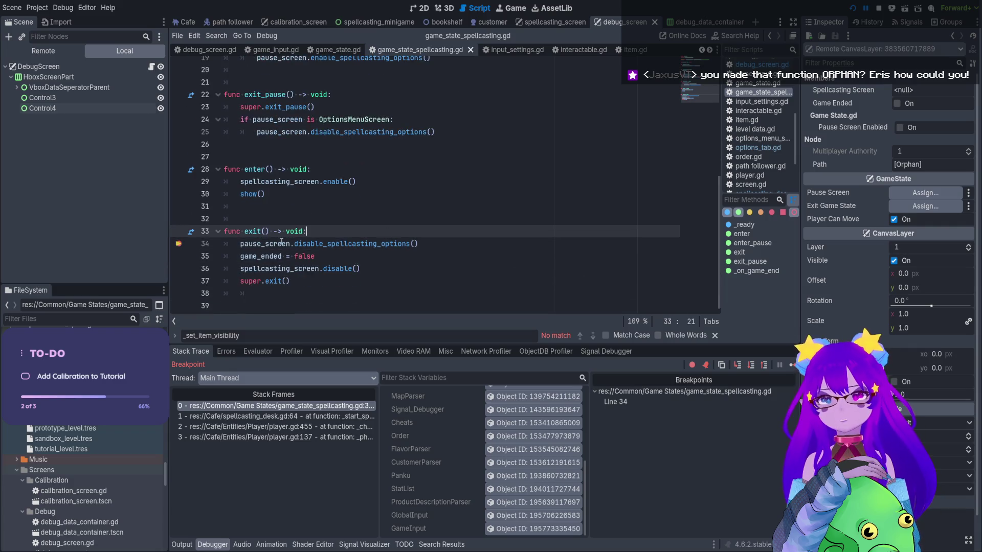
# Insert print(name) as exit()'s first line, stop the debug session and rerun with F5
pyautogui.press('Return')
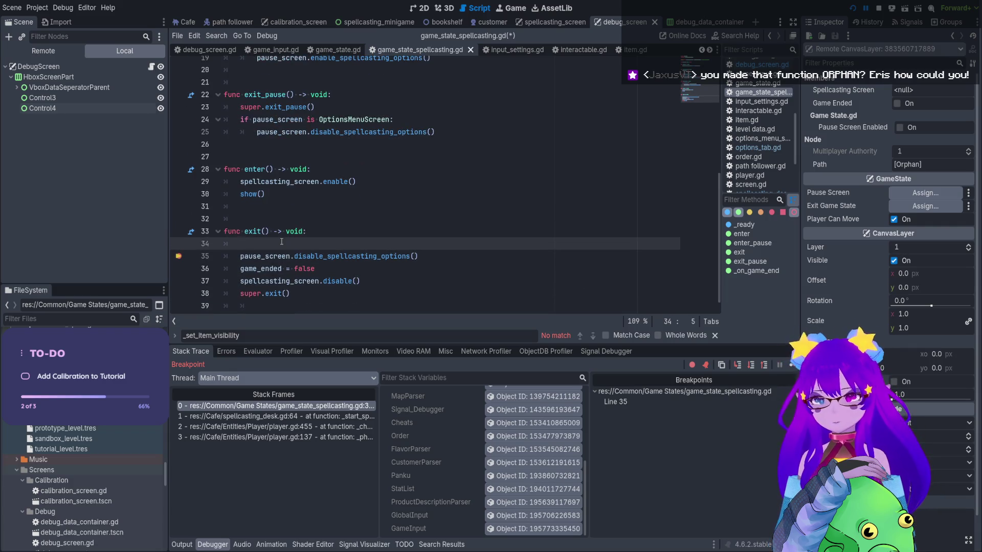
pyautogui.write('print(name')
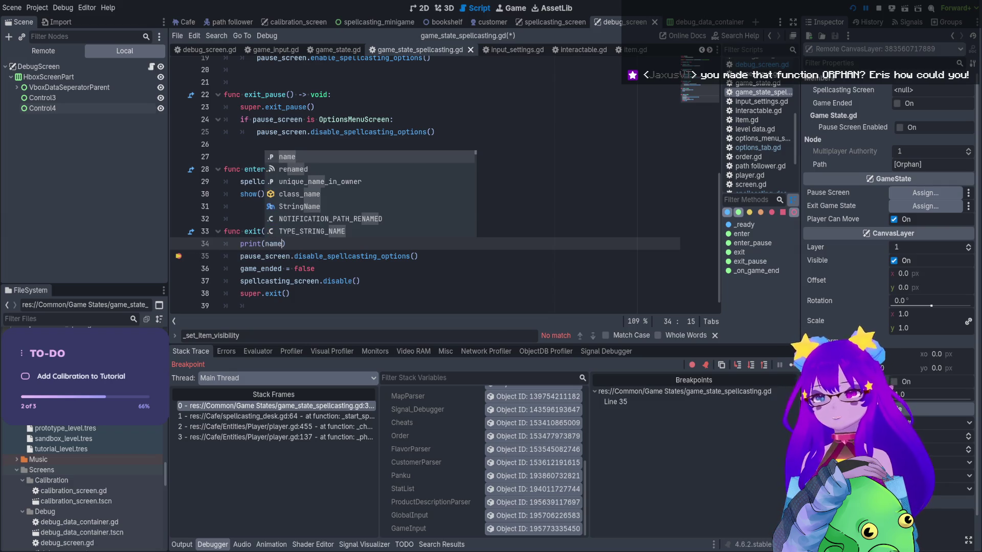
pyautogui.click(879, 8)
pyautogui.press('F5')
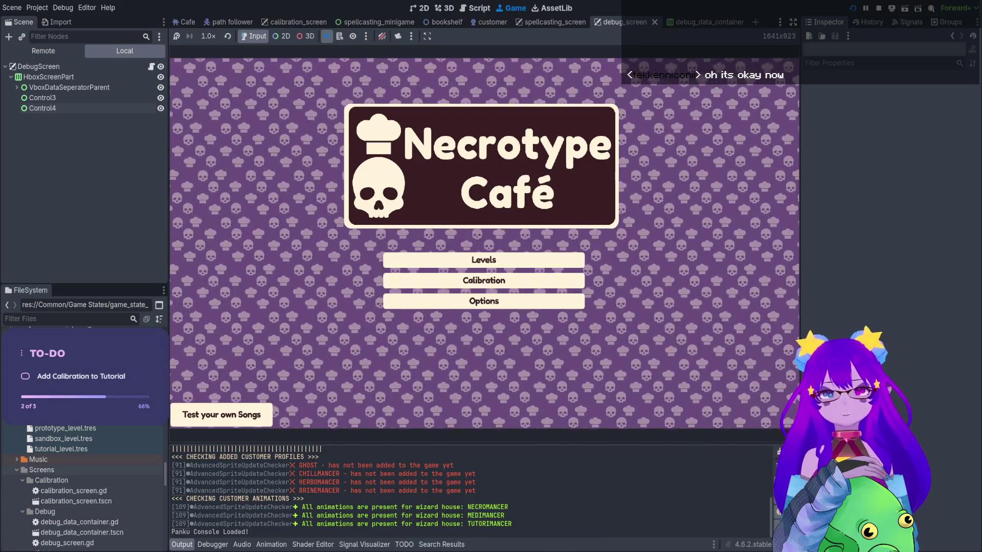
# Load the Tutorial, walk to the desk, hold Q to hit the line 35 breakpoint, and undo stray q's
pyautogui.press('Return')
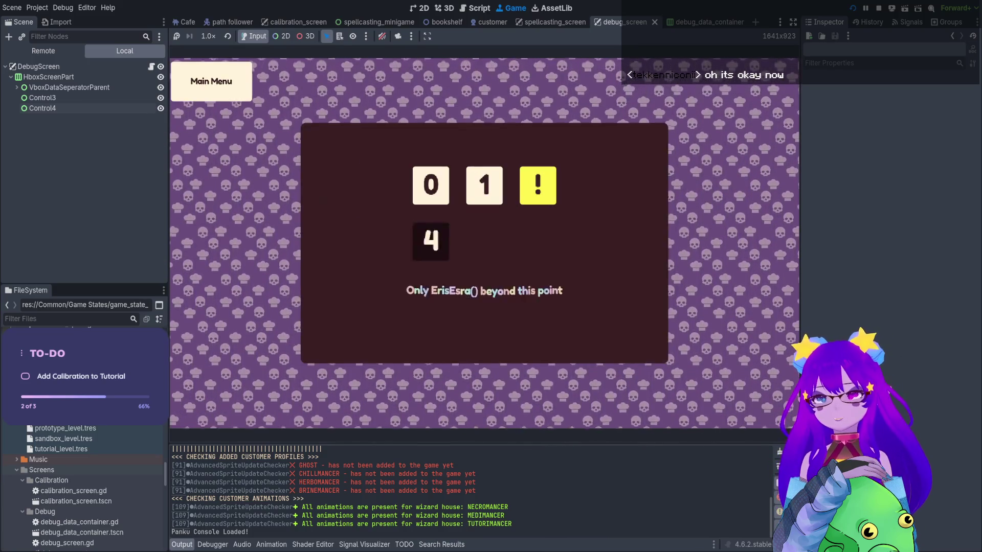
pyautogui.press('Return')
pyautogui.press('Down')
pyautogui.press('Right')
pyautogui.press('Down')
pyautogui.press('Right')
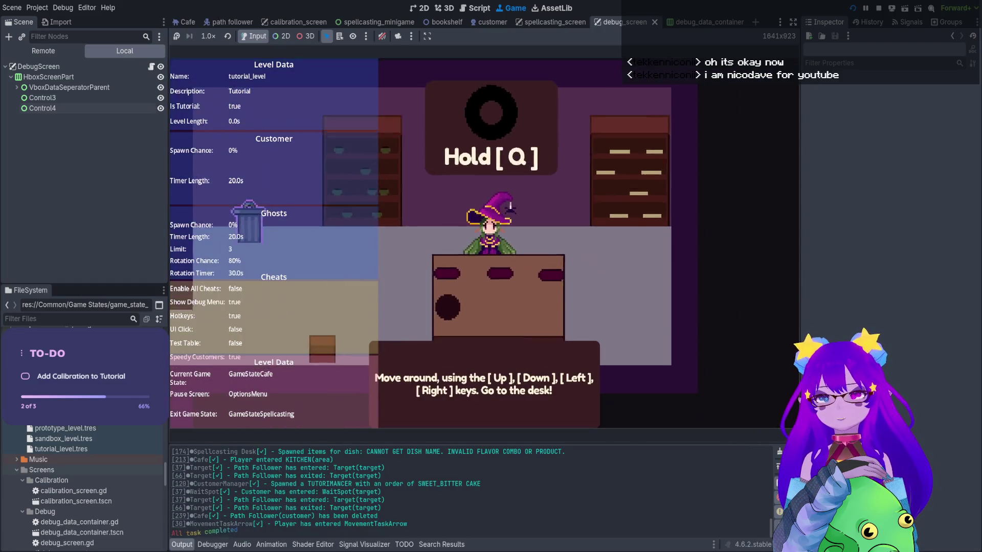
pyautogui.press('q')
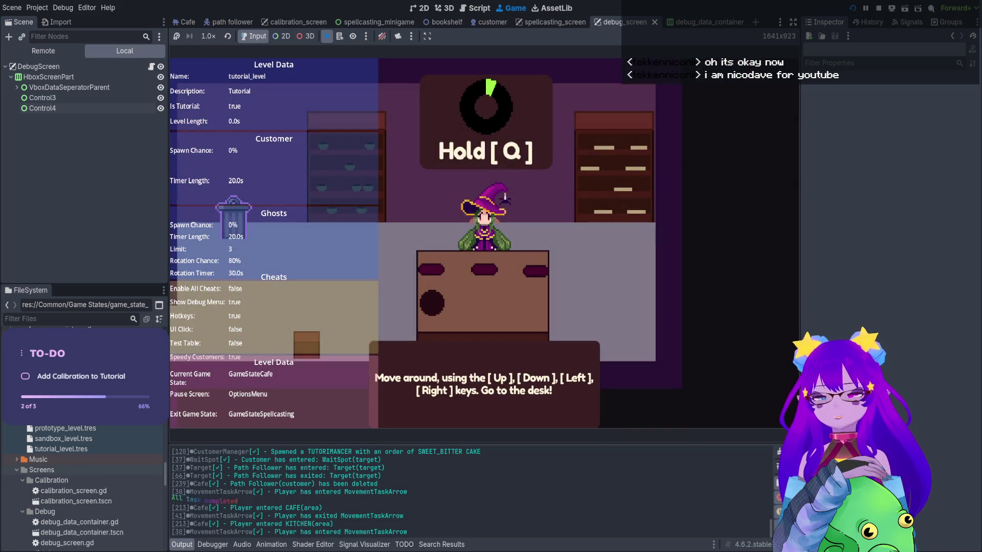
pyautogui.hotkey('ctrl', 'z')
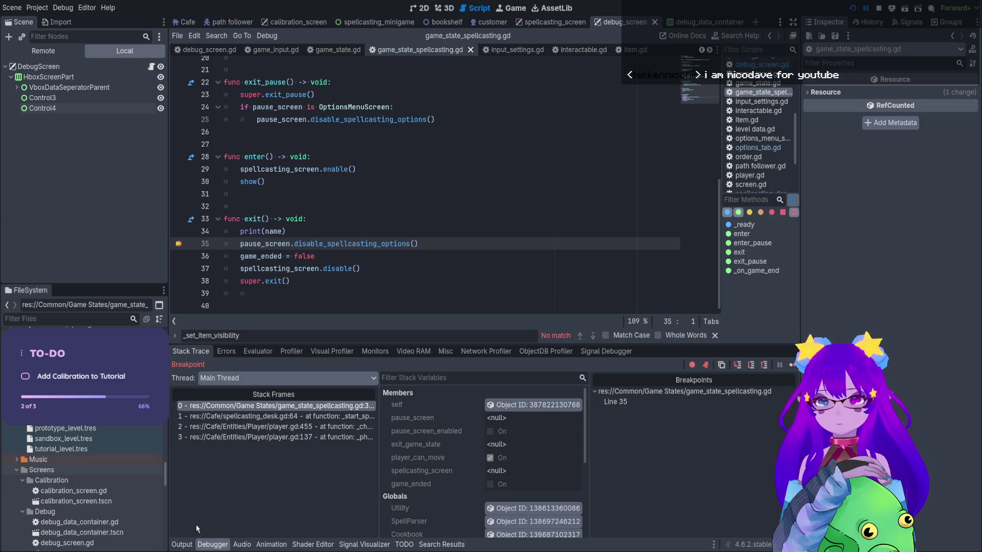
# Read the Output log up to the calibration-started message, then stop the game
pyautogui.click(182, 545)
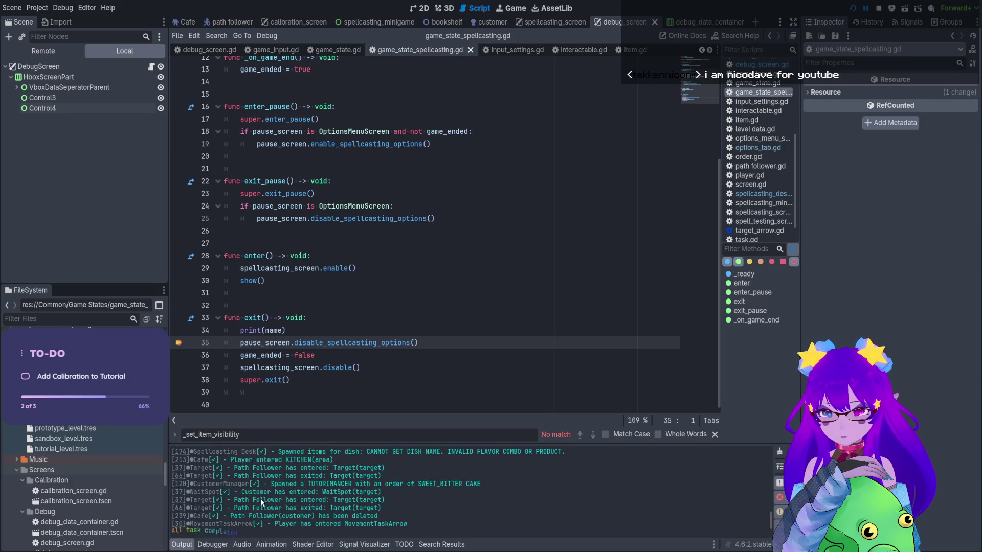
pyautogui.scroll(2, 264, 503)
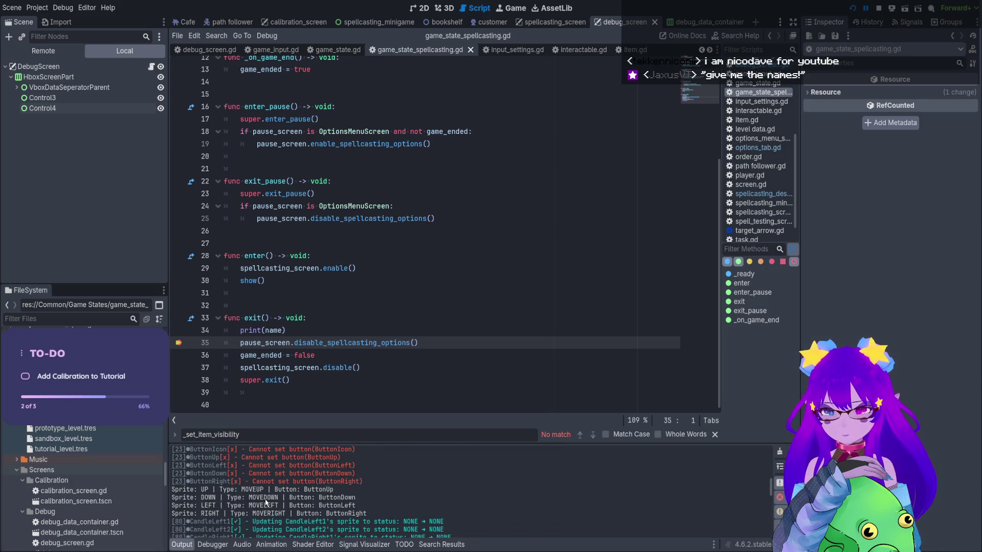
pyautogui.scroll(10, 264, 504)
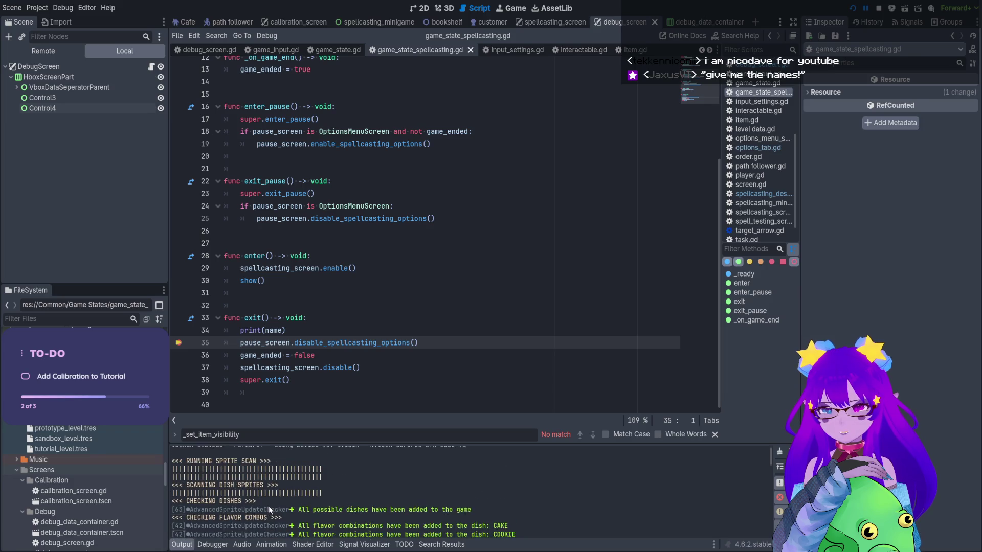
pyautogui.scroll(-15, 269, 510)
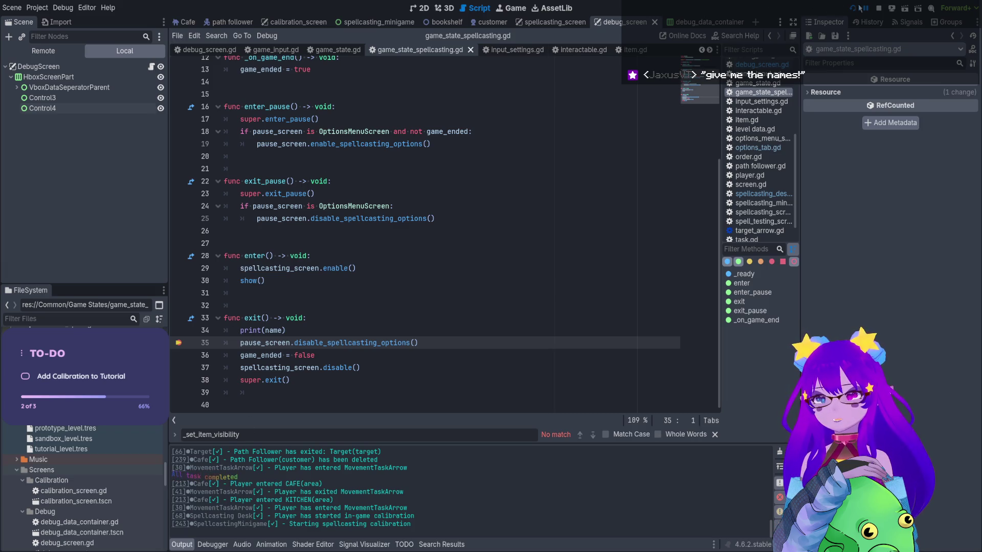
pyautogui.click(880, 8)
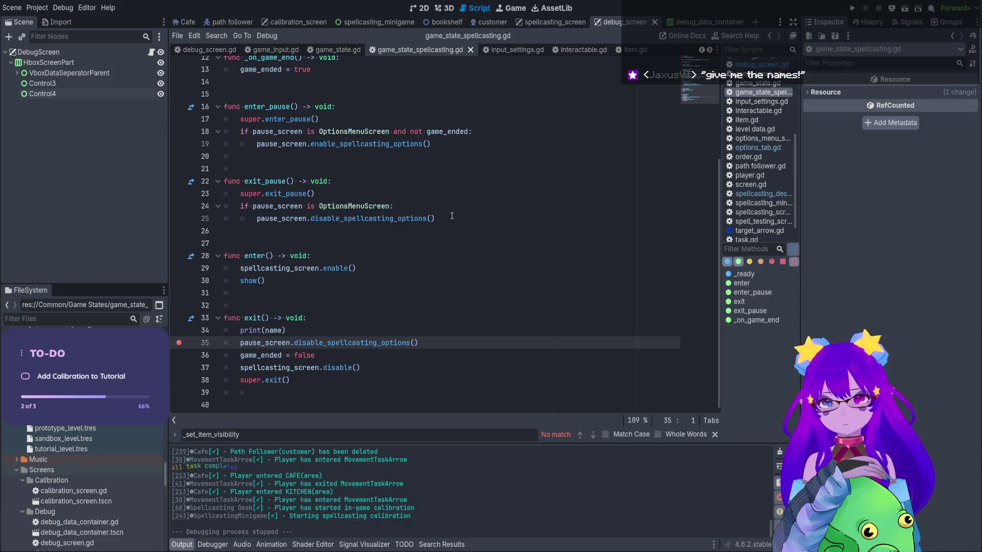
# Relaunch, start the Tutorial, hold Q at the desk, type B, e, w in the minigame, then stop
pyautogui.click(853, 8)
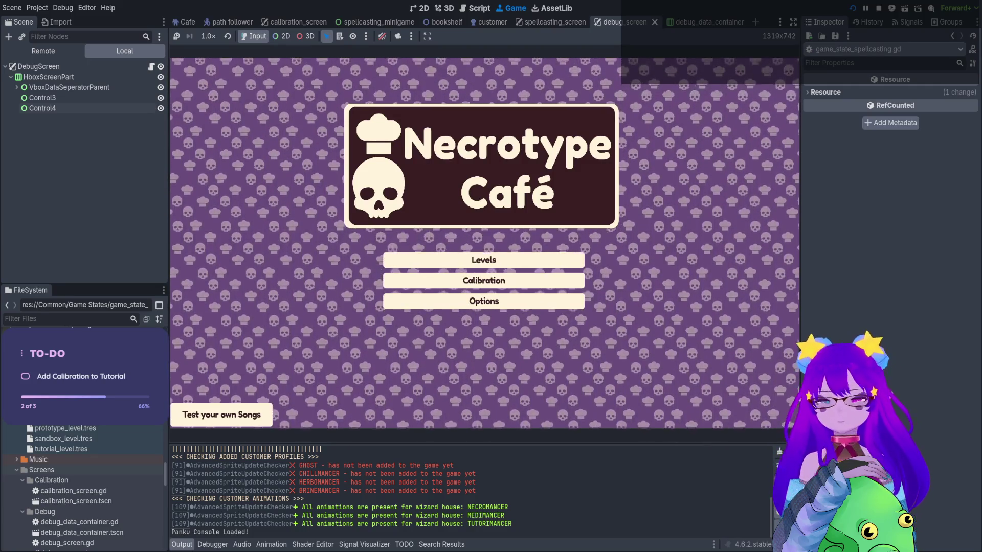
pyautogui.press('Down')
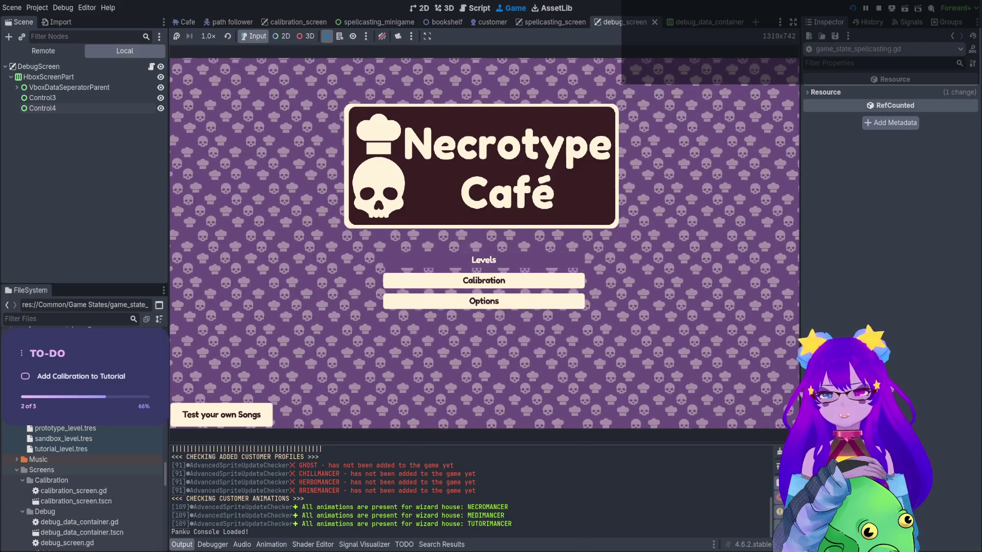
pyautogui.press('Return')
pyautogui.press('4')
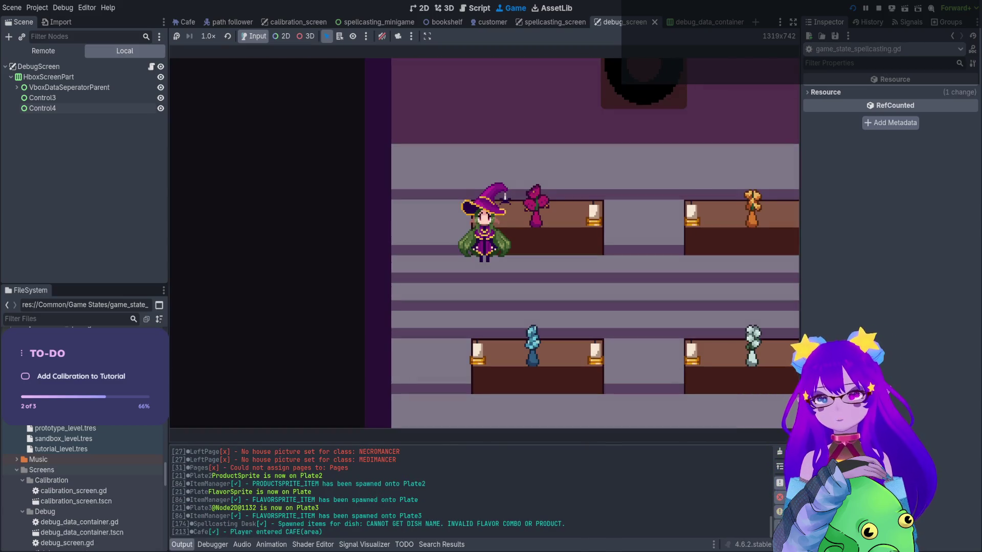
pyautogui.press('q')
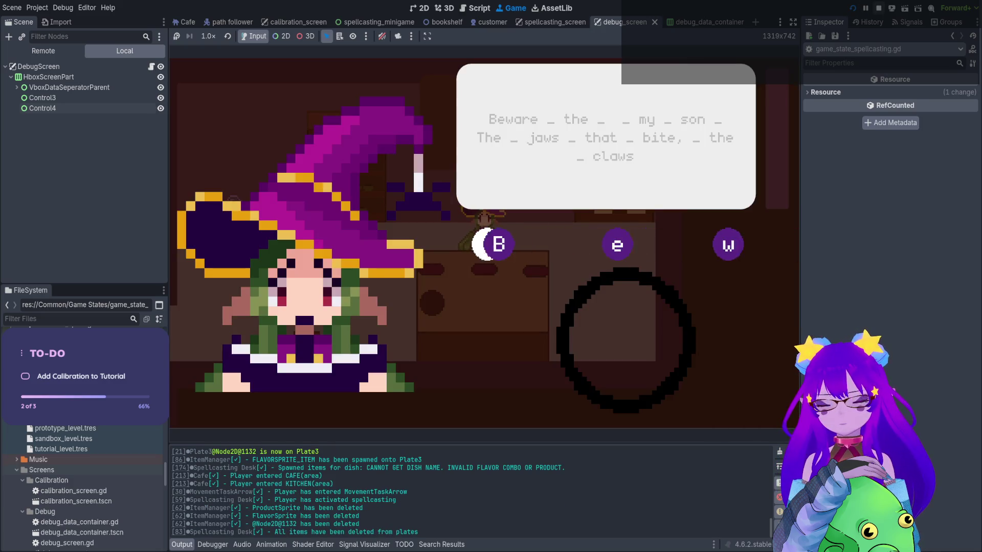
pyautogui.press('b')
pyautogui.press('e')
pyautogui.press('w')
pyautogui.click(878, 9)
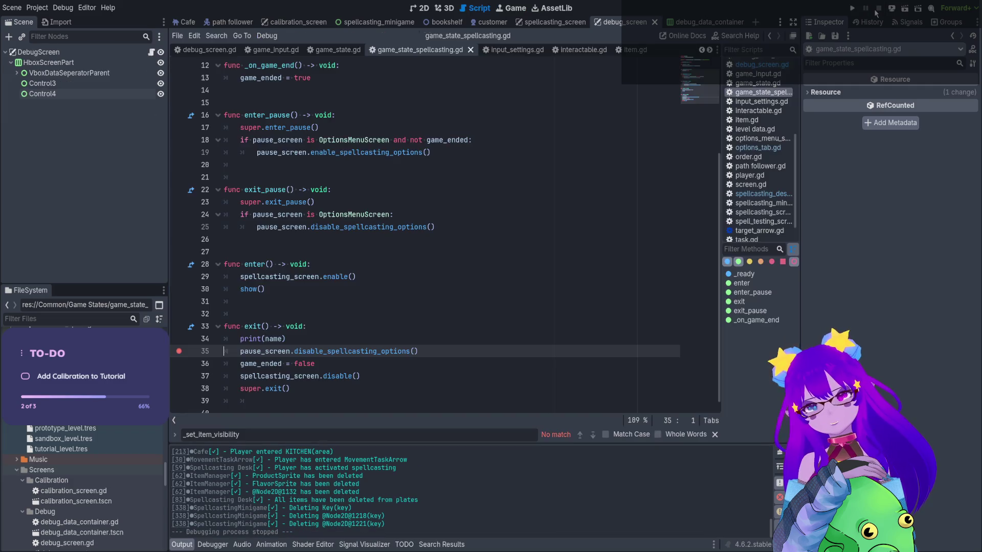
# Open the spellcasting_screen and calibration_screen scenes and view calibration in 2D
pyautogui.scroll(-1, 444, 363)
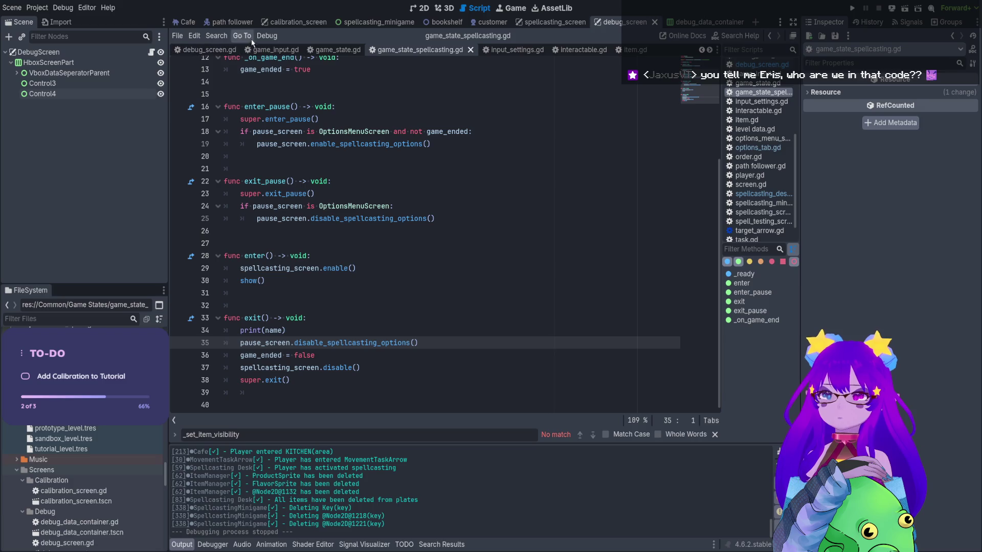
pyautogui.click(527, 30)
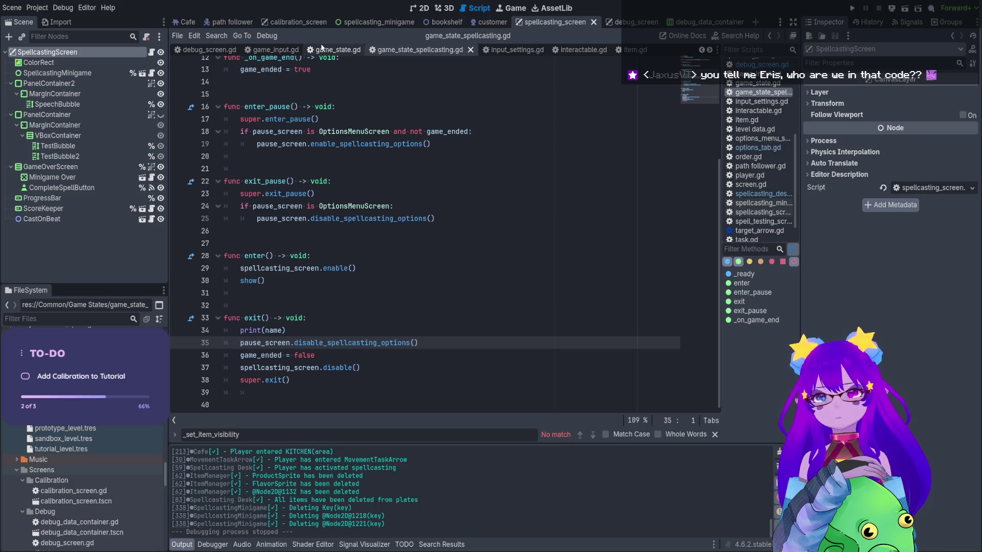
pyautogui.click(316, 23)
pyautogui.click(419, 9)
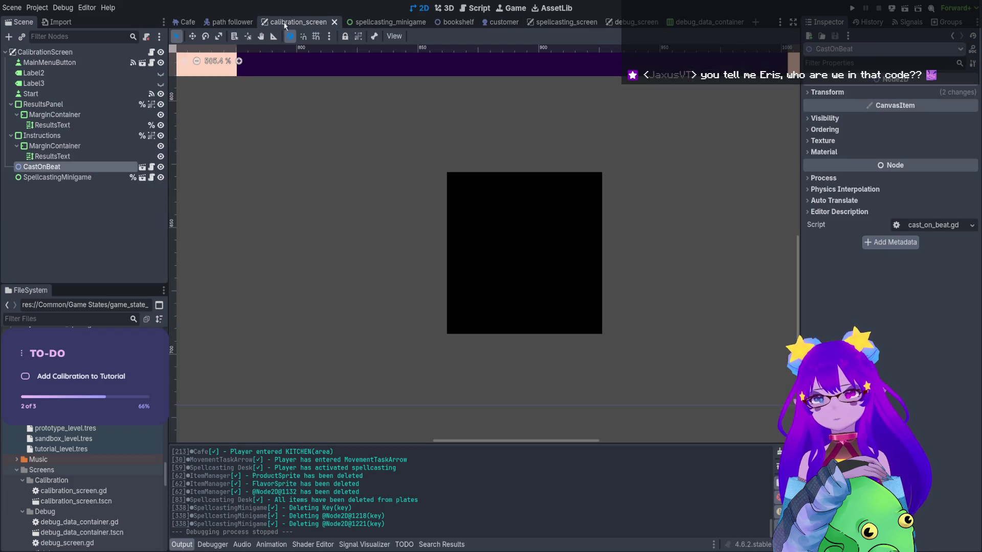
# Close the path follower scene and open the Spellcasting Desk's script from the Cafe tree
pyautogui.click(249, 23)
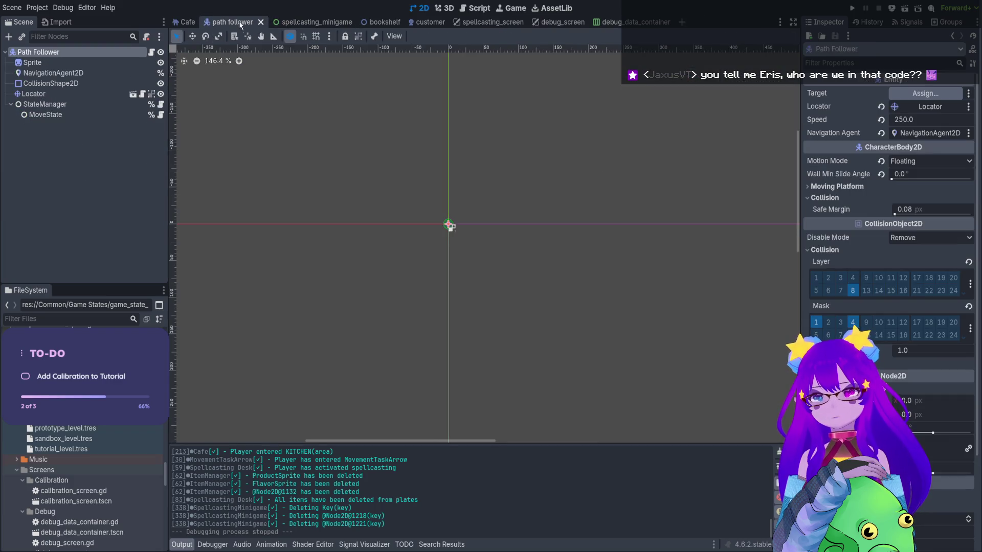
pyautogui.click(261, 23)
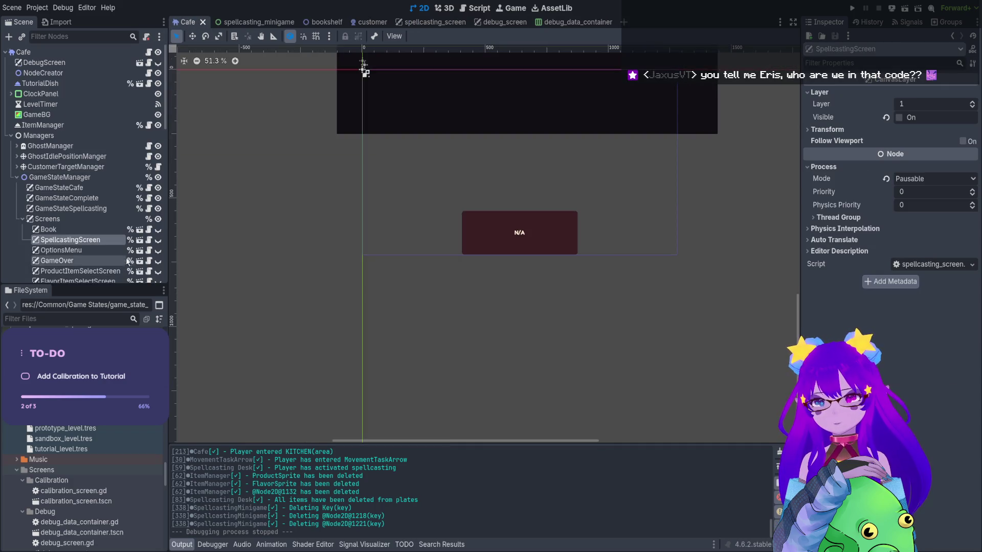
pyautogui.scroll(-10, 123, 228)
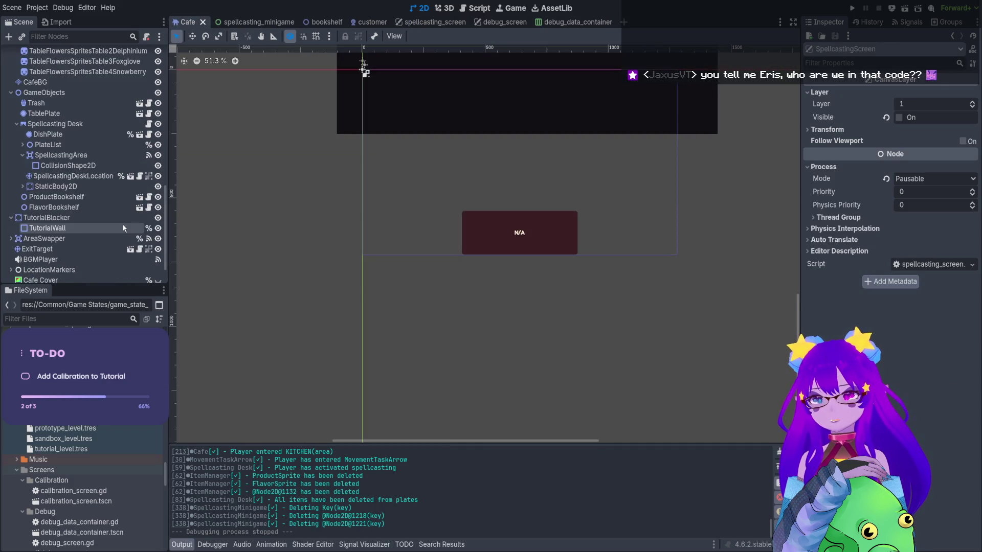
pyautogui.scroll(5, 123, 229)
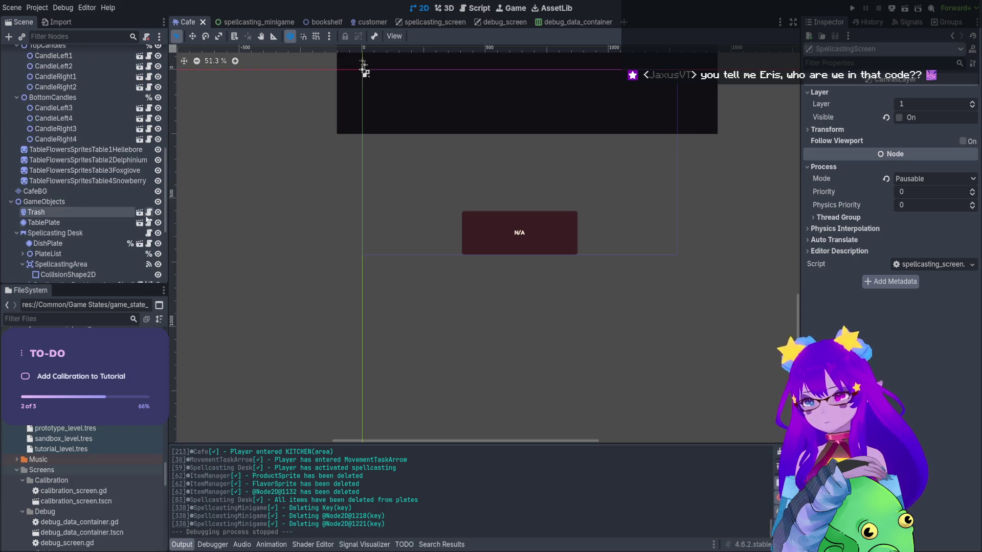
pyautogui.click(148, 232)
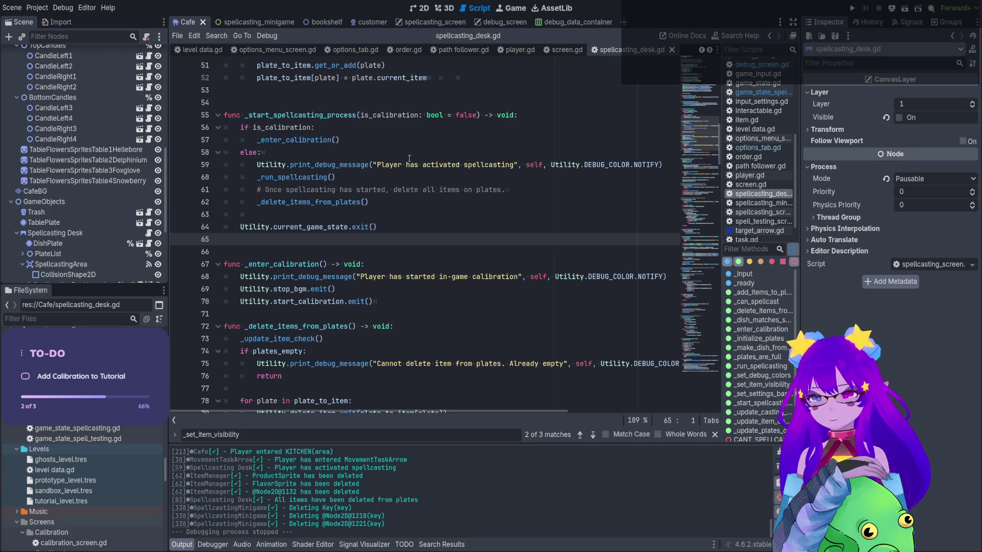
# Find _set_item_visibility and review _start_spellcasting_process's exit() calls after both branches
pyautogui.scroll(-4, 390, 248)
pyautogui.scroll(-12, 390, 247)
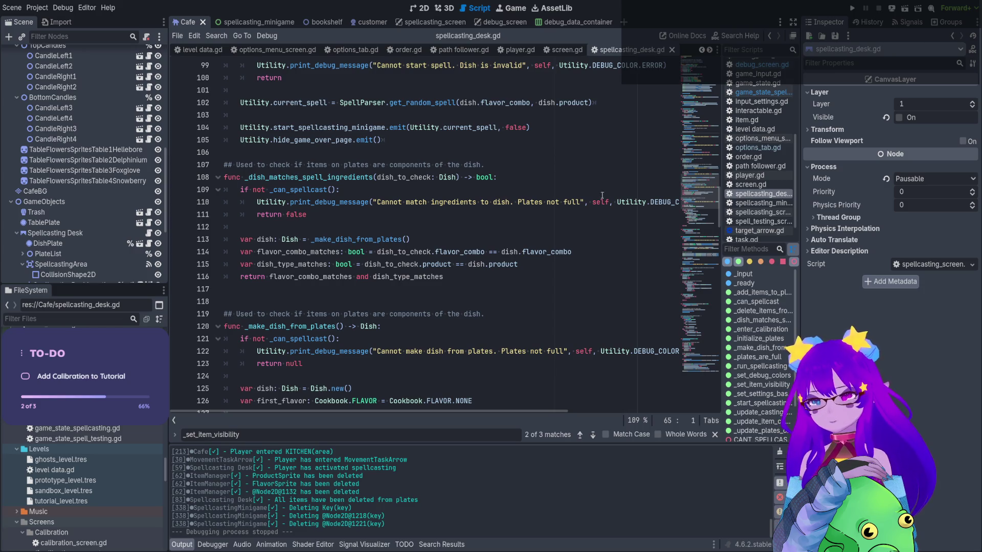
pyautogui.moveTo(695, 192); pyautogui.dragTo(696, 283)
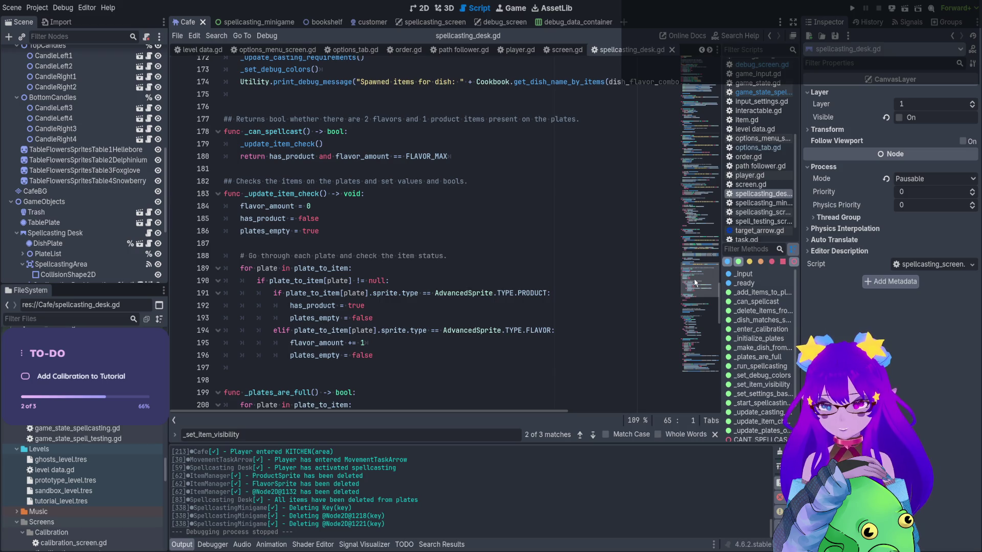
pyautogui.click(756, 404)
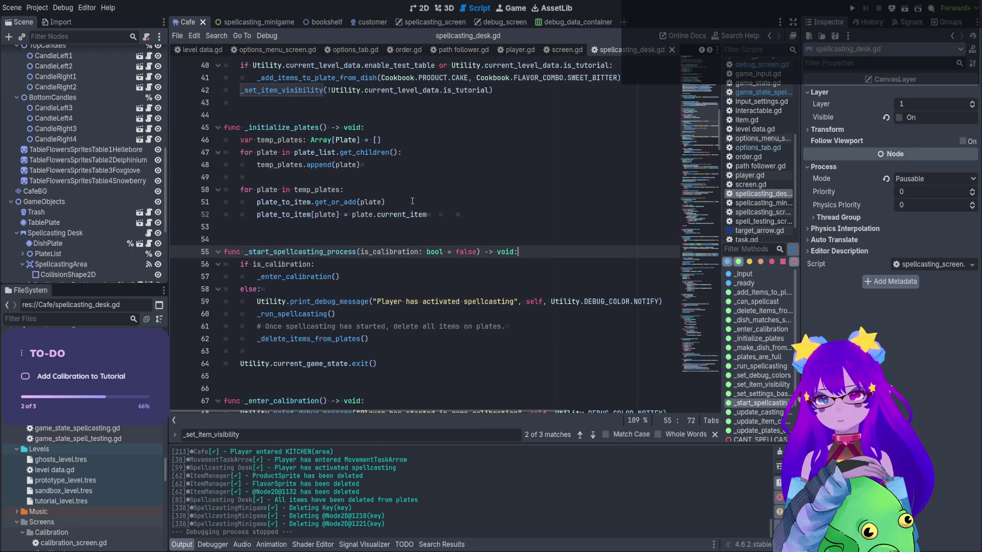
pyautogui.keyDown('ctrl'); pyautogui.scroll(-6, 412, 201); pyautogui.keyUp('ctrl')
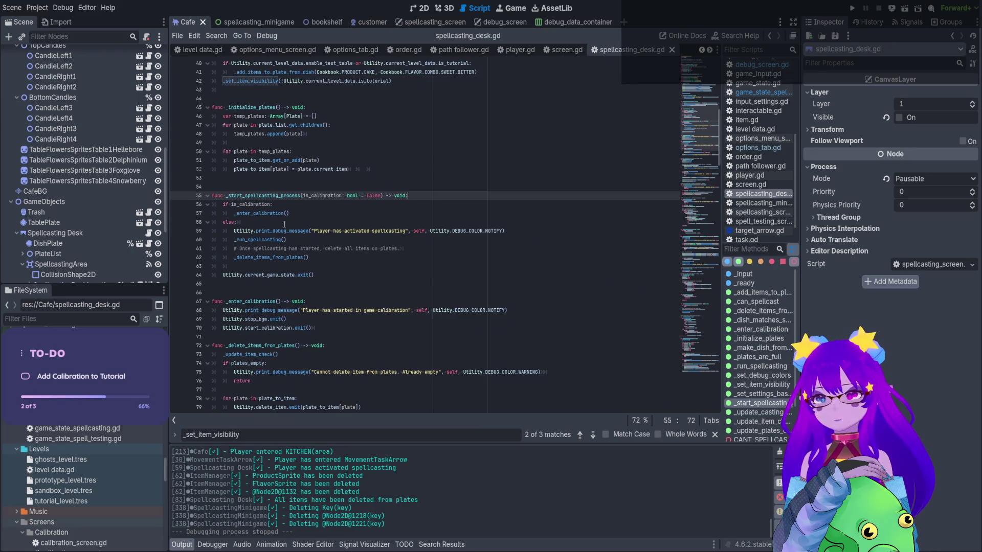
# Search spellcasting_desk.gd for _start_spellcasting_process and review the code around it
pyautogui.doubleClick(280, 249)
pyautogui.hotkey('ctrl', 'f')
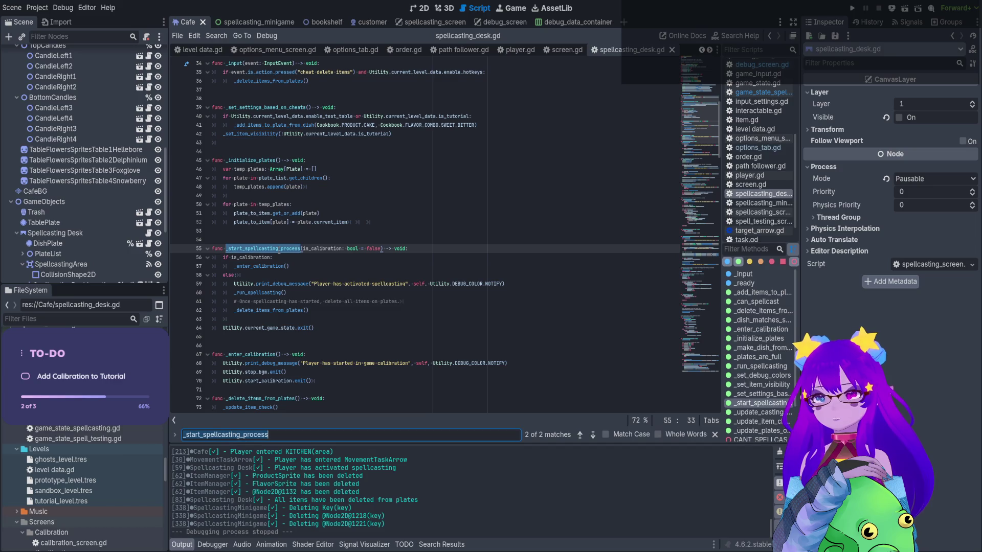
pyautogui.scroll(1, 302, 249)
pyautogui.scroll(-1, 320, 249)
pyautogui.scroll(4, 312, 249)
pyautogui.scroll(-12, 276, 153)
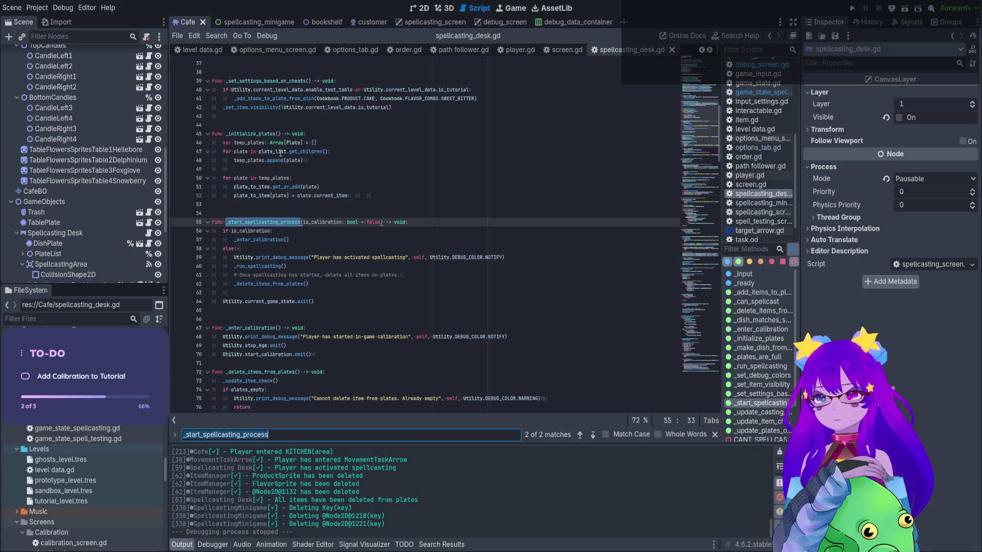
pyautogui.scroll(-6, 320, 181)
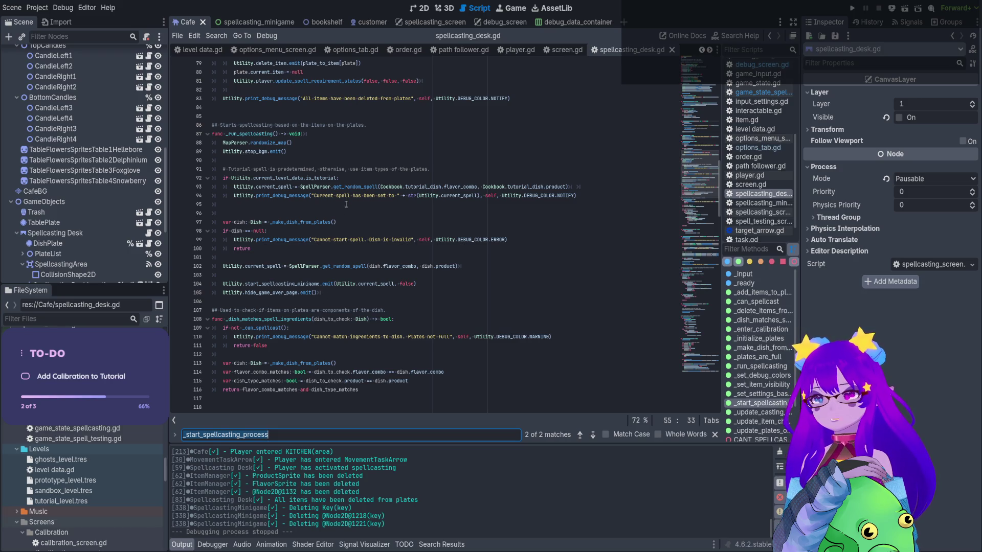
pyautogui.scroll(4, 346, 204)
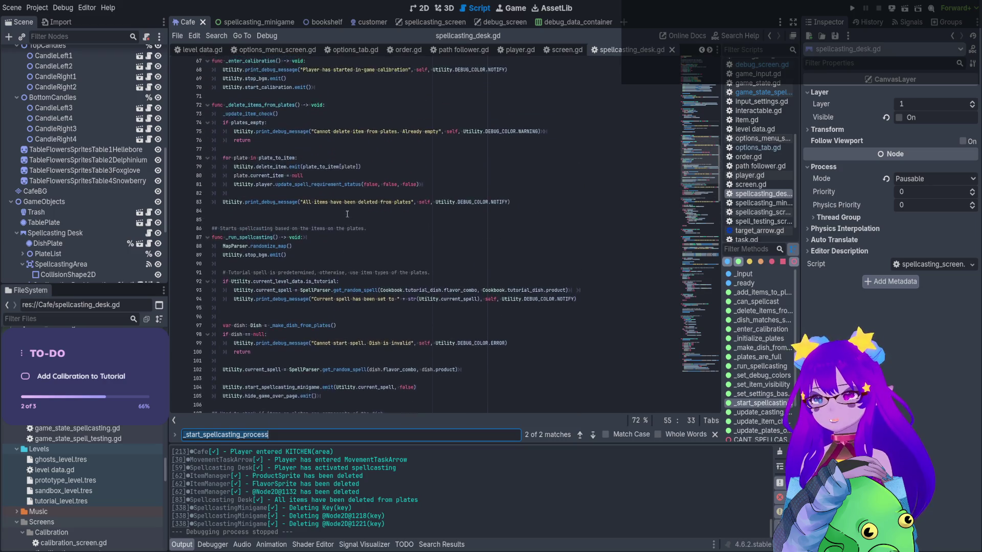
pyautogui.moveTo(307, 324); pyautogui.dragTo(299, 284)
pyautogui.scroll(3, 299, 285)
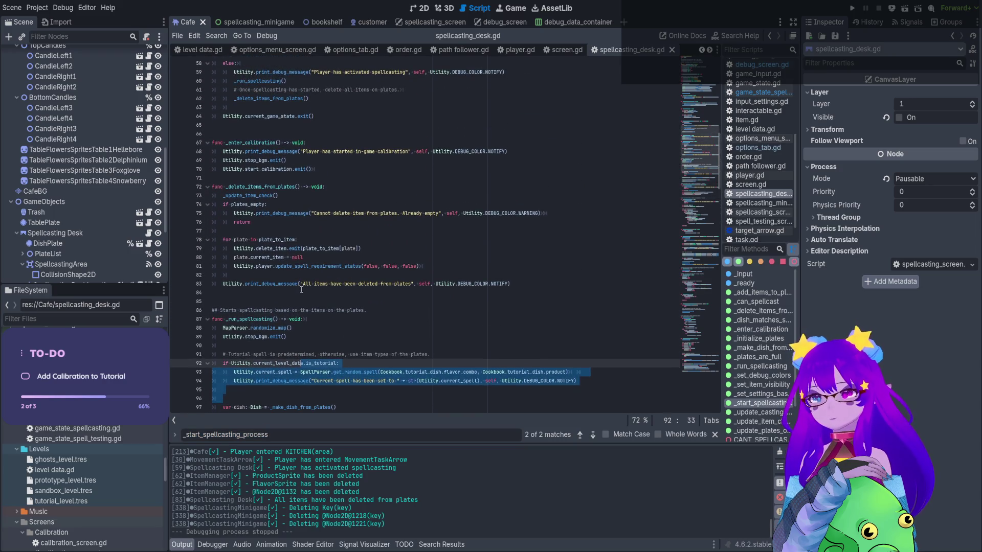
pyautogui.scroll(1, 296, 307)
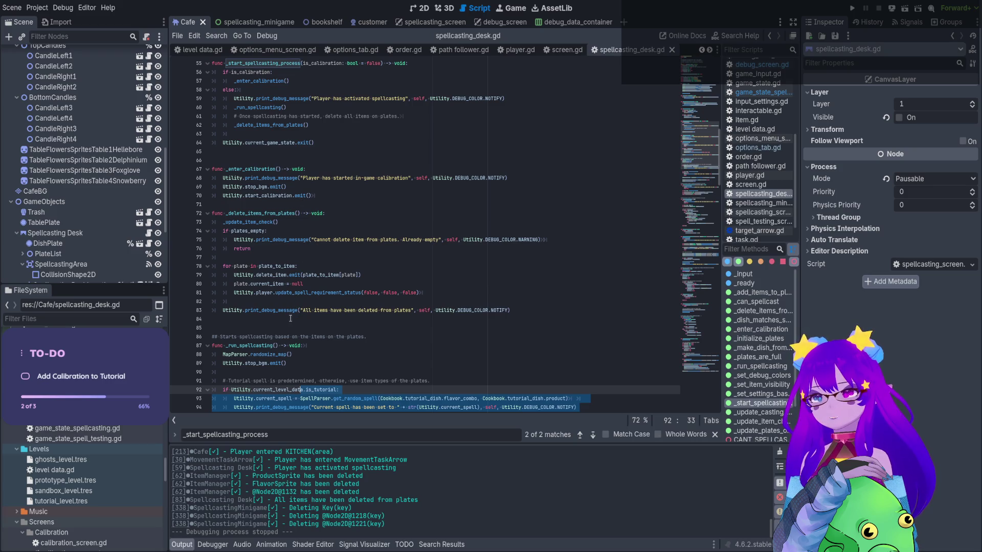
# Move _delete_items_from_plates below _run_spellcasting and clear the leftover blank lines after _enter_calibration
pyautogui.moveTo(524, 311); pyautogui.dragTo(212, 212)
pyautogui.hotkey('ctrl', 'c')
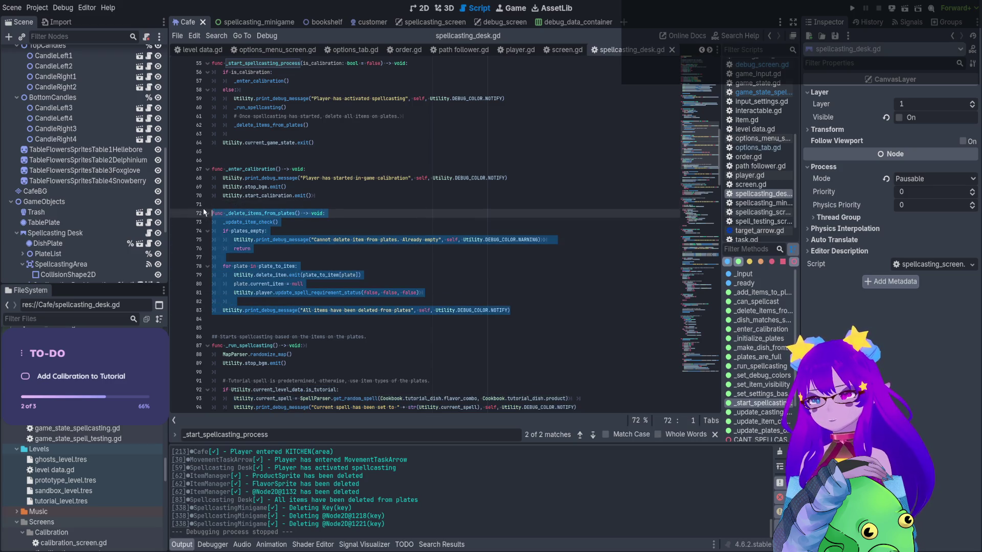
pyautogui.press('Delete')
pyautogui.press('Delete')
pyautogui.press('BackSpace')
pyautogui.press('BackSpace')
pyautogui.scroll(-4, 254, 289)
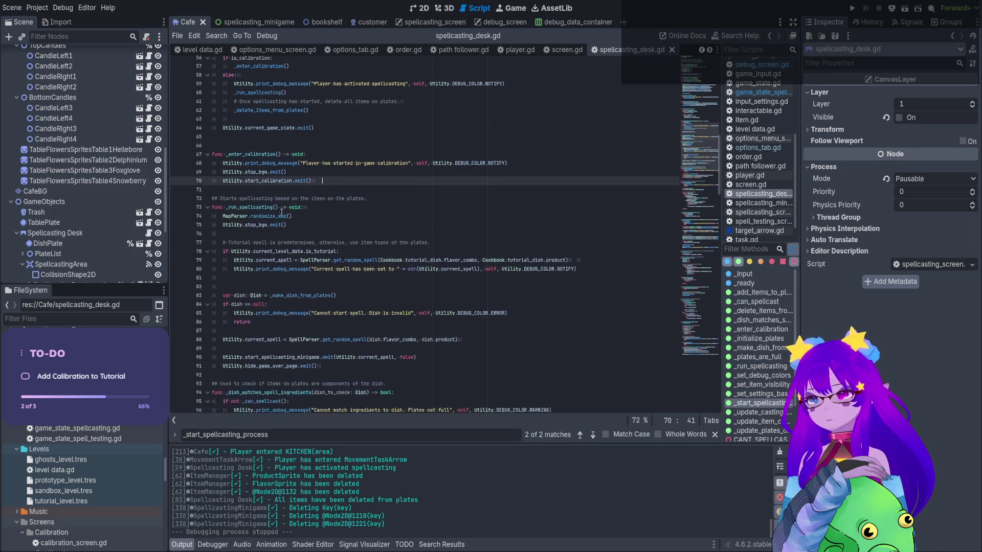
pyautogui.click(254, 285)
pyautogui.press('Return')
pyautogui.press('Return')
pyautogui.click(211, 293)
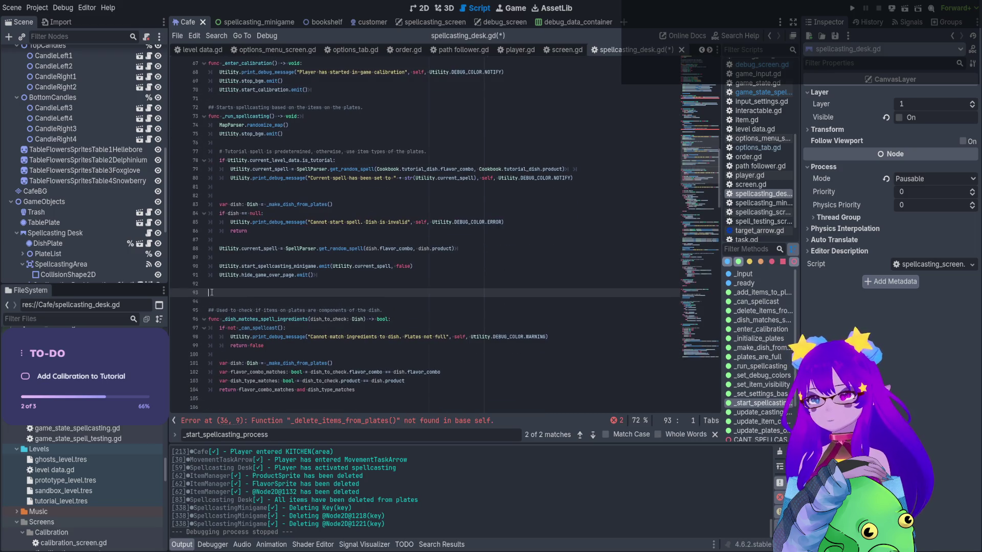
pyautogui.hotkey('ctrl', 'v')
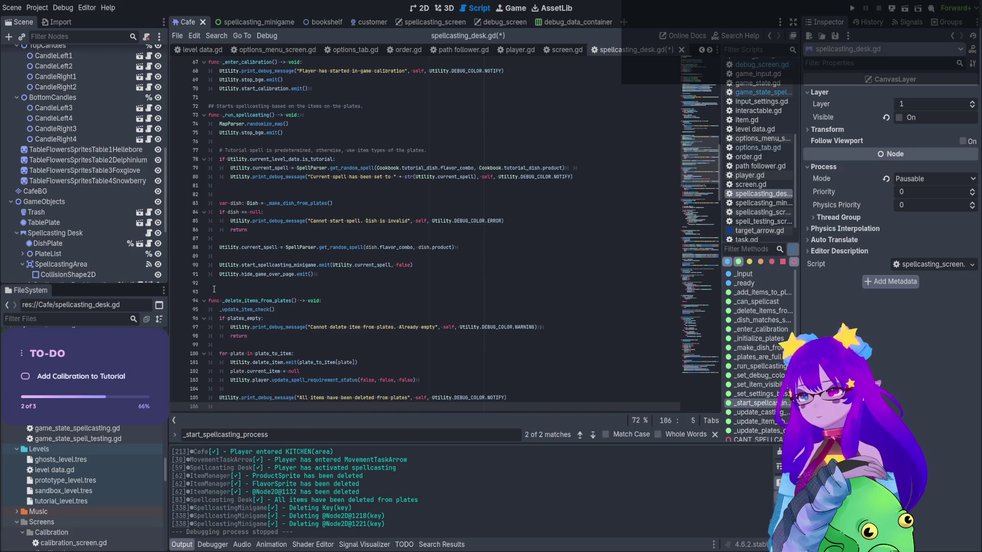
pyautogui.scroll(-2, 231, 251)
pyautogui.scroll(14, 224, 202)
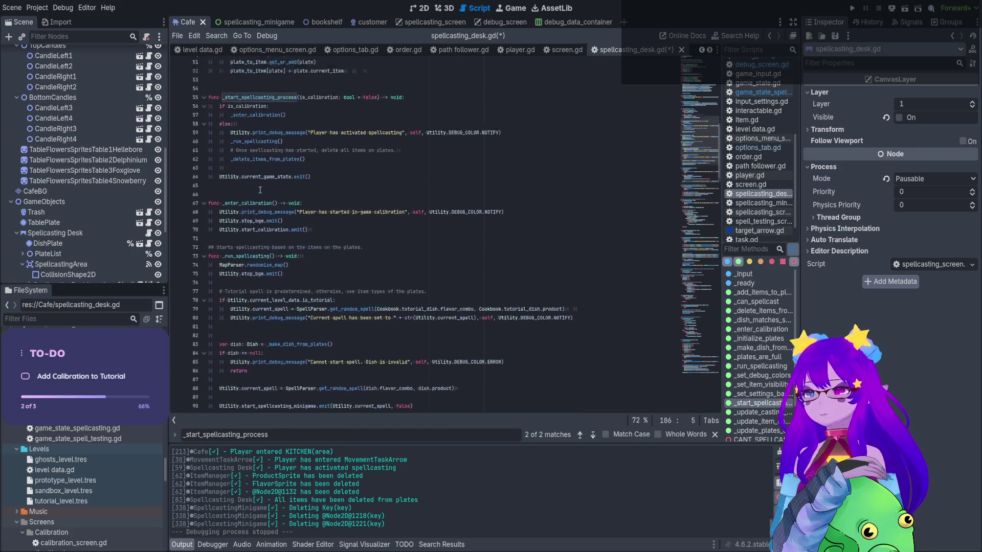
pyautogui.keyDown('ctrl'); pyautogui.scroll(3, 273, 215); pyautogui.keyUp('ctrl')
pyautogui.keyDown('ctrl'); pyautogui.scroll(1, 276, 215); pyautogui.keyUp('ctrl')
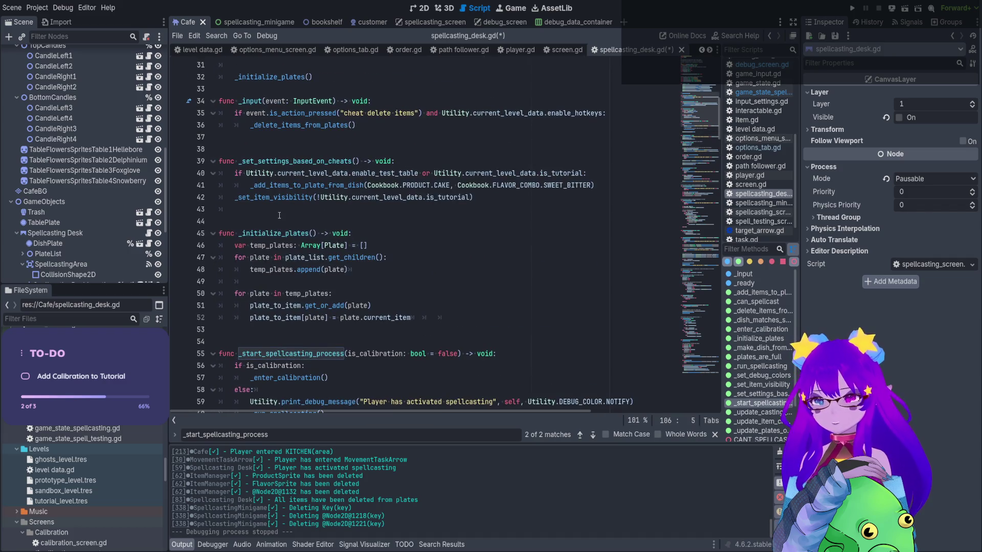
pyautogui.scroll(-2, 280, 215)
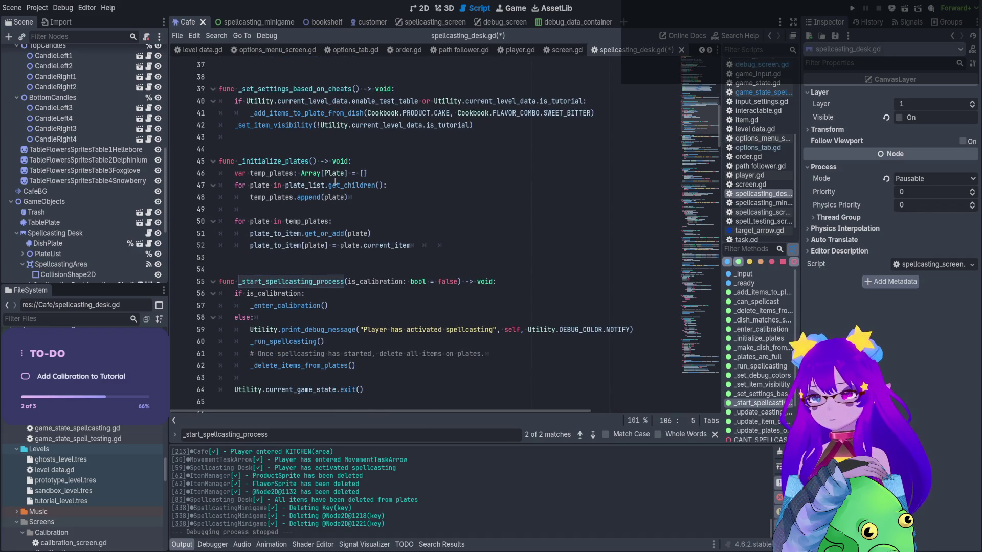
pyautogui.scroll(-3, 335, 182)
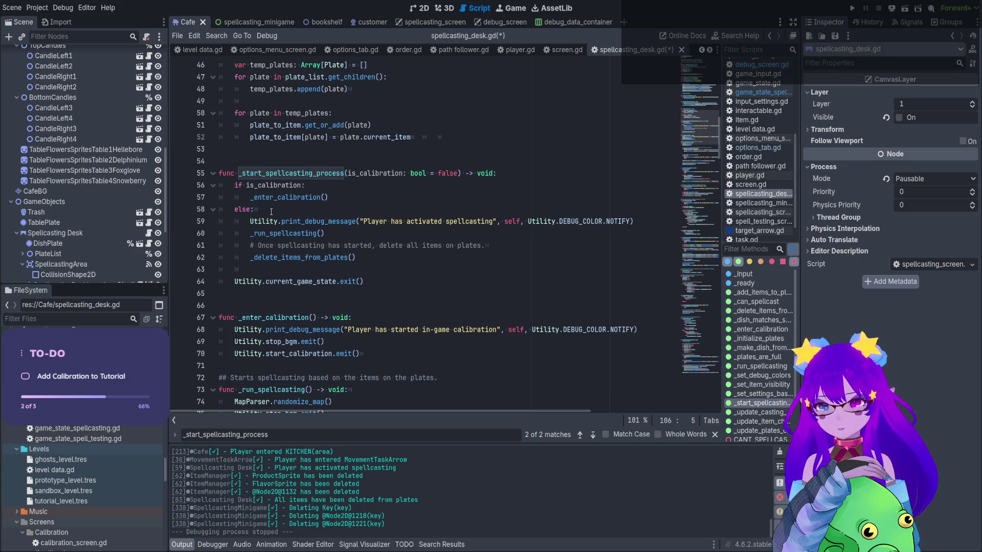
# Run the game and enter the cafe level to hit the line 56 breakpoint
pyautogui.click(853, 8)
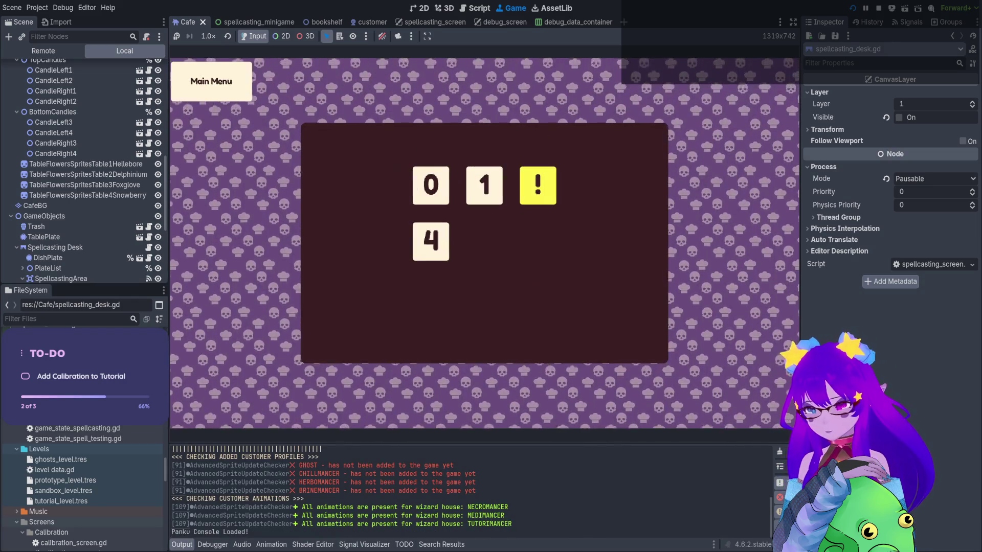
pyautogui.press('Return')
pyautogui.write('q')
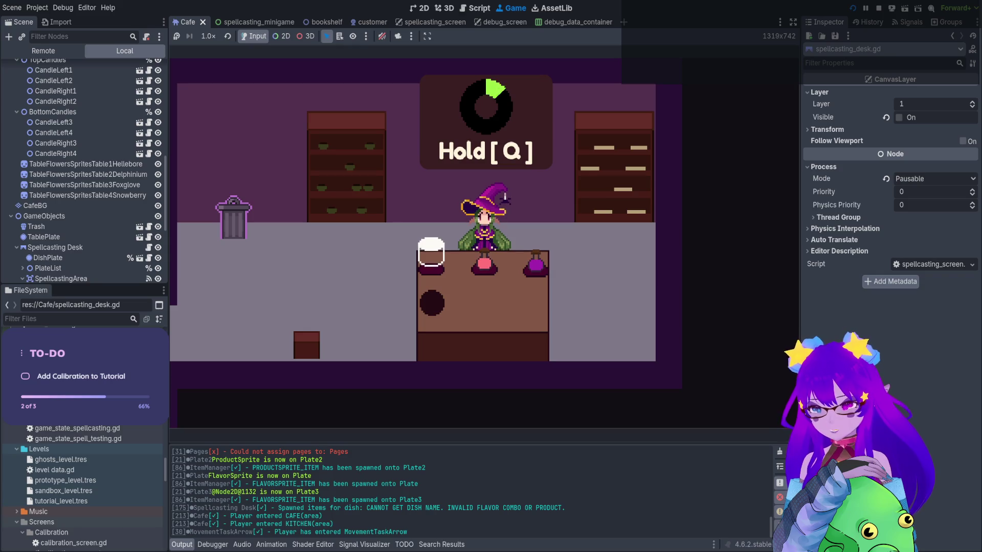
pyautogui.write('qqqqqq')
pyautogui.press('BackSpace')
pyautogui.press('BackSpace')
pyautogui.press('BackSpace')
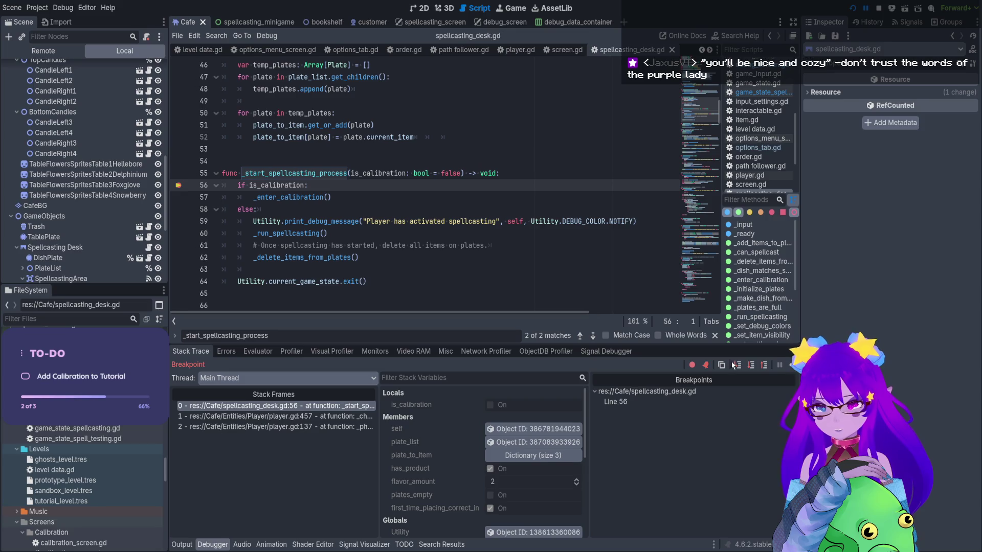
# Step over to line 59, step into print_debug_message, stop debugging, and return to spellcasting_desk.gd
pyautogui.click(738, 365)
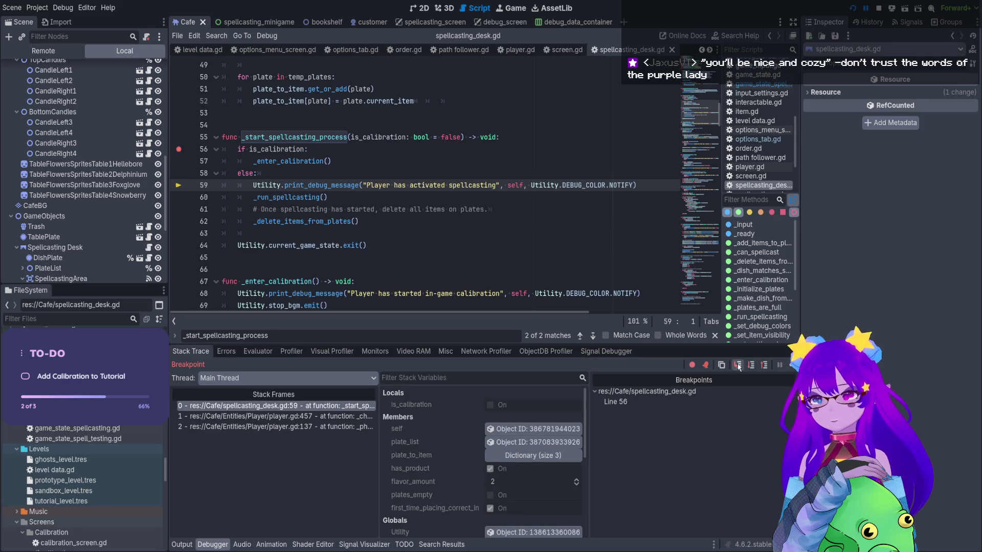
pyautogui.click(738, 365)
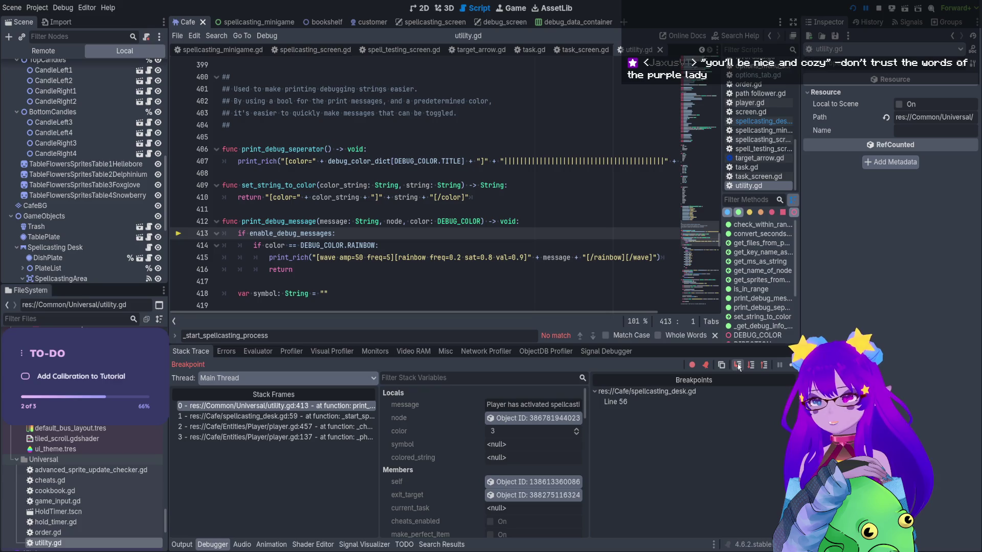
pyautogui.click(880, 9)
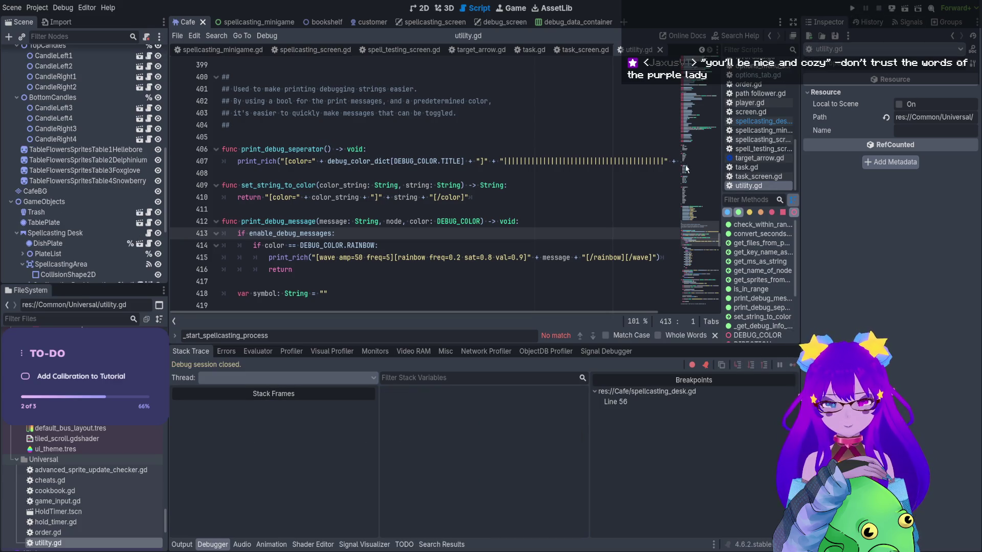
pyautogui.scroll(-10, 110, 110)
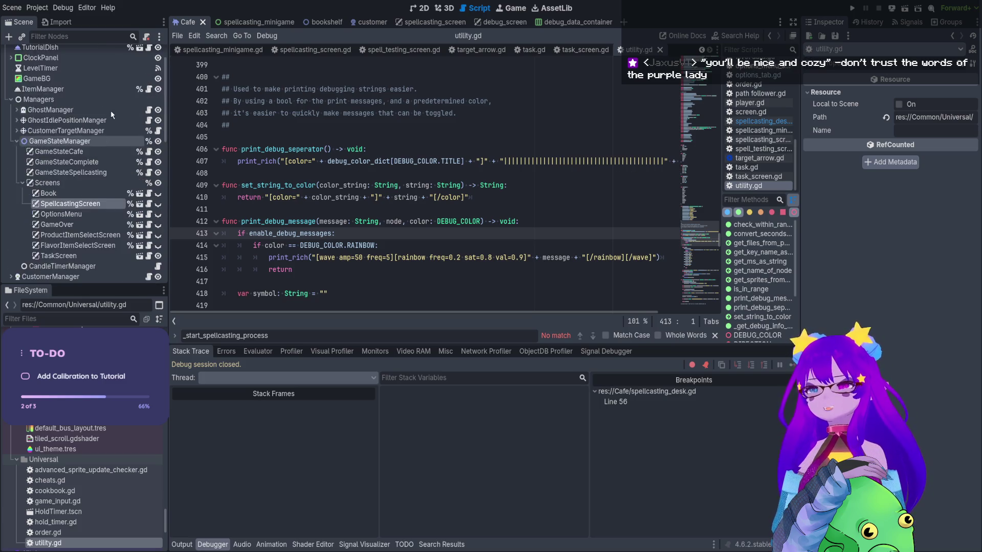
pyautogui.scroll(-5, 137, 163)
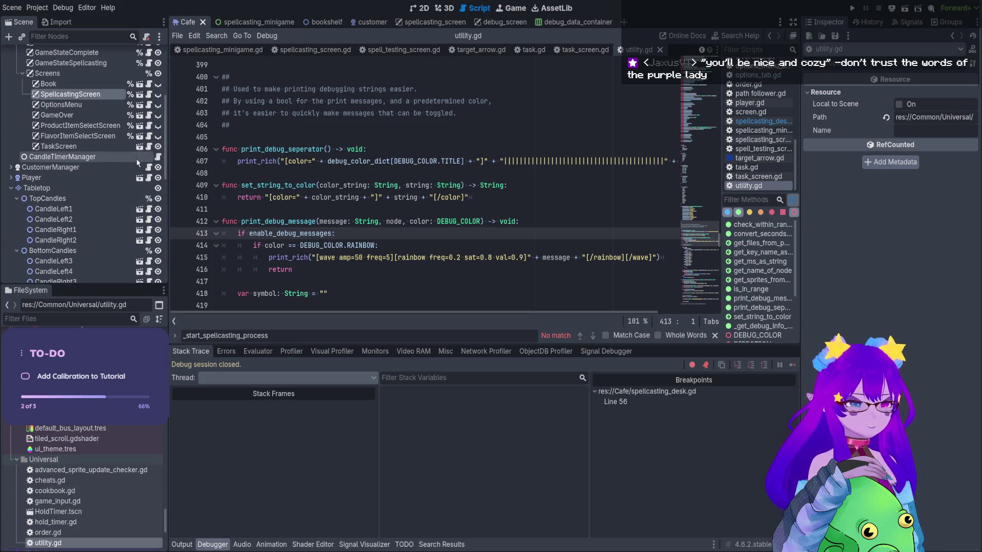
pyautogui.scroll(-6, 137, 162)
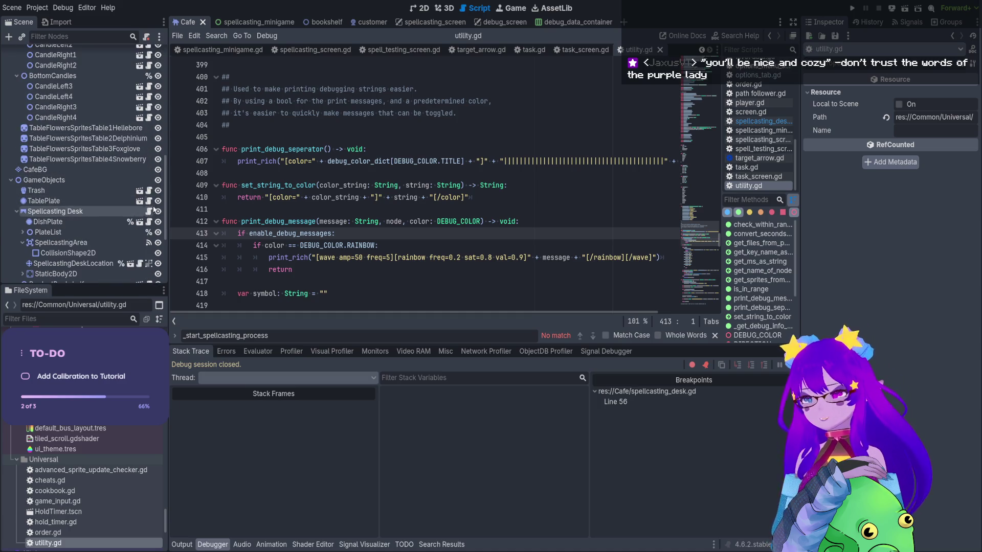
pyautogui.click(150, 210)
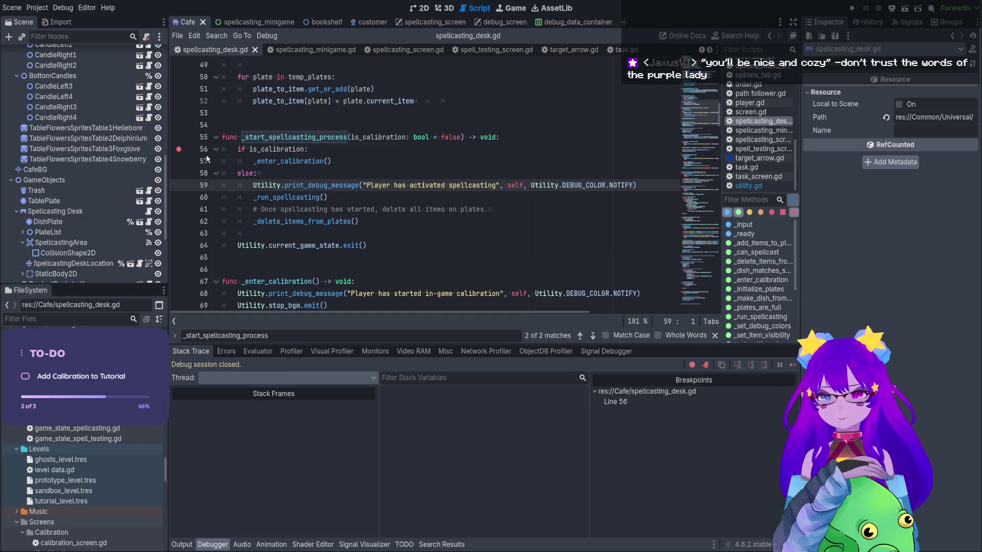
# Remove the line 56 breakpoint and review the _run_spellcasting and minigame emit code
pyautogui.click(179, 150)
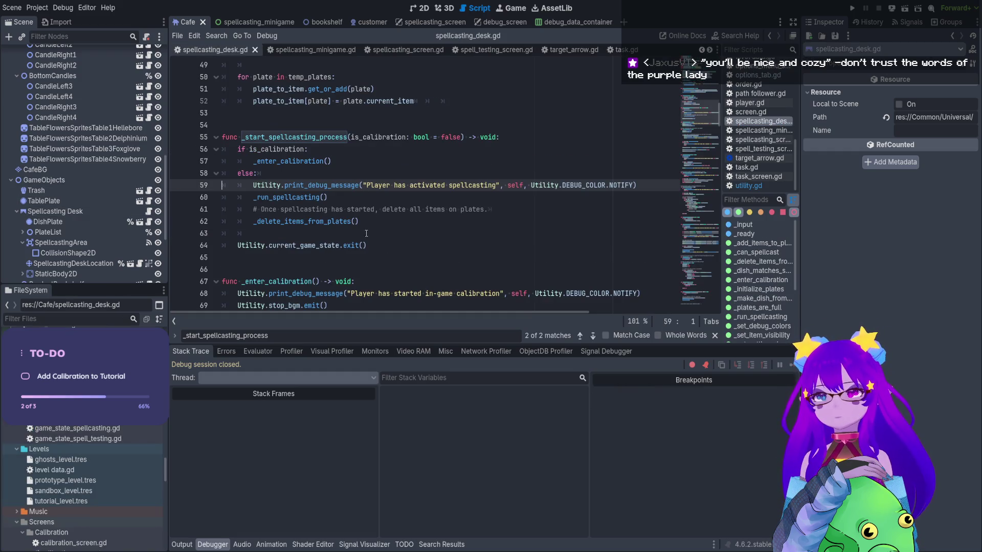
pyautogui.click(320, 195)
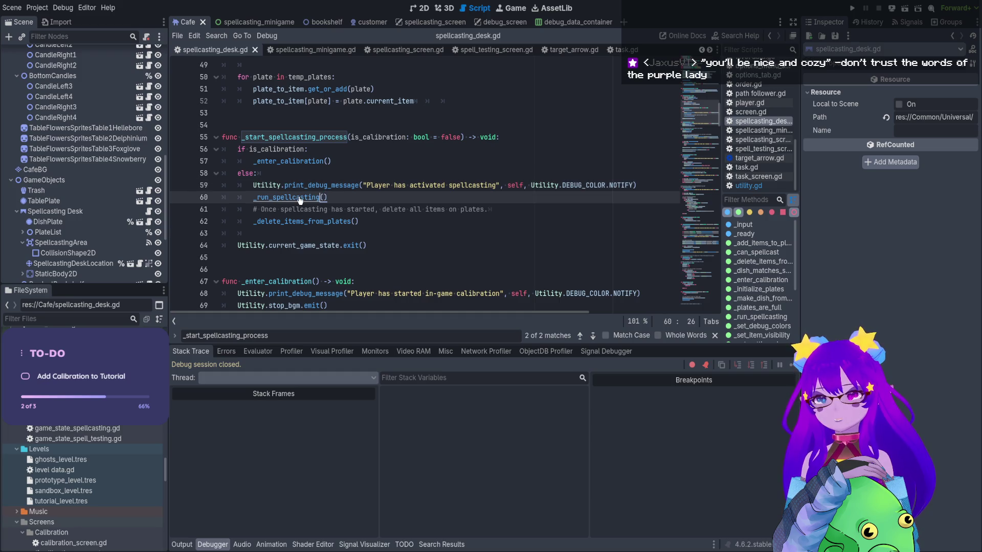
pyautogui.scroll(-4, 300, 200)
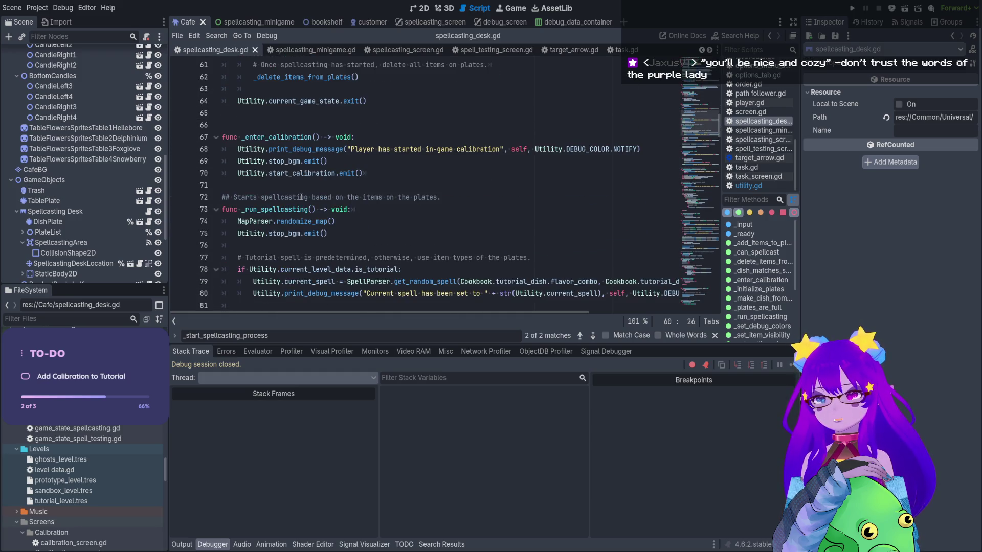
pyautogui.scroll(-4, 300, 197)
pyautogui.keyDown('ctrl'); pyautogui.scroll(-2, 301, 197); pyautogui.keyUp('ctrl')
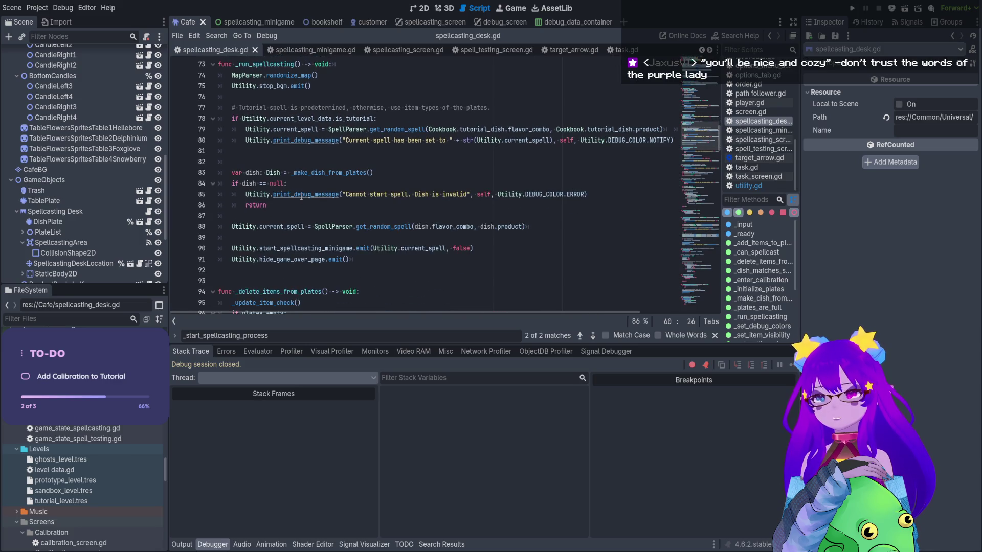
pyautogui.keyDown('ctrl'); pyautogui.scroll(-1, 301, 197); pyautogui.keyUp('ctrl')
pyautogui.scroll(2, 301, 196)
pyautogui.click(342, 276)
pyautogui.doubleClick(334, 277)
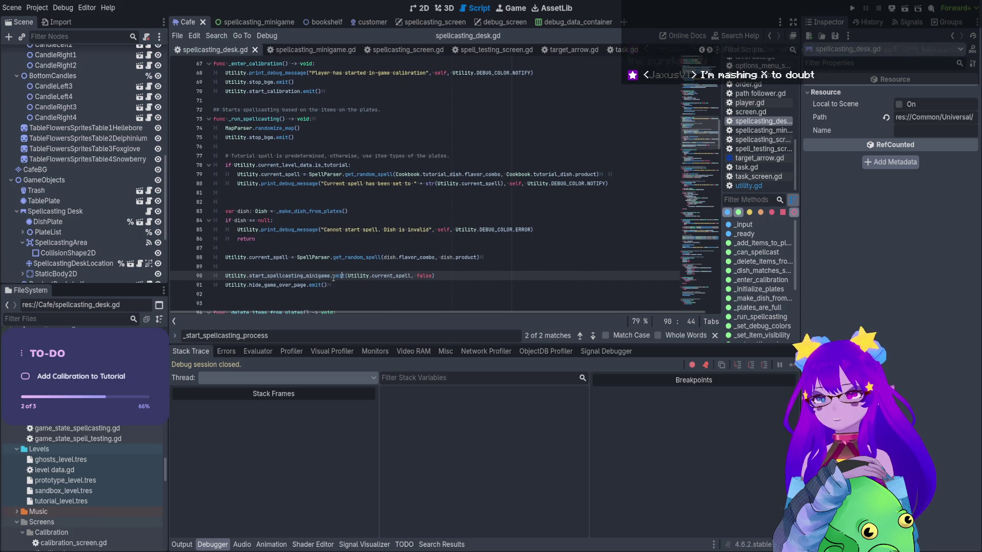
pyautogui.click(295, 284)
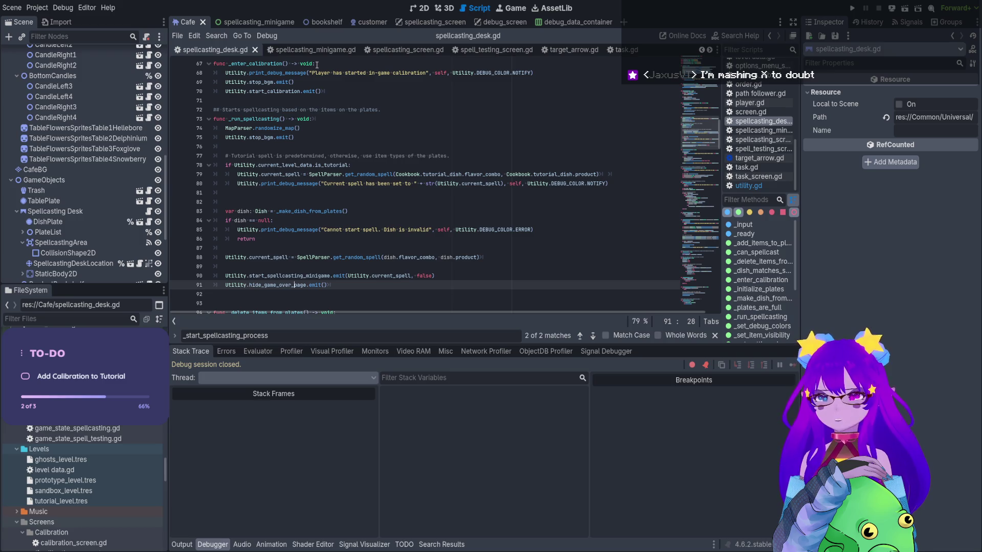
# Look up where current_level_data is defined and make the code area slightly taller
pyautogui.moveTo(358, 258); pyautogui.dragTo(348, 137)
pyautogui.keyDown('ctrl'); pyautogui.click(287, 166); pyautogui.keyUp('ctrl')
pyautogui.scroll(-10, 385, 193)
pyautogui.scroll(-3, 767, 299)
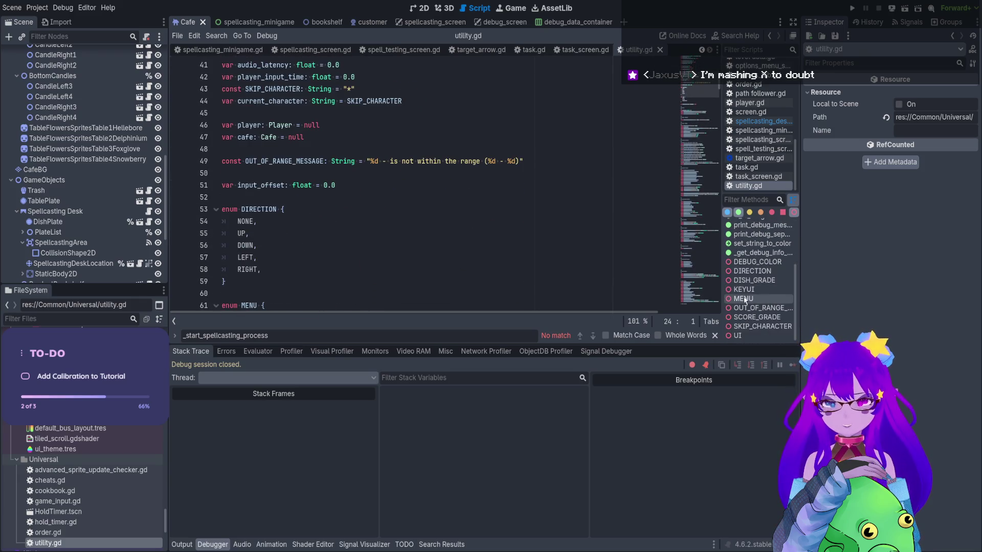
pyautogui.moveTo(497, 346); pyautogui.dragTo(502, 427)
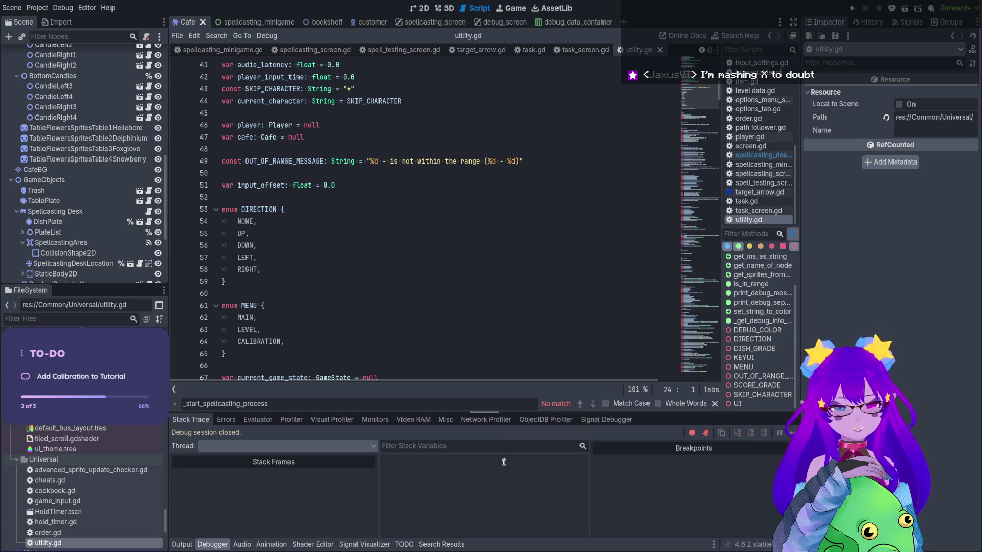
pyautogui.scroll(1, 738, 313)
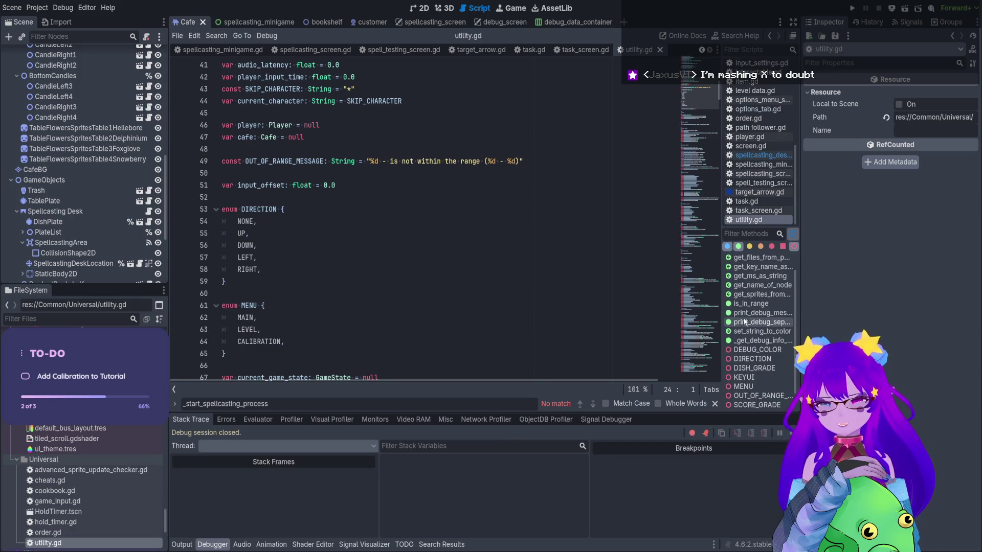
# Delete the redundant Utility.stop_bgm.emit() line from _enter_calibration in spellcasting_desk.gd
pyautogui.click(148, 212)
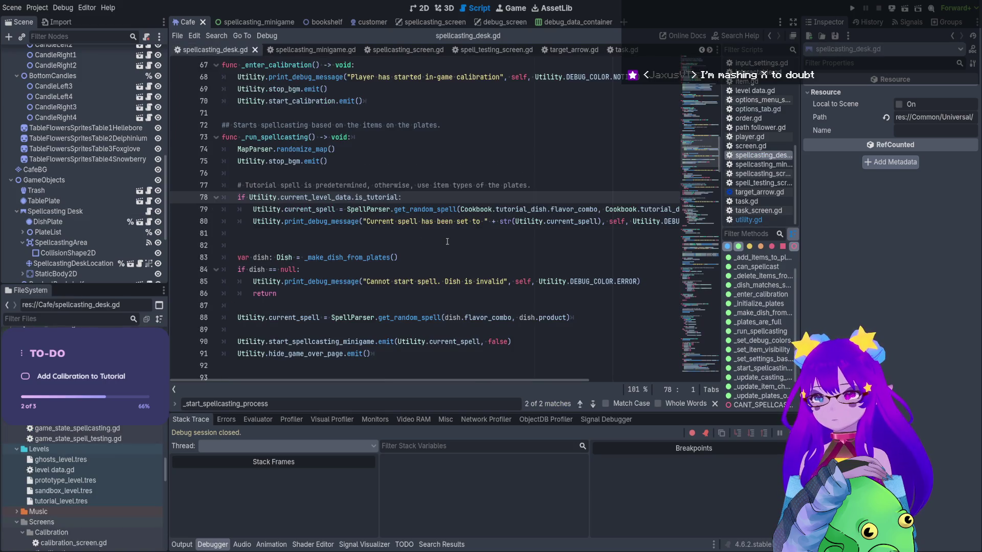
pyautogui.scroll(1, 344, 179)
pyautogui.click(292, 124)
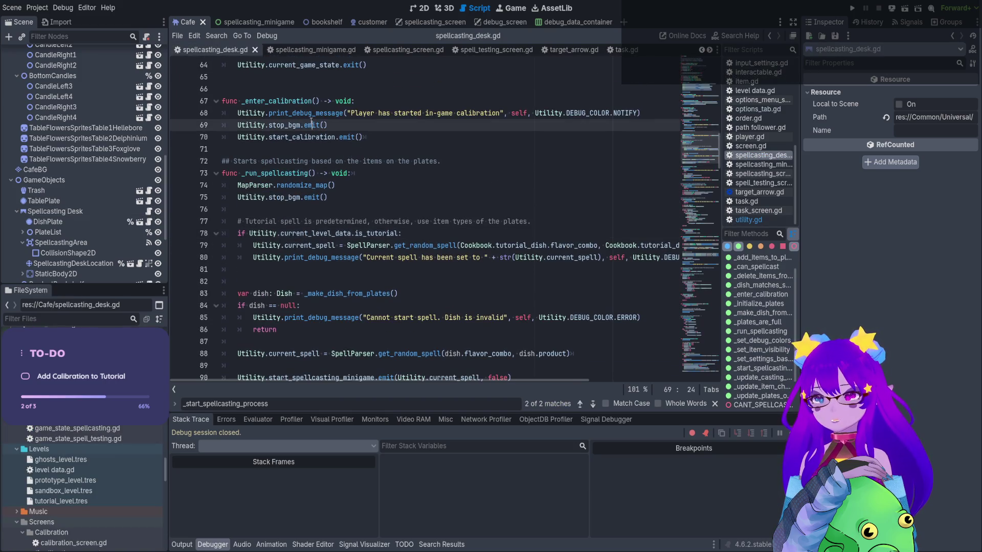
pyautogui.moveTo(292, 124); pyautogui.dragTo(325, 126)
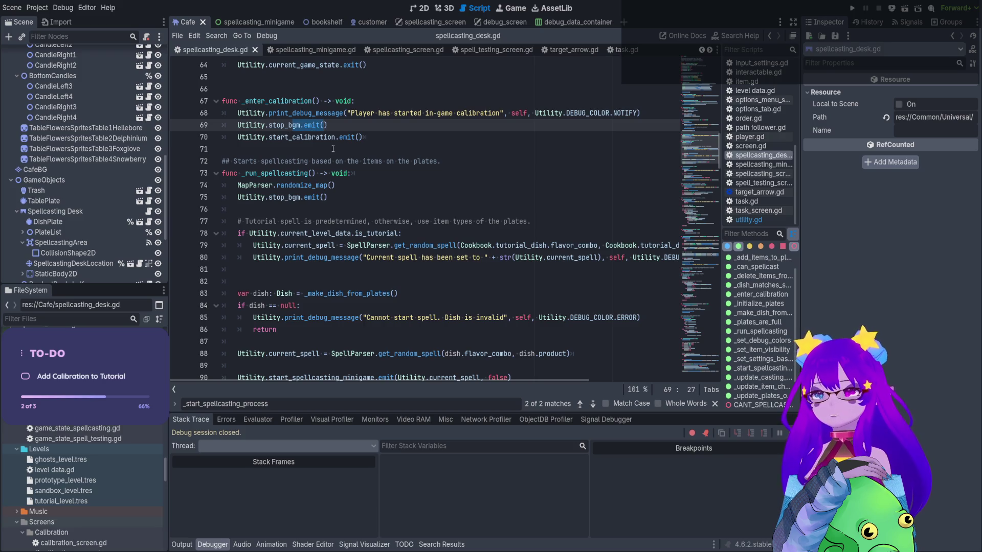
pyautogui.moveTo(329, 126); pyautogui.dragTo(204, 125)
pyautogui.press('BackSpace')
pyautogui.press('BackSpace')
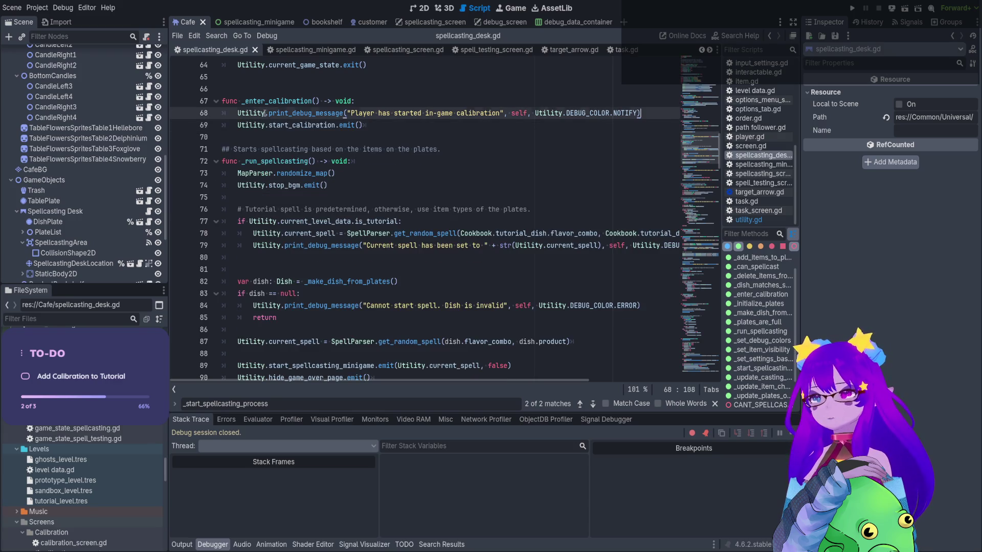
# Recheck the _run_spellcasting call and the line 89 emit, then switch to spellcasting_minigame.gd
pyautogui.scroll(3, 324, 206)
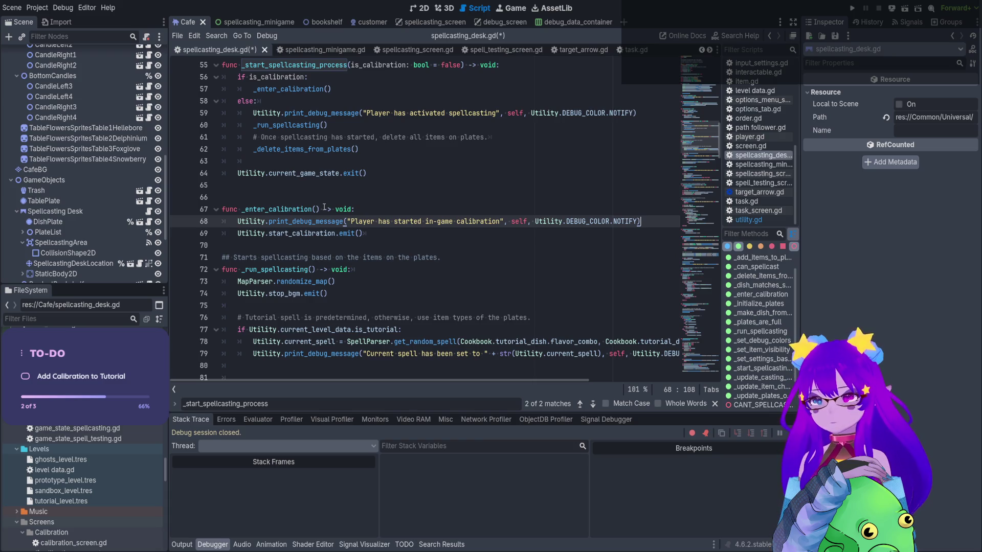
pyautogui.click(304, 126)
pyautogui.scroll(-5, 298, 258)
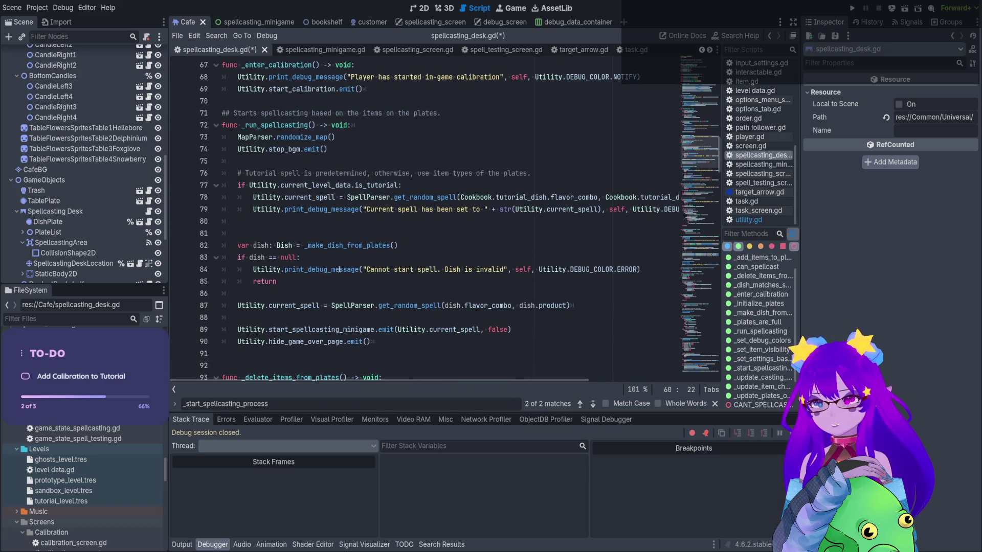
pyautogui.moveTo(379, 294); pyautogui.dragTo(430, 293)
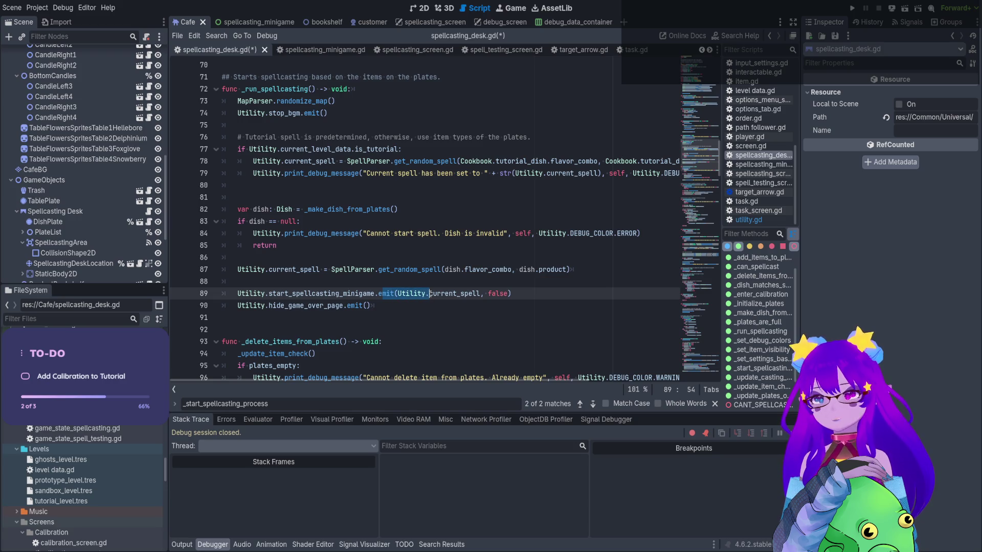
pyautogui.click(321, 50)
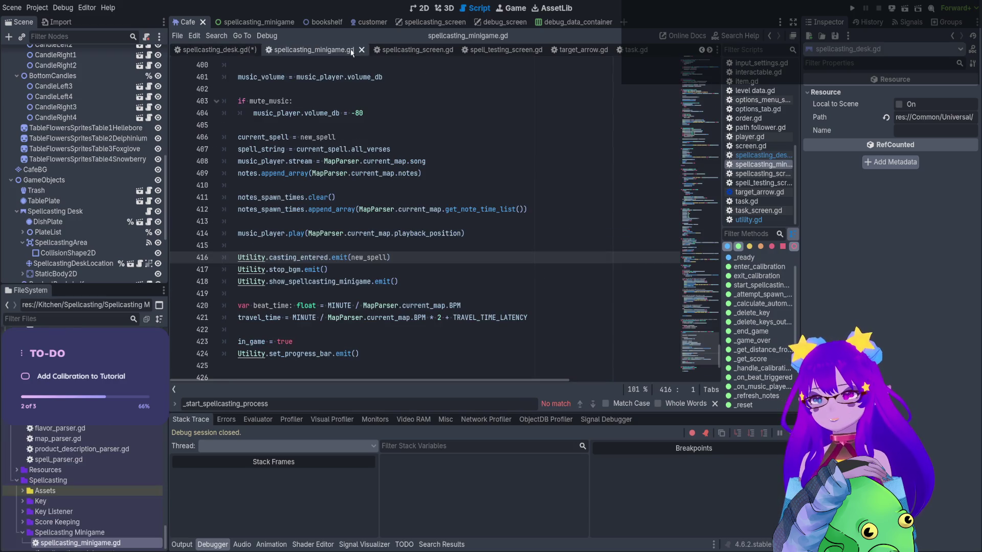
# Inspect the casting_entered and stop_bgm.emit() lines in spellcasting_minigame.gd's music setup code
pyautogui.scroll(4, 366, 169)
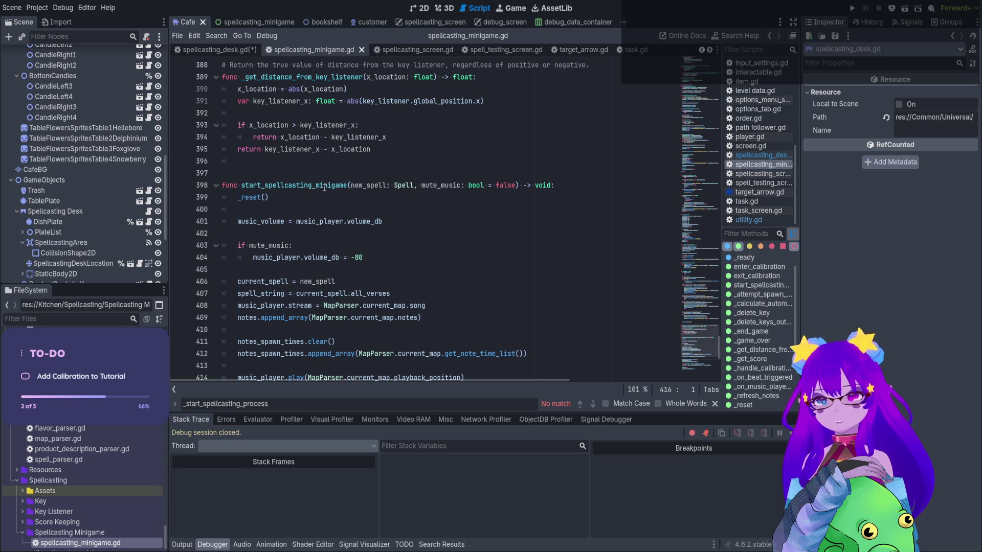
pyautogui.scroll(-2, 323, 188)
pyautogui.moveTo(324, 161); pyautogui.dragTo(322, 320)
pyautogui.hotkey('ctrl', 'z')
pyautogui.scroll(-2, 325, 256)
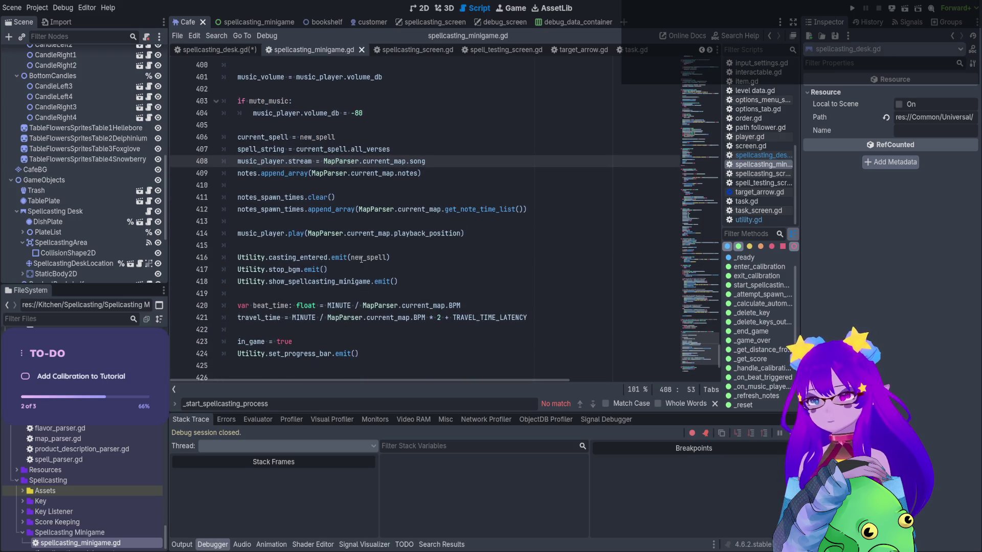
pyautogui.click(325, 255)
pyautogui.press('Down')
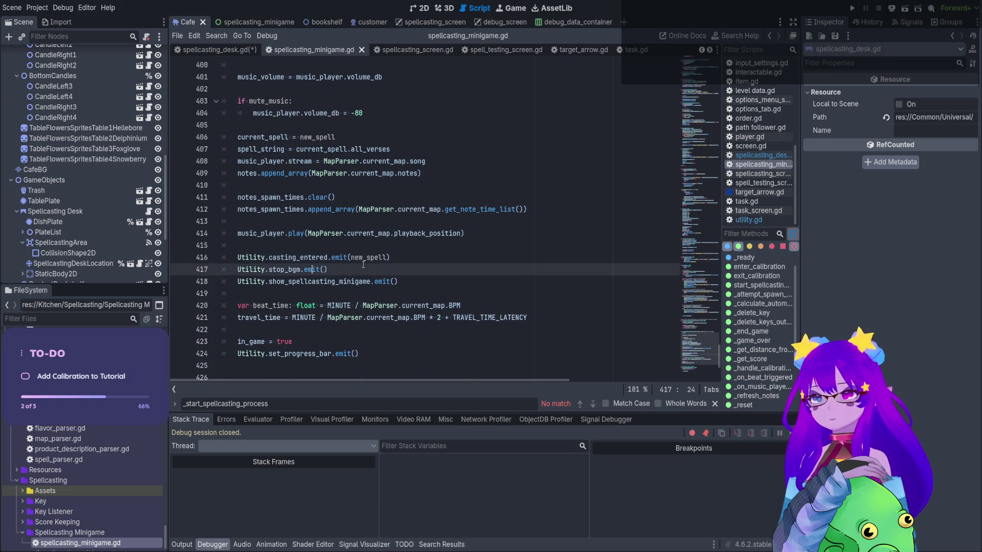
pyautogui.scroll(10, 402, 260)
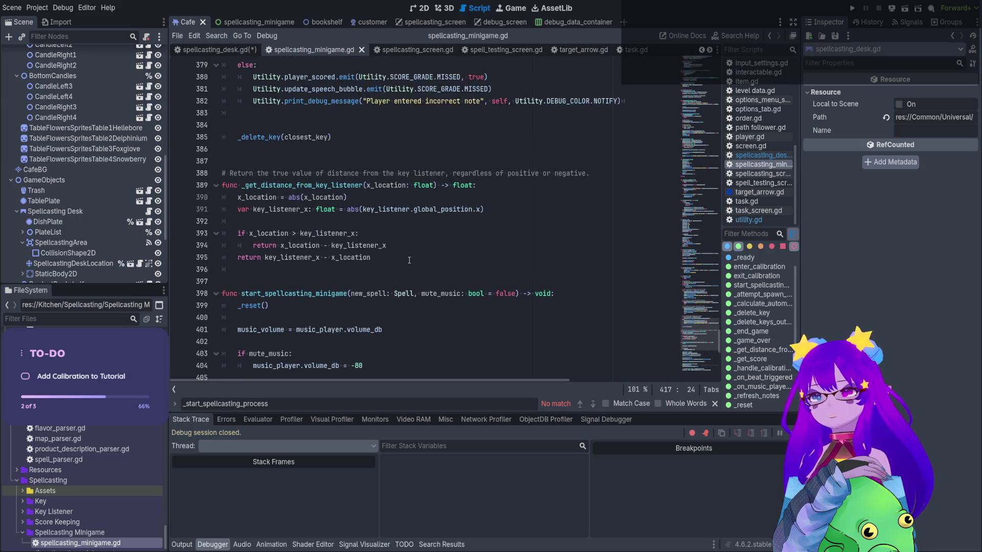
pyautogui.scroll(16, 402, 260)
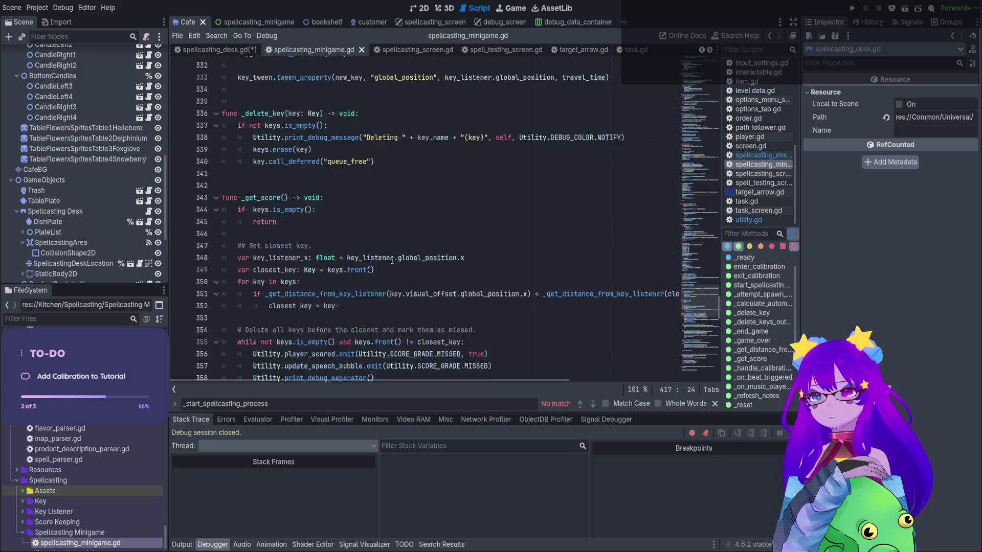
pyautogui.scroll(14, 390, 261)
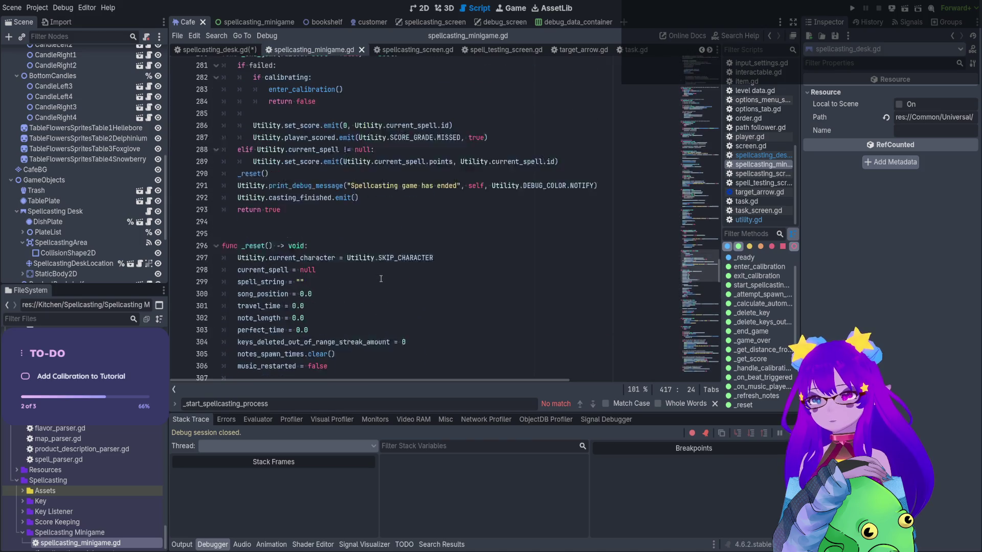
pyautogui.scroll(7, 380, 279)
# Go to enter_calibration and select its start_spellcasting_minigame call with calibration_spell on line 240
pyautogui.click(759, 266)
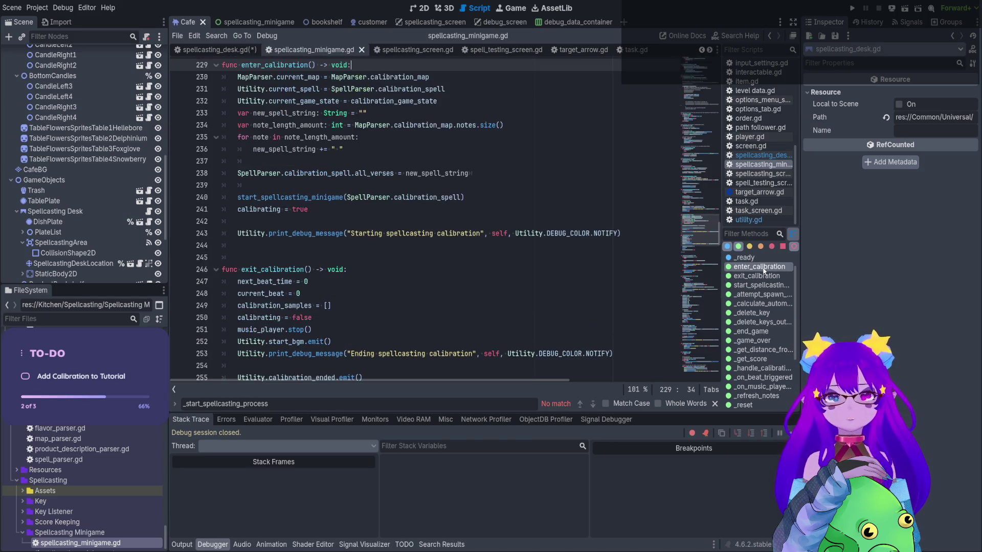
pyautogui.scroll(3, 430, 278)
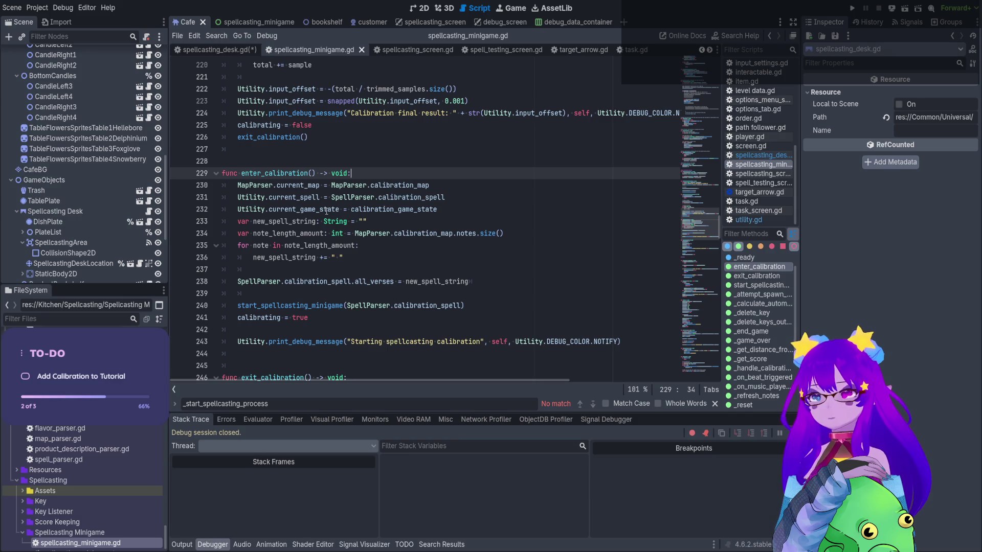
pyautogui.click(303, 183)
pyautogui.click(299, 210)
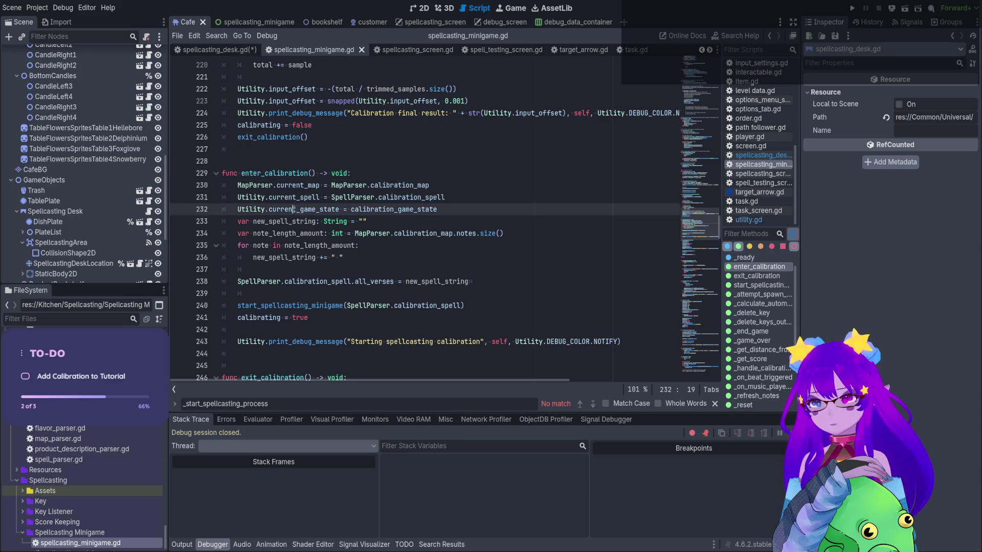
pyautogui.click(296, 220)
pyautogui.moveTo(306, 305); pyautogui.dragTo(411, 306)
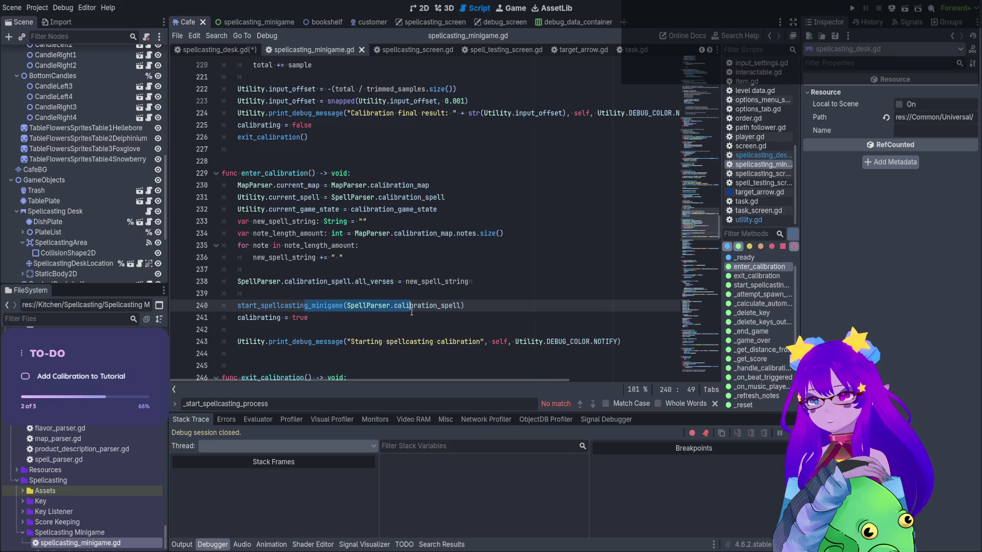
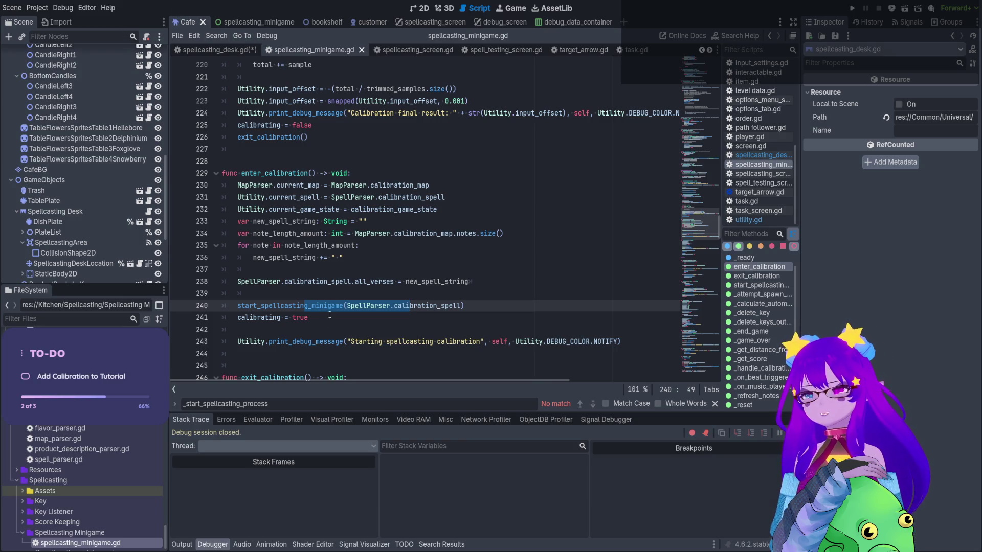
# Inspect the start_spellcasting_minigame call and the enter_calibration body in the minigame script
pyautogui.scroll(-1, 358, 307)
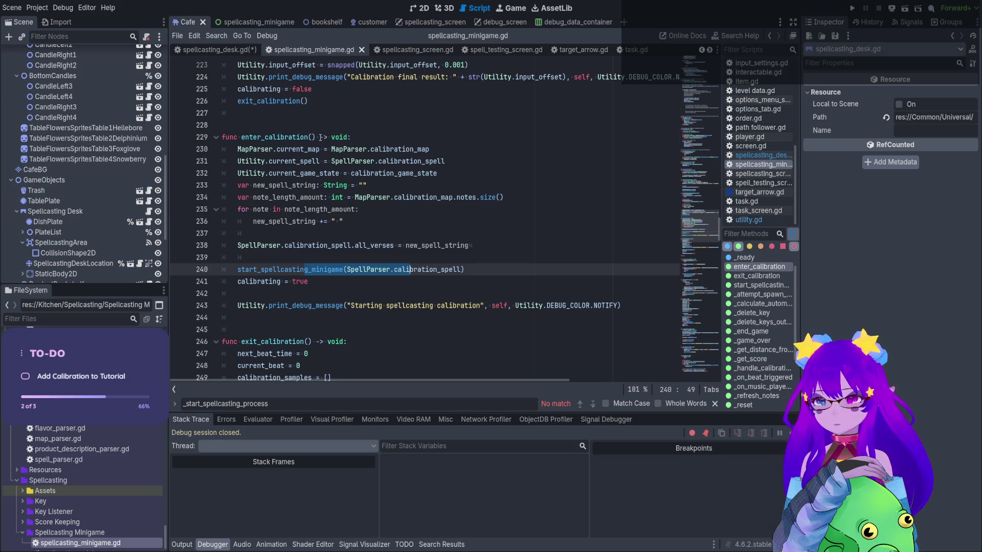
pyautogui.doubleClick(313, 272)
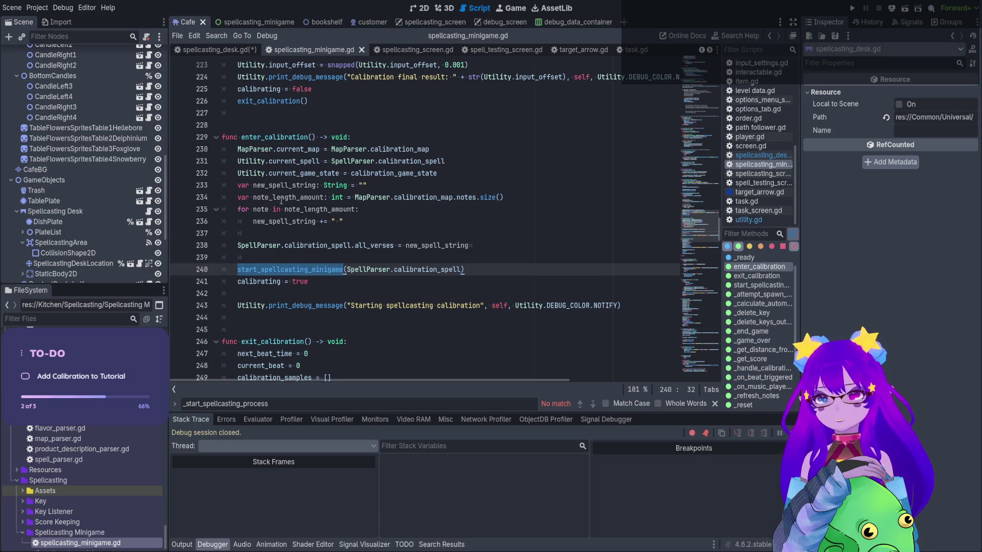
pyautogui.click(428, 145)
pyautogui.press('Down')
pyautogui.press('Down')
pyautogui.press('Down')
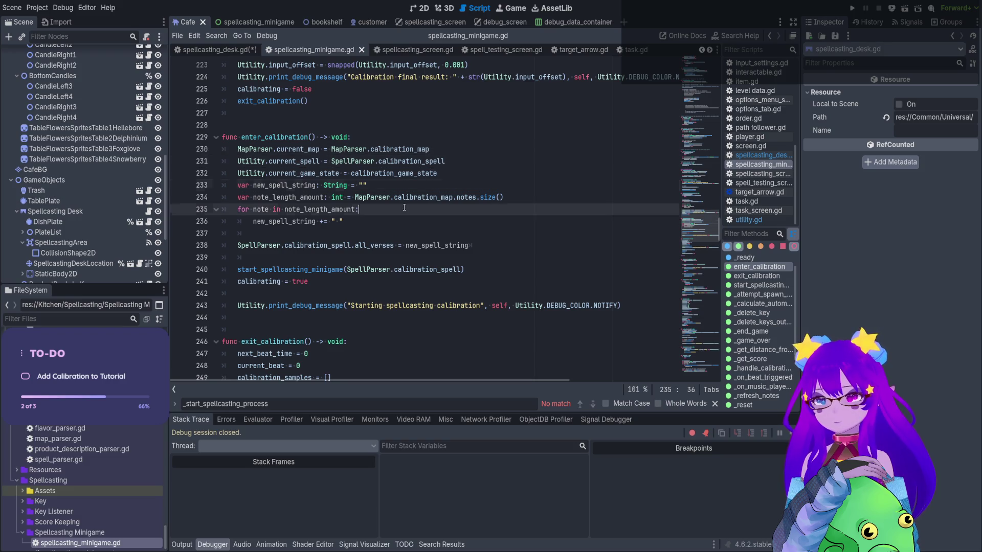
pyautogui.press('Down')
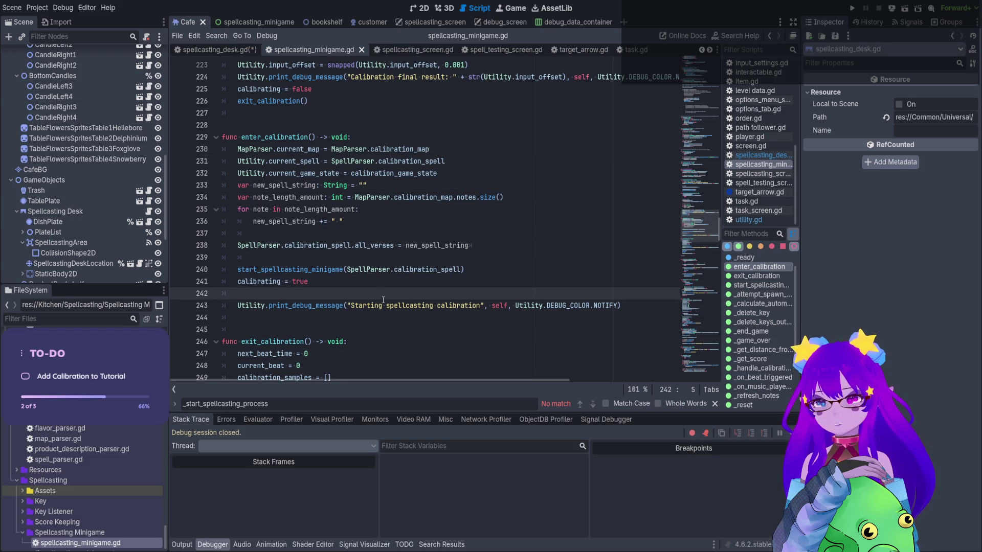
pyautogui.doubleClick(304, 270)
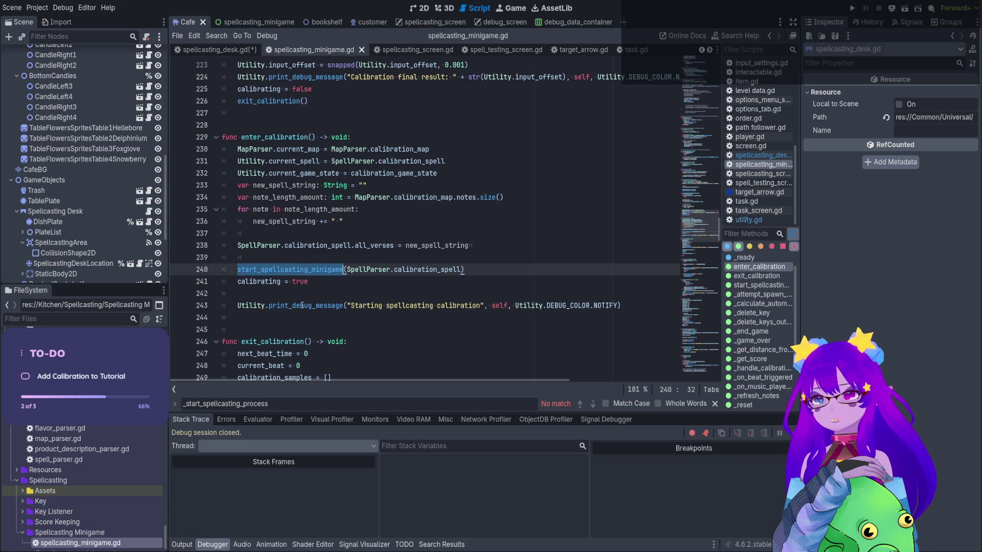
pyautogui.click(300, 130)
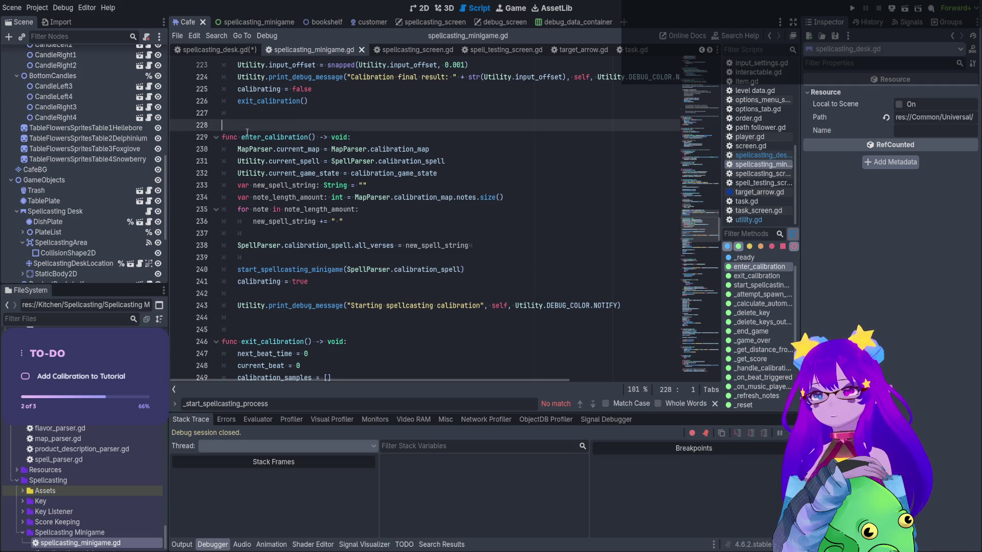
# Switch to spellcasting_desk.gd and find the hide_game_over_page call on line 90
pyautogui.click(240, 51)
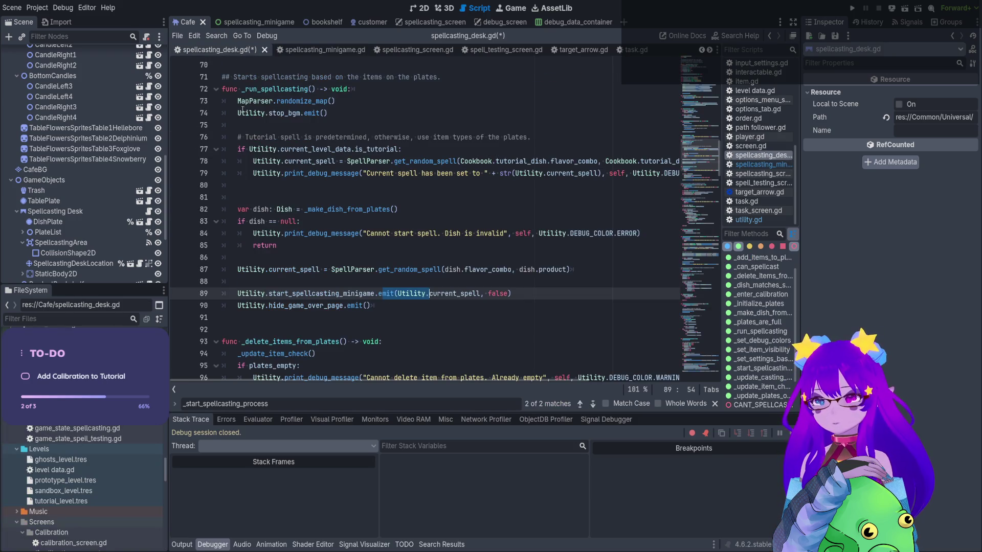
pyautogui.scroll(1, 306, 272)
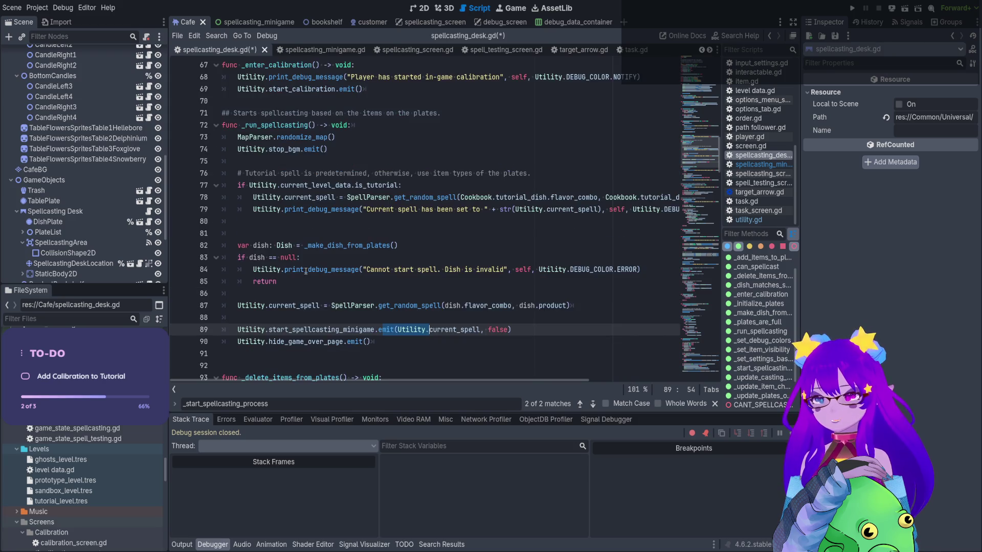
pyautogui.keyDown('ctrl'); pyautogui.scroll(-1, 308, 294); pyautogui.keyUp('ctrl')
pyautogui.scroll(2, 317, 211)
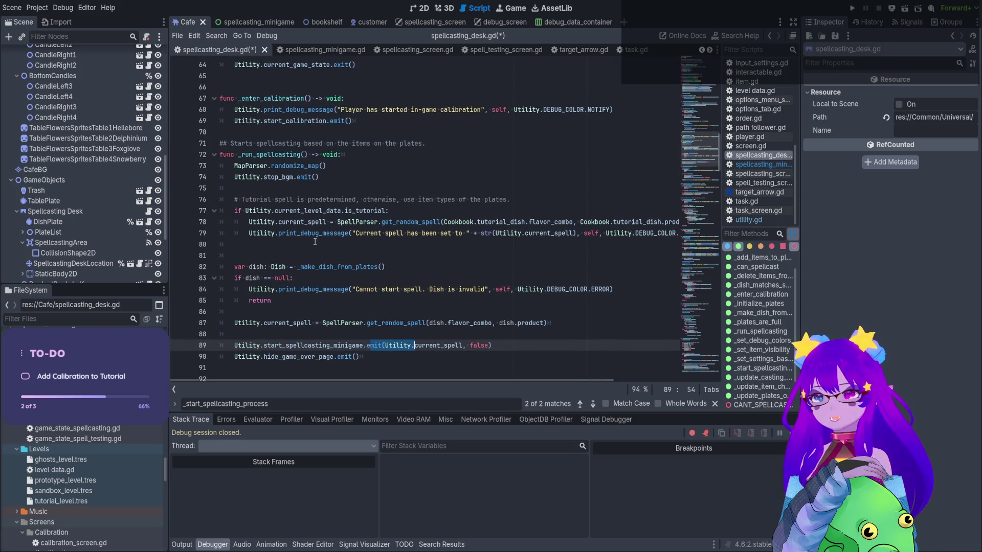
pyautogui.moveTo(315, 154); pyautogui.dragTo(283, 155)
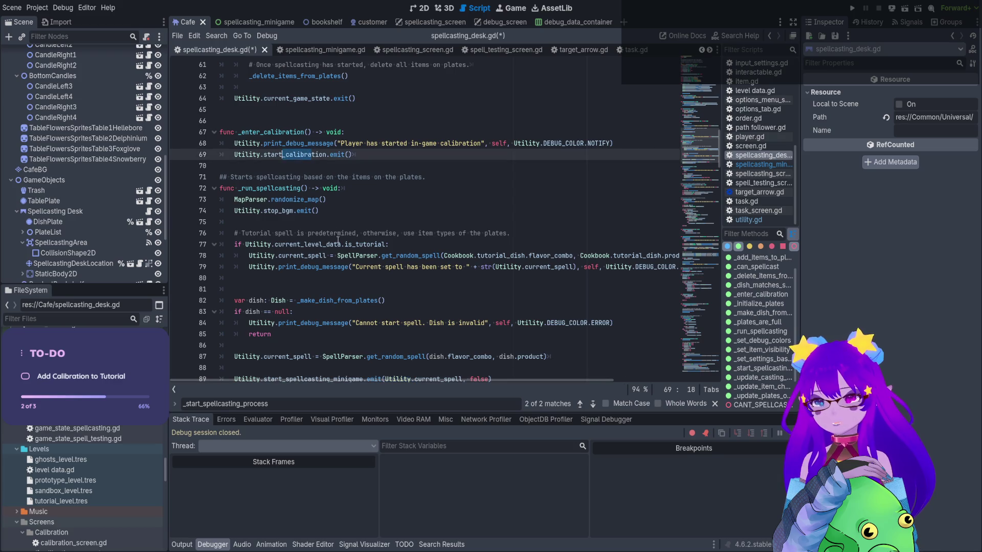
pyautogui.scroll(-1, 341, 251)
pyautogui.click(336, 357)
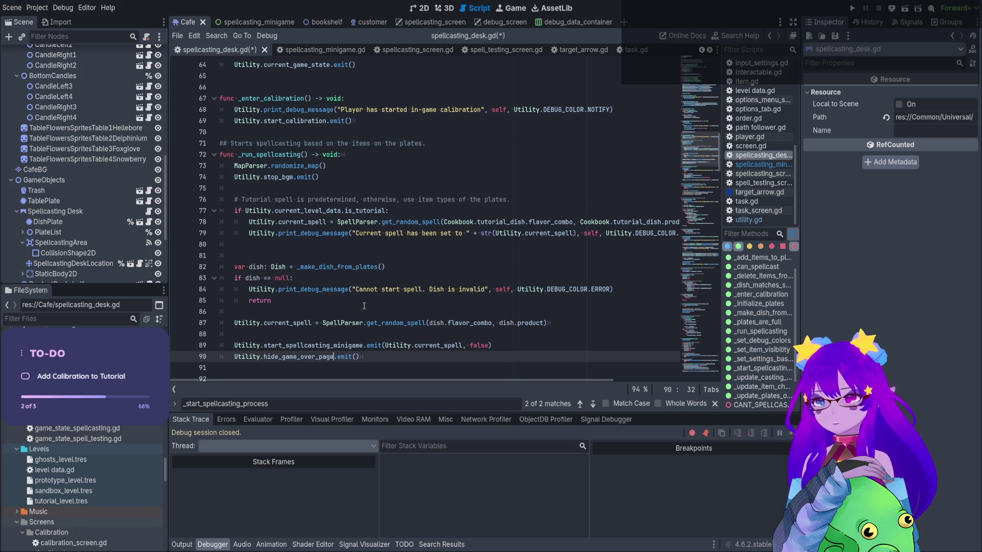
pyautogui.scroll(-1, 364, 306)
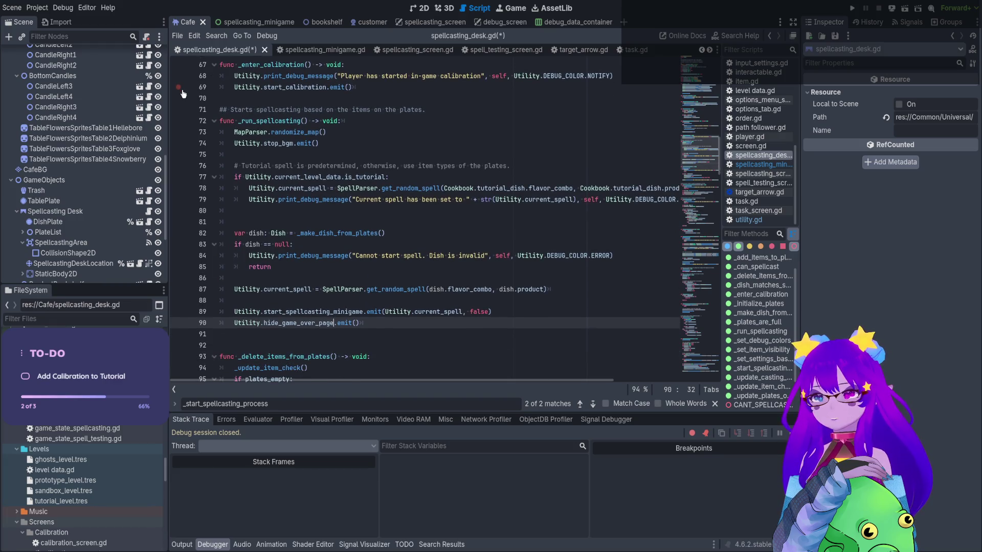
# Paste hide_game_over_page into _enter_calibration as line 70, breakpoint it, and run with F5
pyautogui.keyDown('shift'); pyautogui.click(228, 322); pyautogui.keyUp('shift')
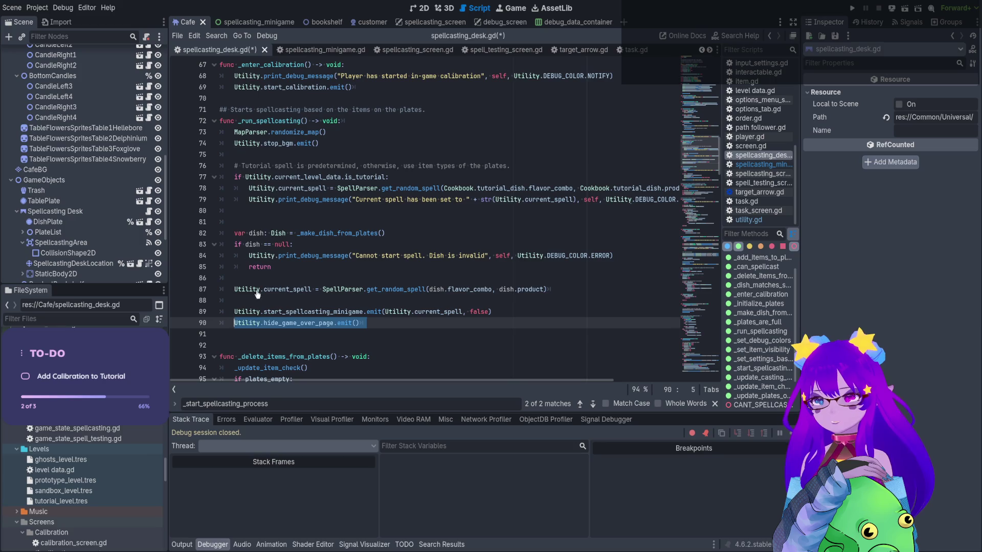
pyautogui.click(394, 88)
pyautogui.press('Return')
pyautogui.write('Utility.hide_game_over_page.emit()')
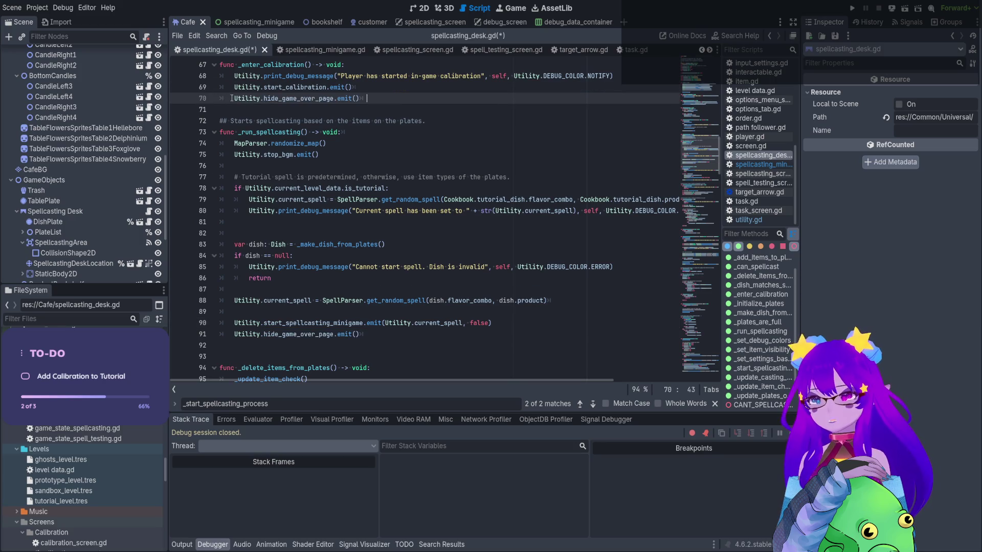
pyautogui.click(178, 98)
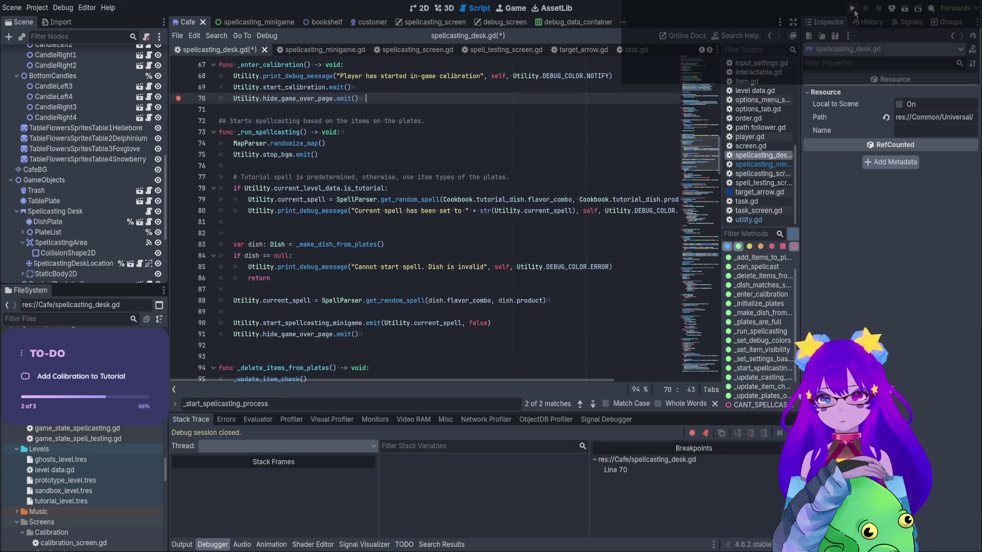
pyautogui.press('F5')
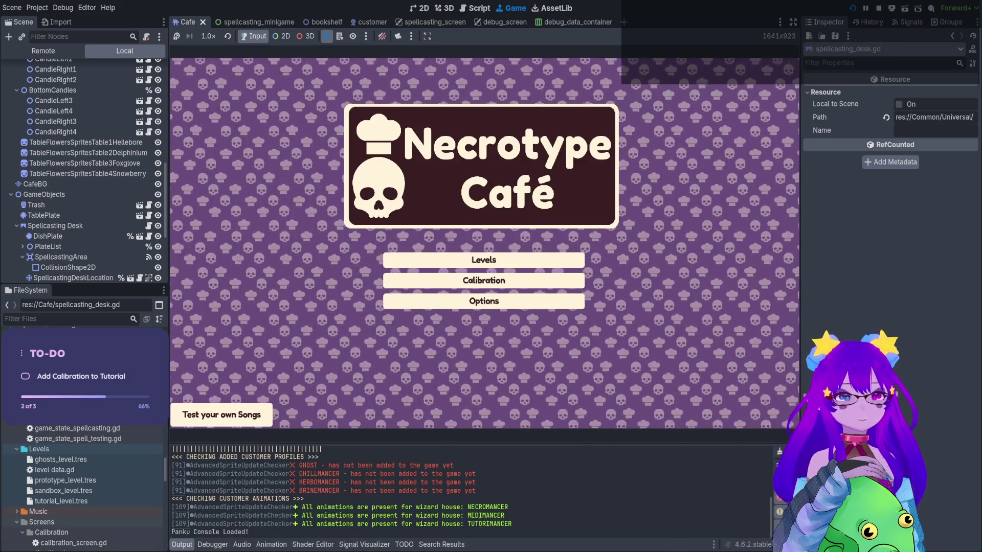
# Start the Tutorial from Levels, walk the witch to the desk, and hold Q
pyautogui.press('Return')
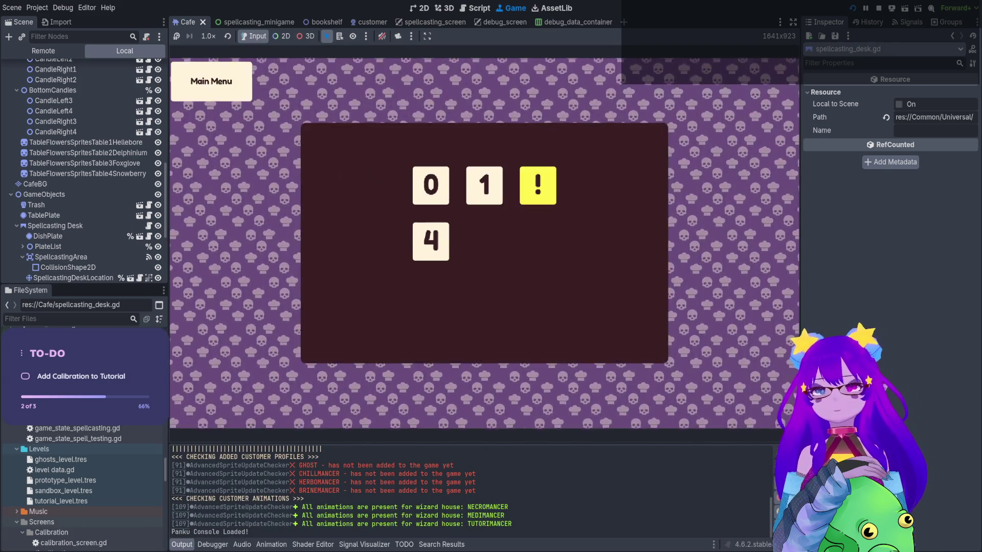
pyautogui.press('Return')
pyautogui.press('Right')
pyautogui.press('Up')
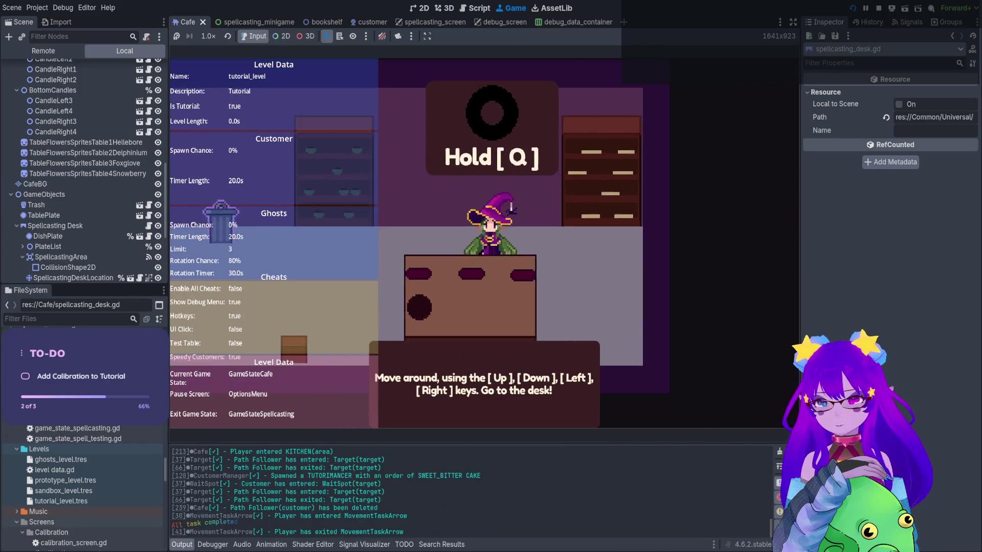
pyautogui.press('q')
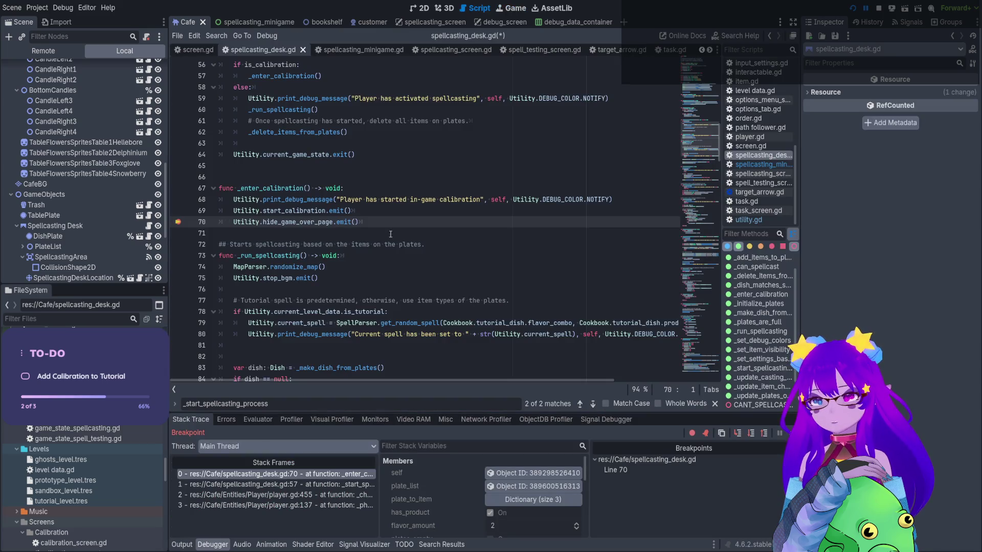
# Save, check the output log, and step the debugger into the spellcasting game state's exit function
pyautogui.hotkey('ctrl', 's')
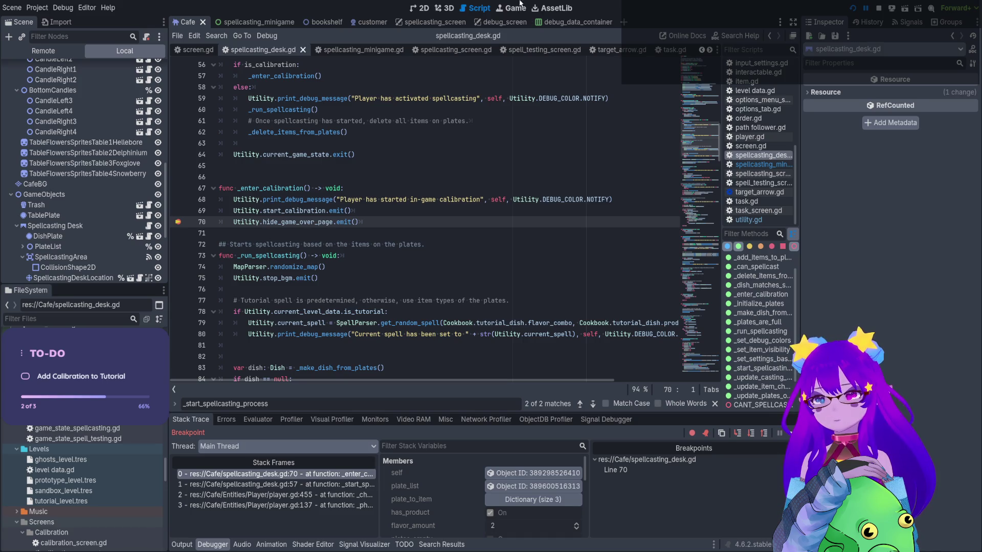
pyautogui.click(181, 545)
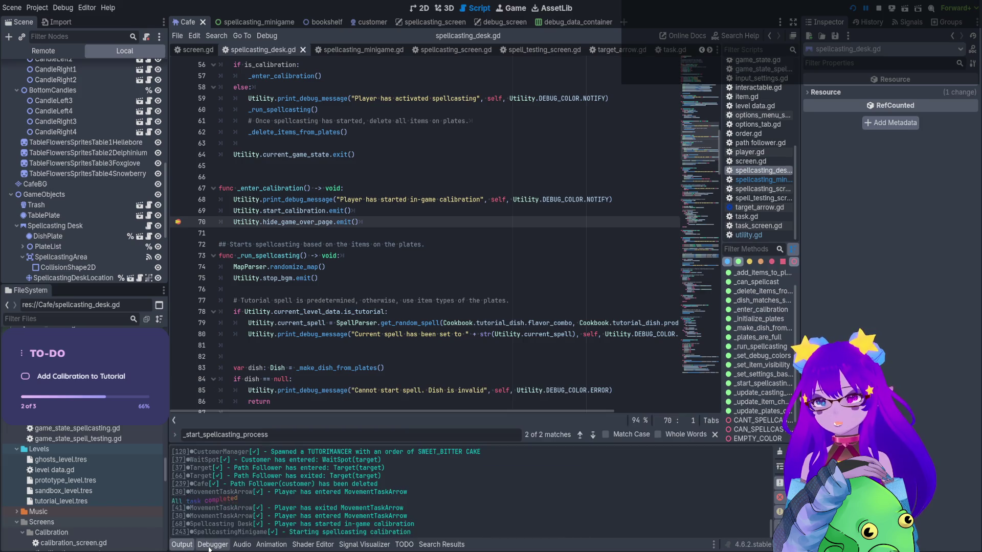
pyautogui.moveTo(323, 533); pyautogui.dragTo(350, 532)
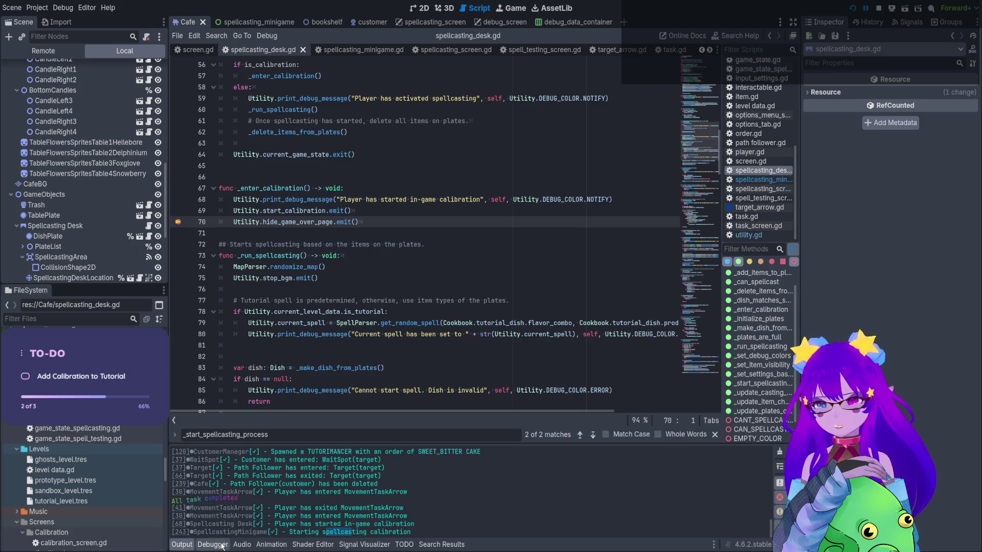
pyautogui.click(222, 546)
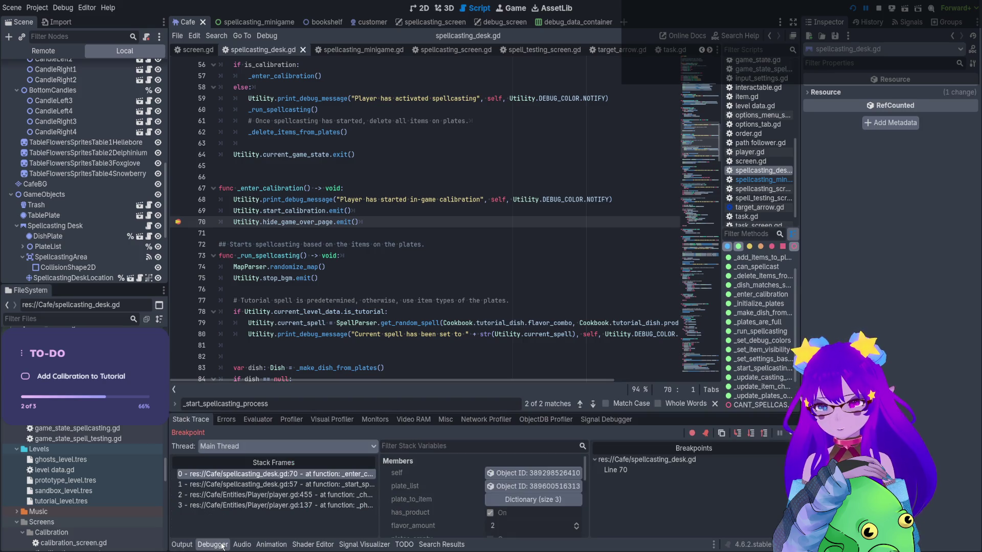
pyautogui.click(741, 437)
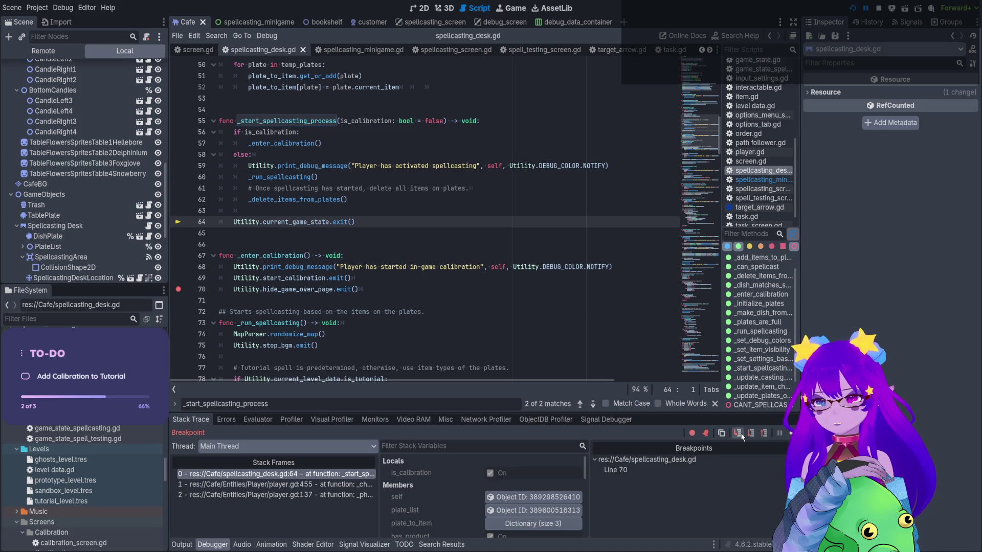
pyautogui.click(742, 437)
pyautogui.scroll(-1, 602, 359)
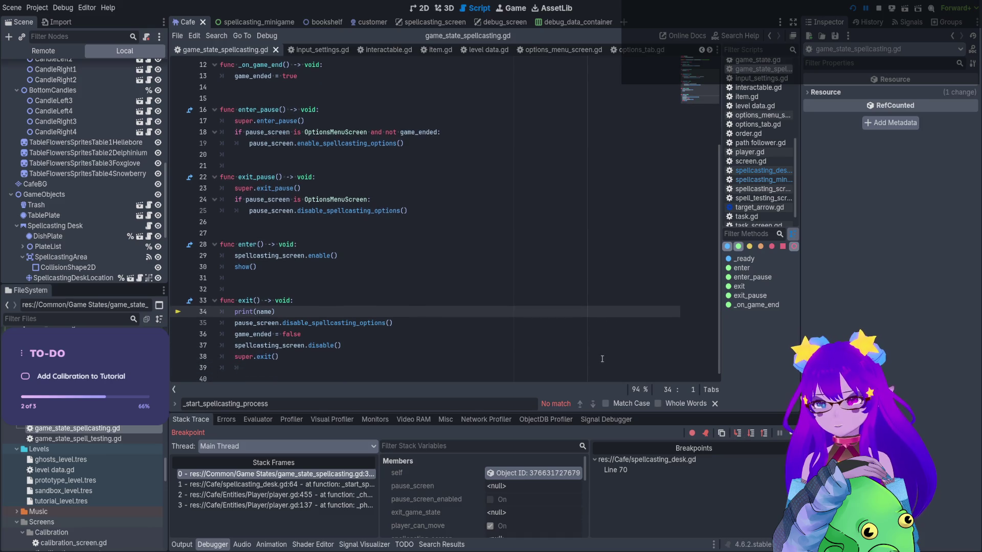
pyautogui.scroll(-2, 461, 476)
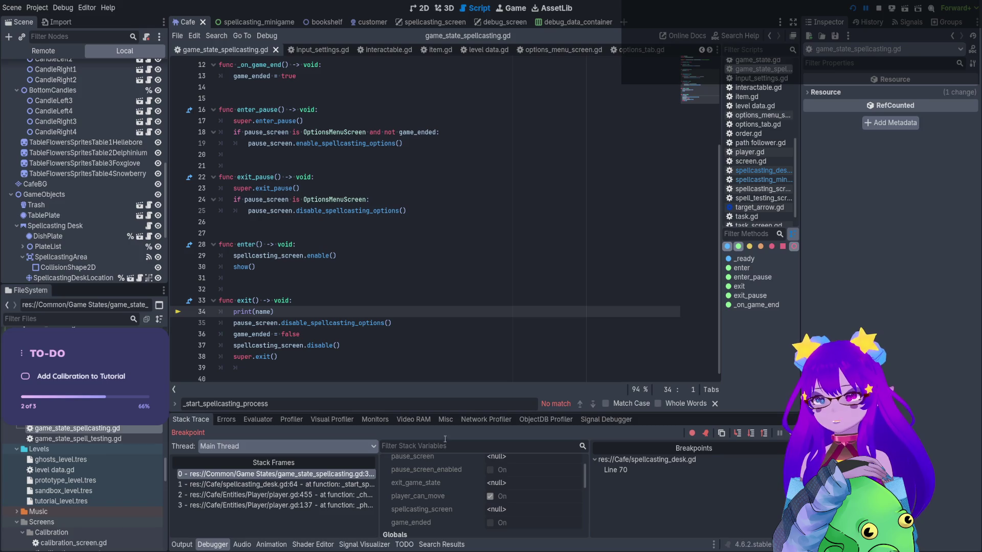
# Stop the game, save the Cafe scene, and open the Spellcasting Desk's script
pyautogui.click(877, 9)
pyautogui.scroll(5, 72, 84)
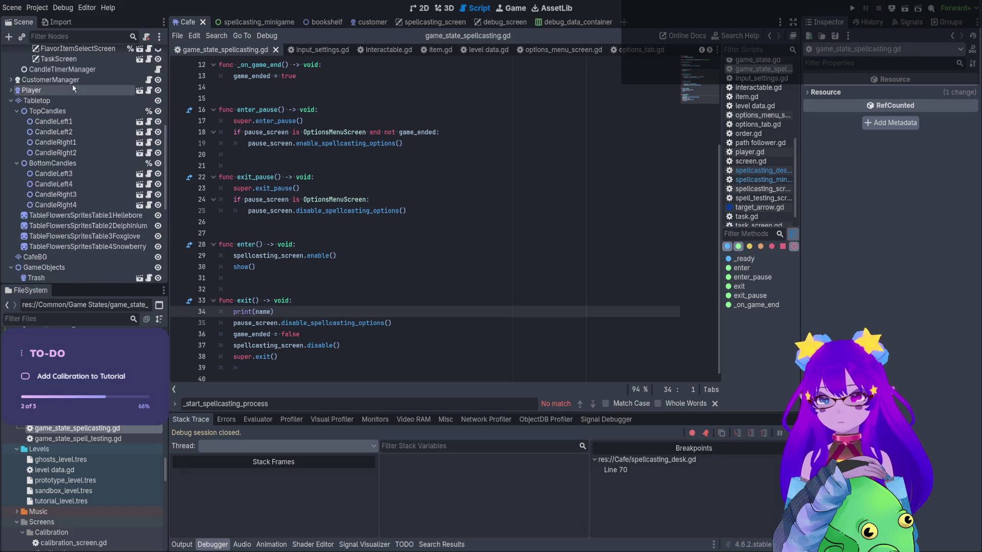
pyautogui.click(70, 94)
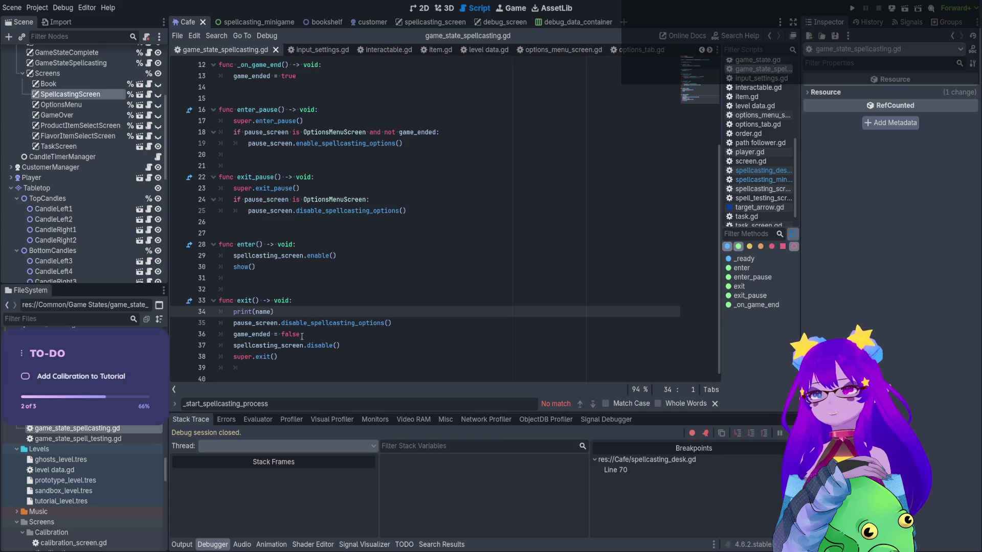
pyautogui.moveTo(276, 313); pyautogui.dragTo(202, 316)
pyautogui.hotkey('ctrl', 's')
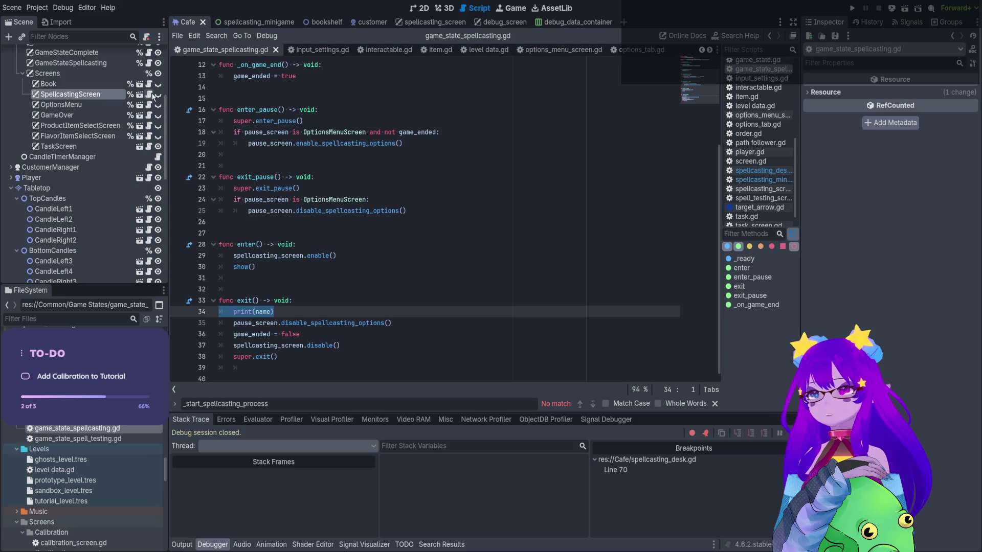
pyautogui.scroll(-5, 148, 144)
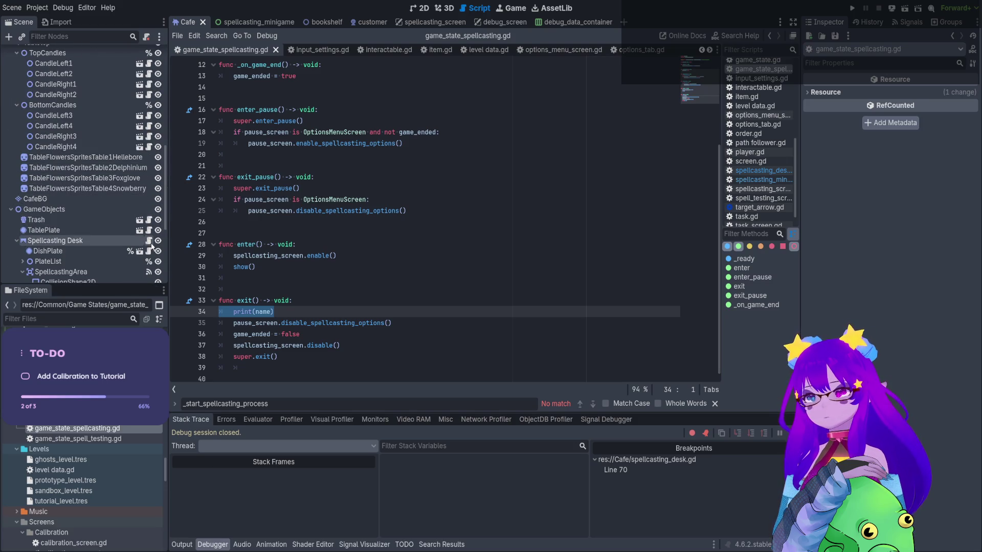
pyautogui.click(149, 243)
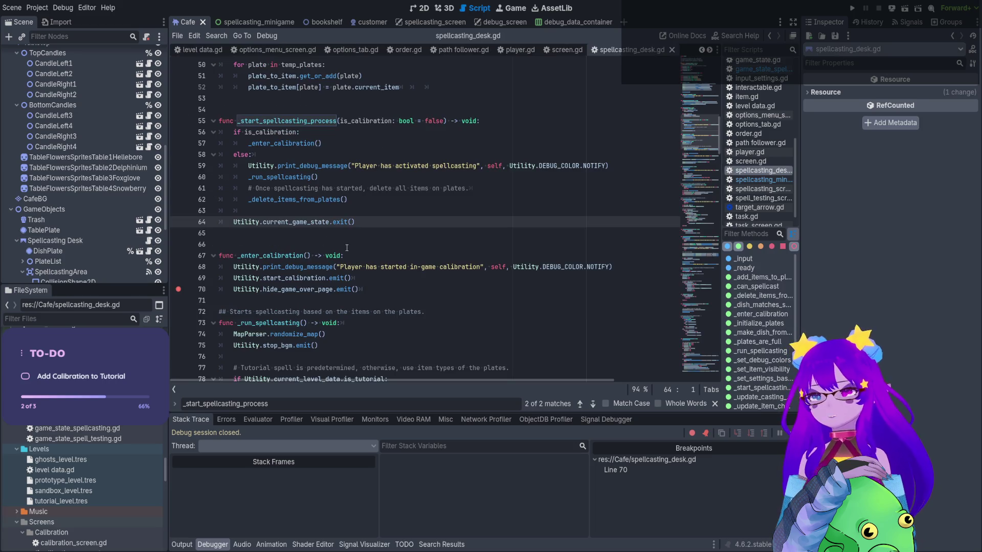
# Add print(name) after start_calibration.emit() in _enter_calibration
pyautogui.click(365, 279)
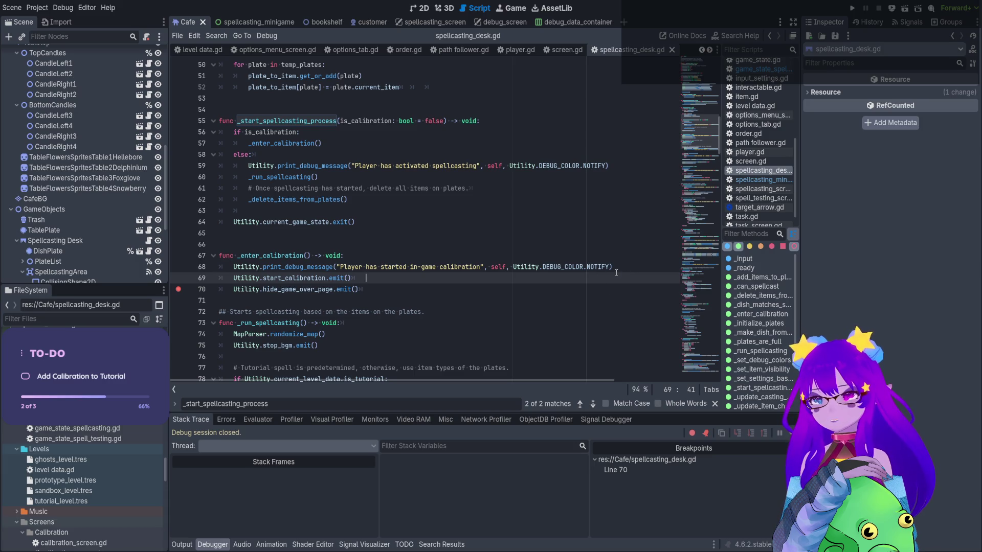
pyautogui.press('Return')
pyautogui.press('Tab')
pyautogui.write('print(name)')
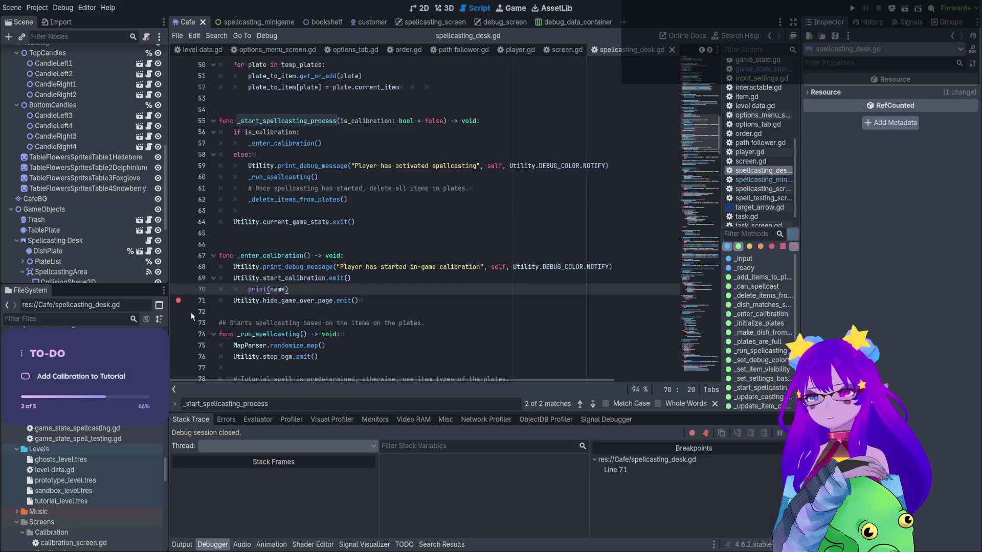
pyautogui.click(247, 292)
pyautogui.press('BackSpace')
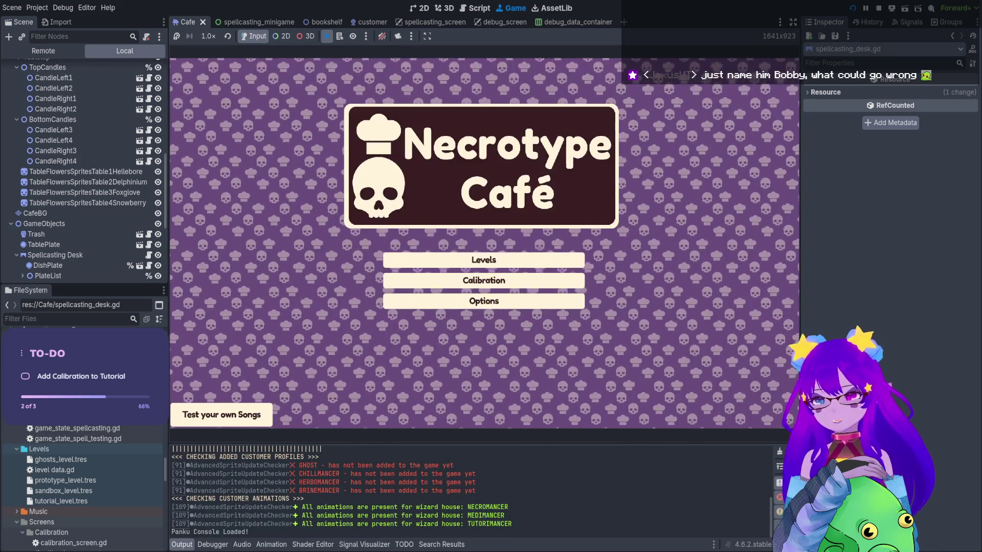
# Rerun the game, walk the witch to the desk, and hold Q
pyautogui.press('Return')
pyautogui.press('Return')
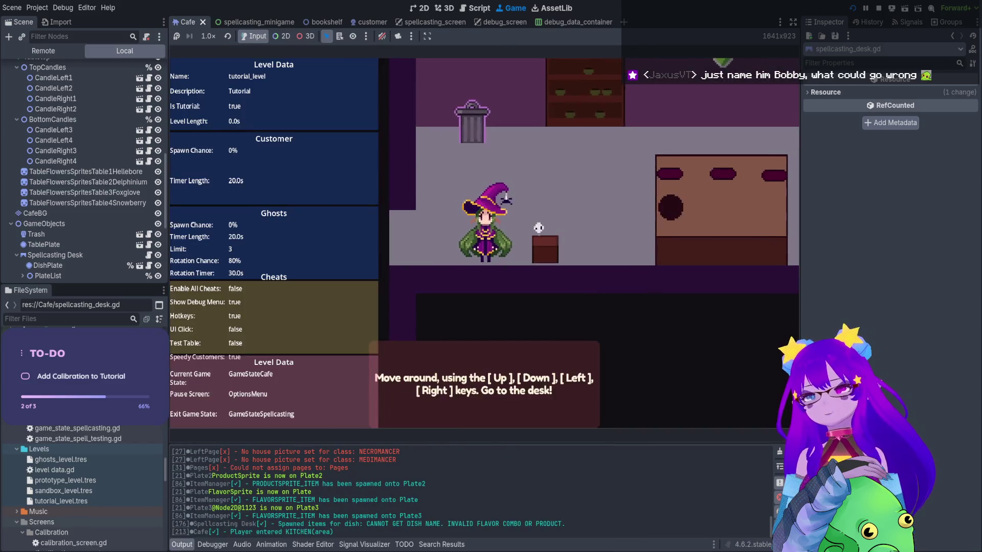
pyautogui.press('Right')
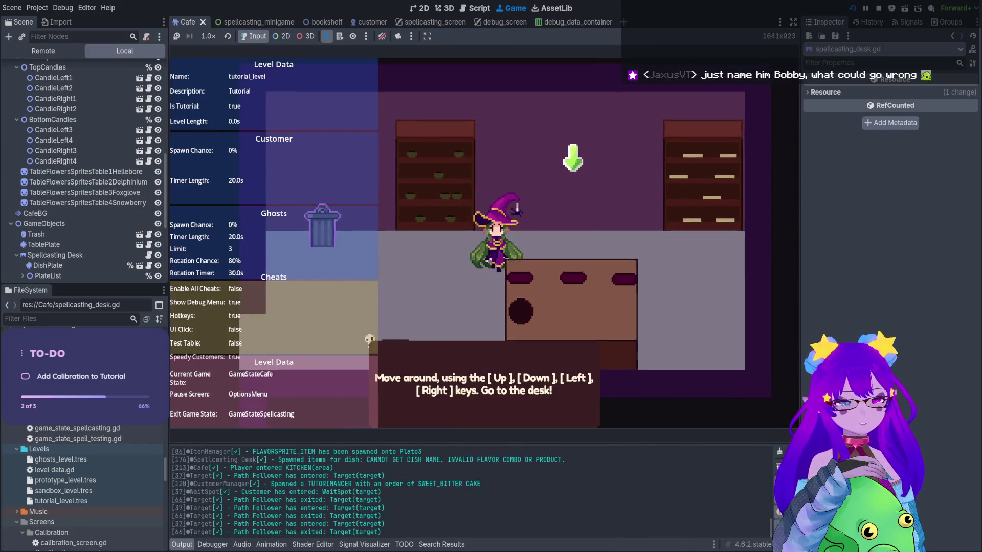
pyautogui.press('q')
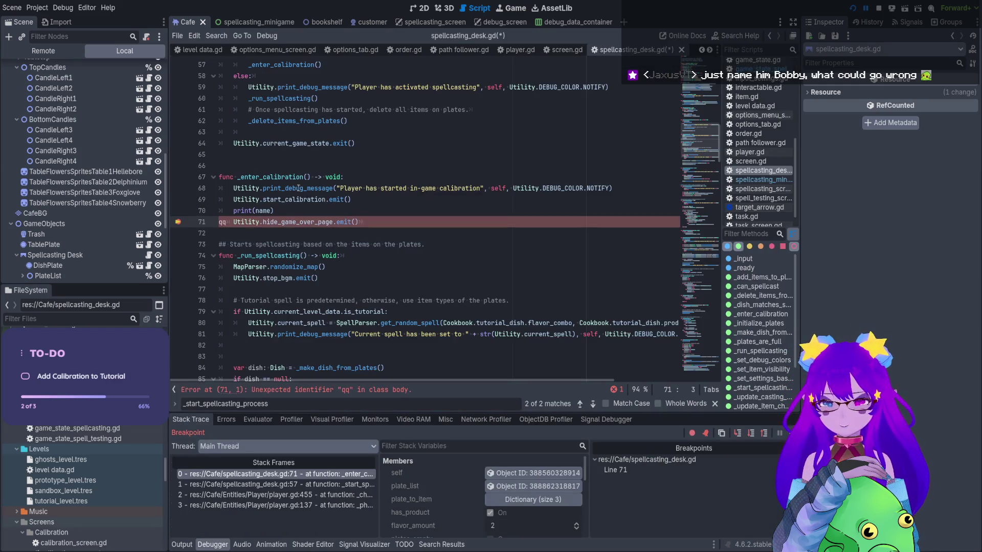
# Change print(name) to print(Utility.current_game_state.name) after checking the output log
pyautogui.click(194, 543)
pyautogui.moveTo(247, 533); pyautogui.dragTo(168, 532)
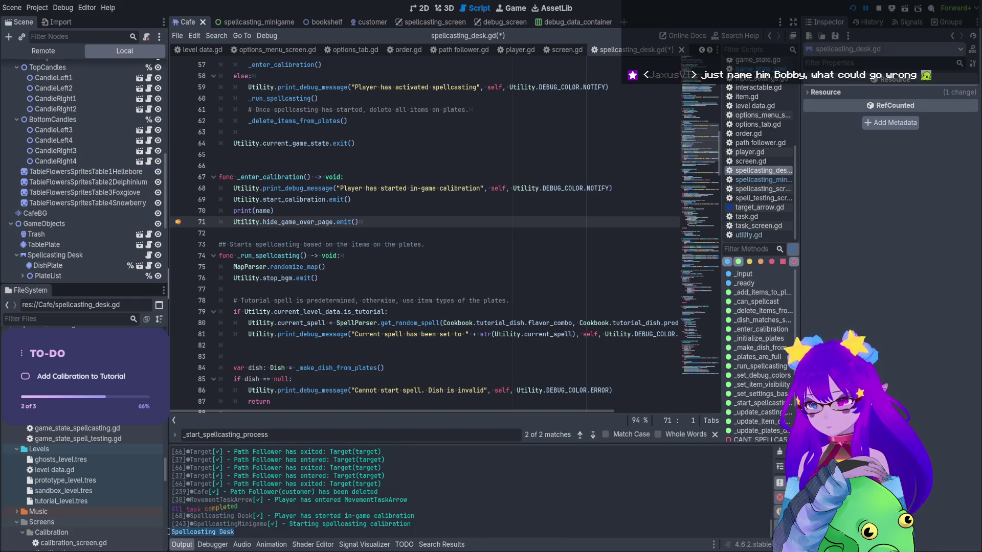
pyautogui.doubleClick(260, 211)
pyautogui.write('Utility')
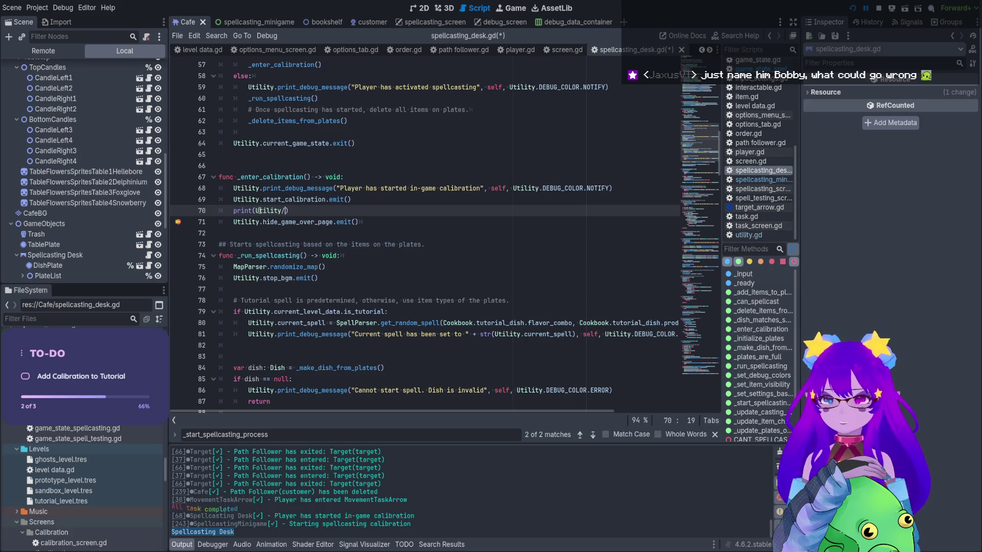
pyautogui.write('.current')
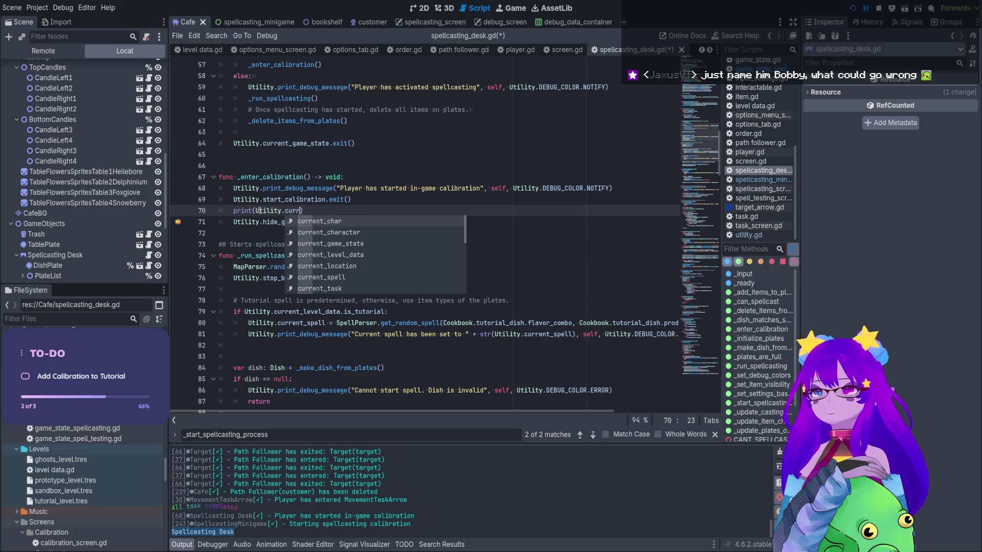
pyautogui.press('Down')
pyautogui.press('Return')
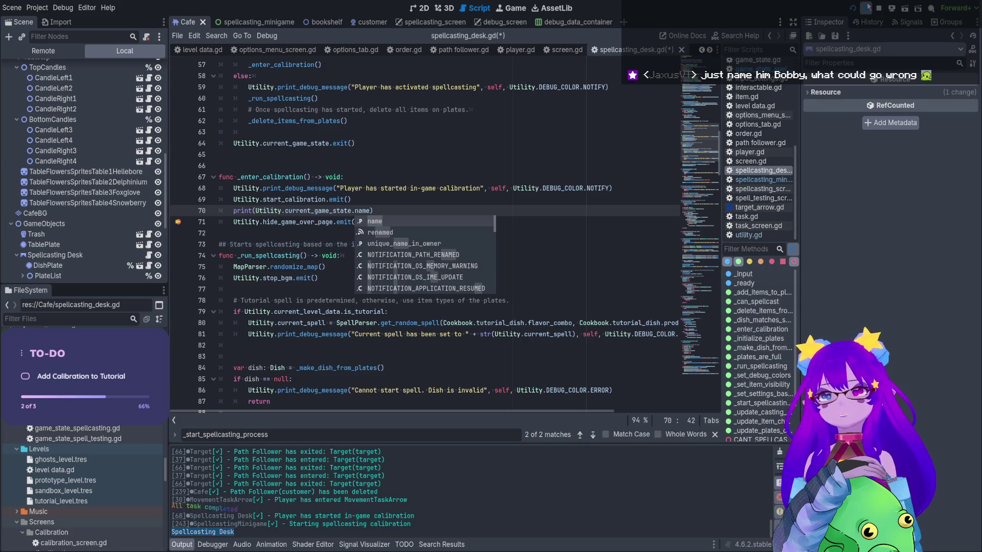
# Restart the game via Calibration into the tutorial, hold Q at the desk, and view the log
pyautogui.click(879, 9)
pyautogui.press('F5')
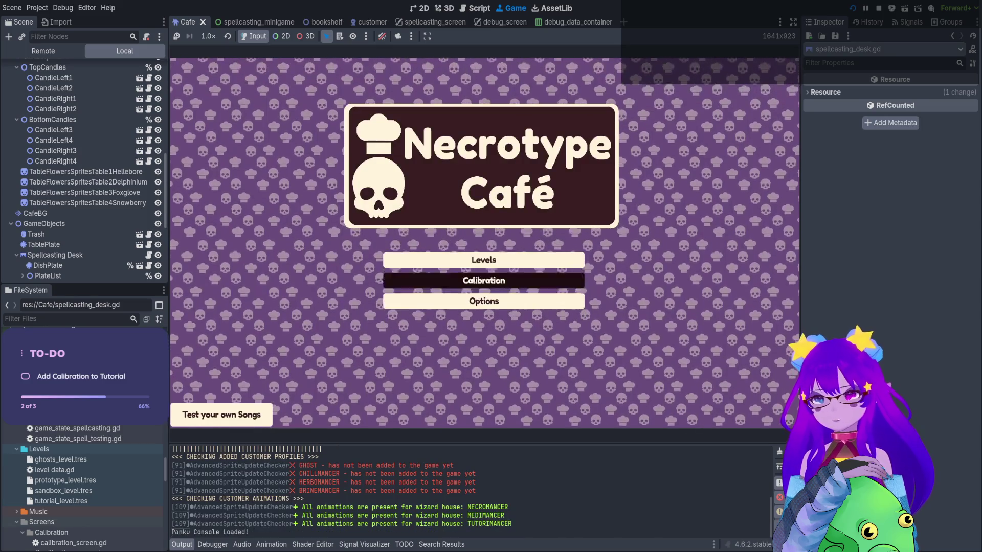
pyautogui.click(482, 279)
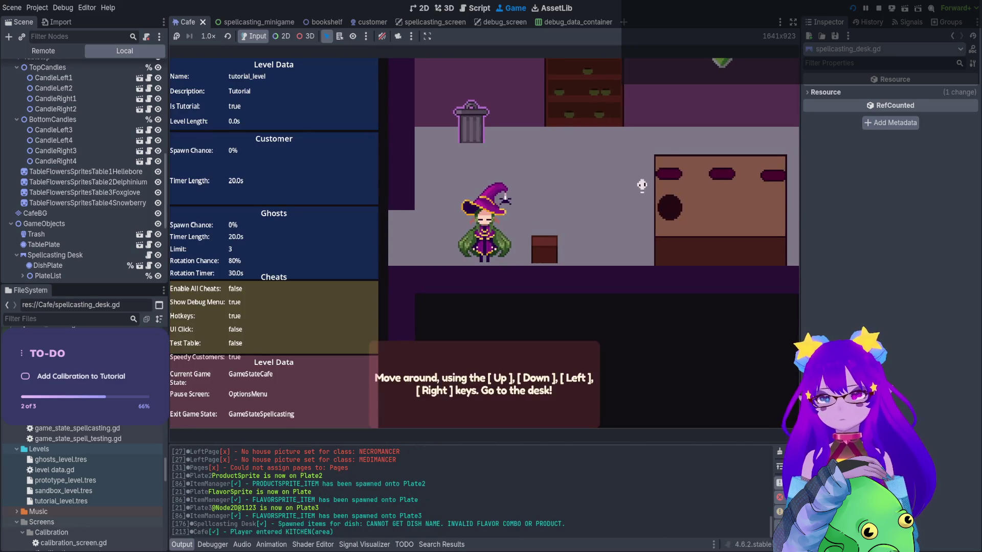
pyautogui.press('Up')
pyautogui.press('Right')
pyautogui.press('Right')
pyautogui.press('Down')
pyautogui.press('q')
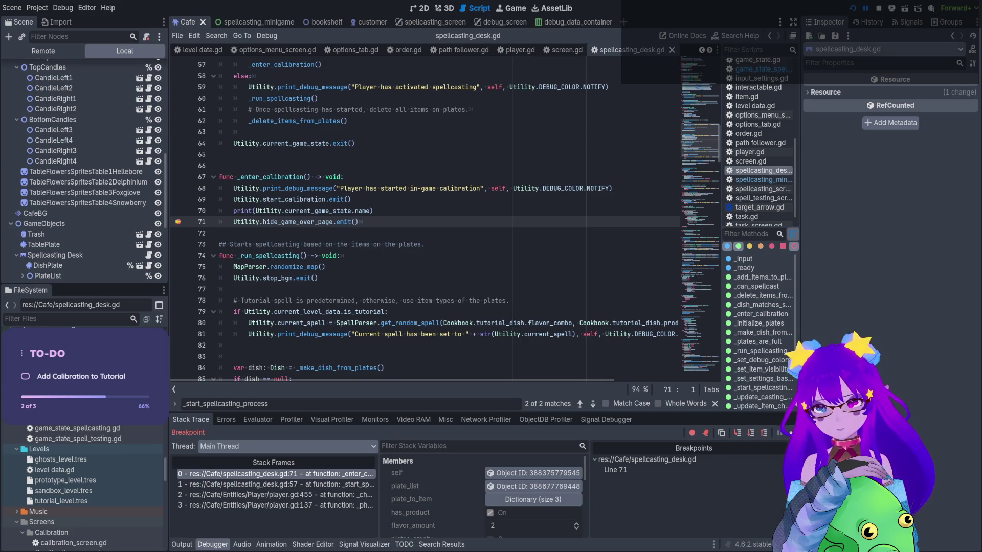
pyautogui.click(182, 545)
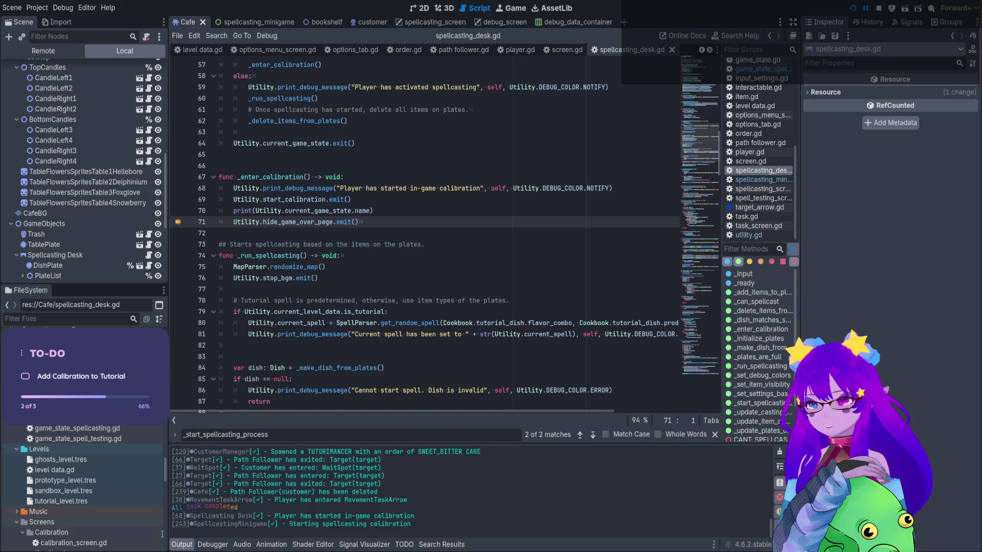
# Copy the game-state print to line 56 at the top of _start_spellcasting_process
pyautogui.click(367, 214)
pyautogui.keyDown('shift'); pyautogui.click(228, 212); pyautogui.keyUp('shift')
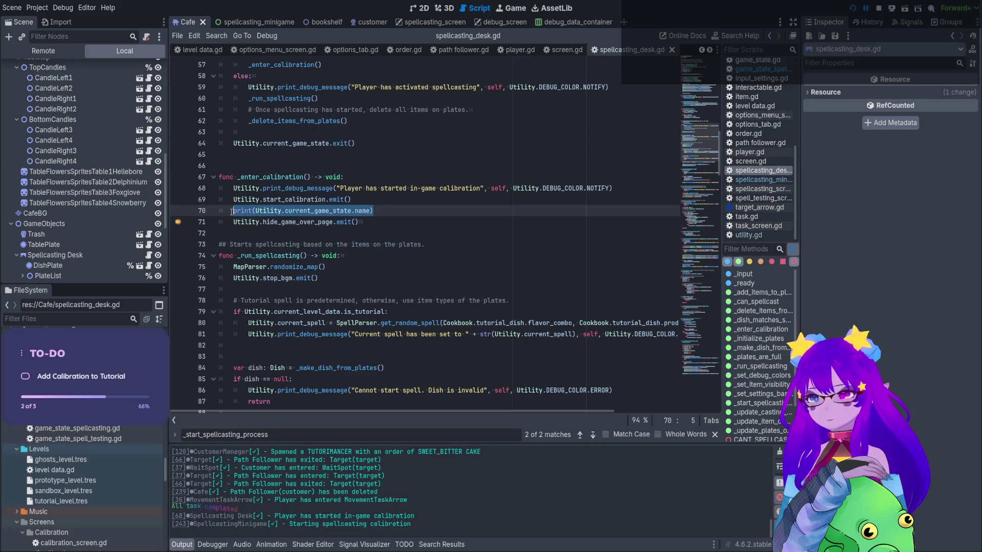
pyautogui.scroll(4, 255, 201)
pyautogui.hotkey('ctrl', 'c')
pyautogui.click(494, 177)
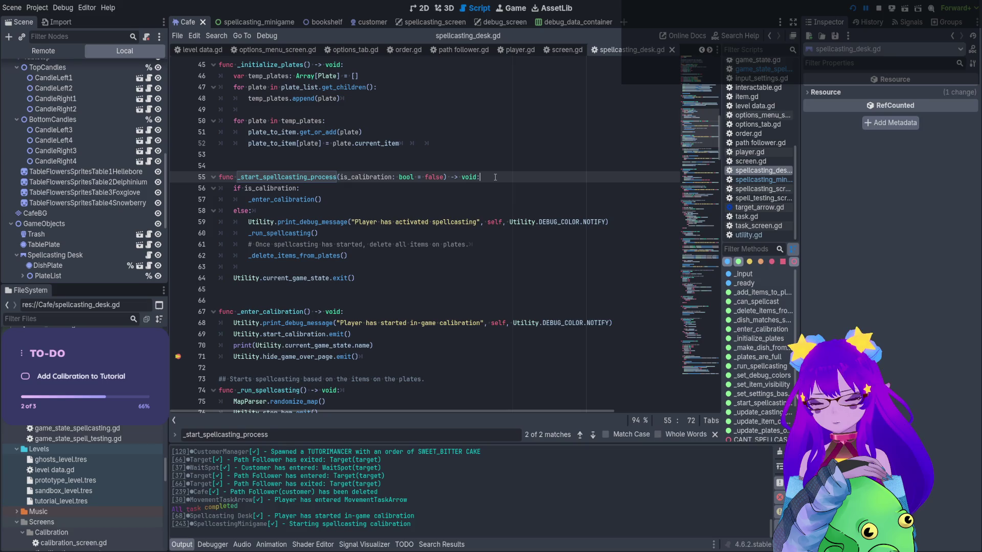
pyautogui.press('Return')
pyautogui.hotkey('ctrl', 'v')
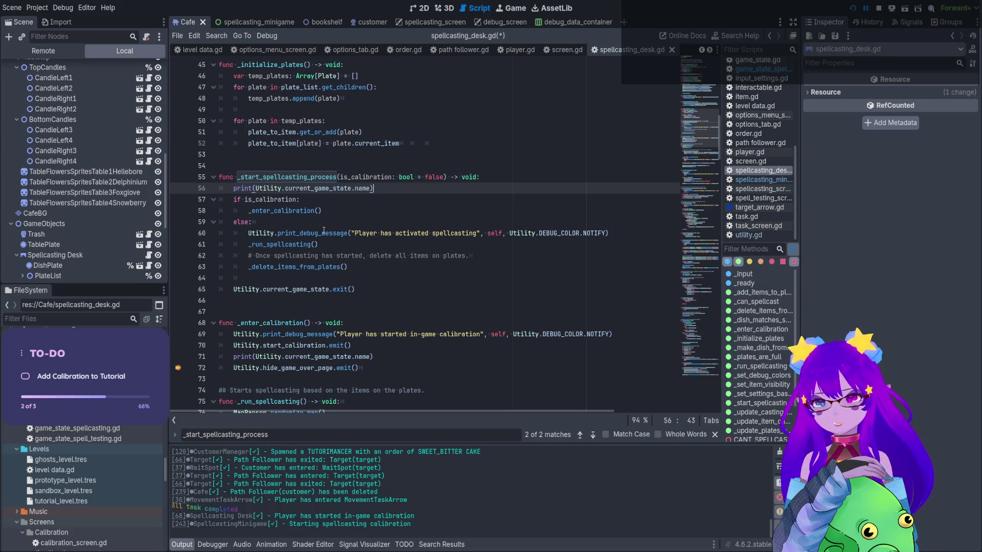
# Remove the old print on line 71, set a breakpoint on line 58, and stop debugging
pyautogui.moveTo(377, 358); pyautogui.dragTo(219, 358)
pyautogui.press('BackSpace')
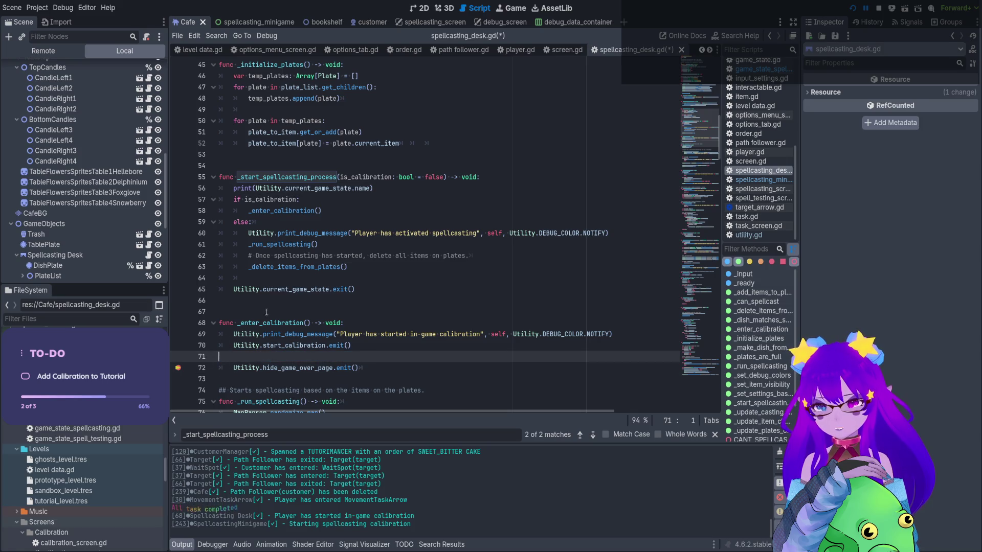
pyautogui.press('BackSpace')
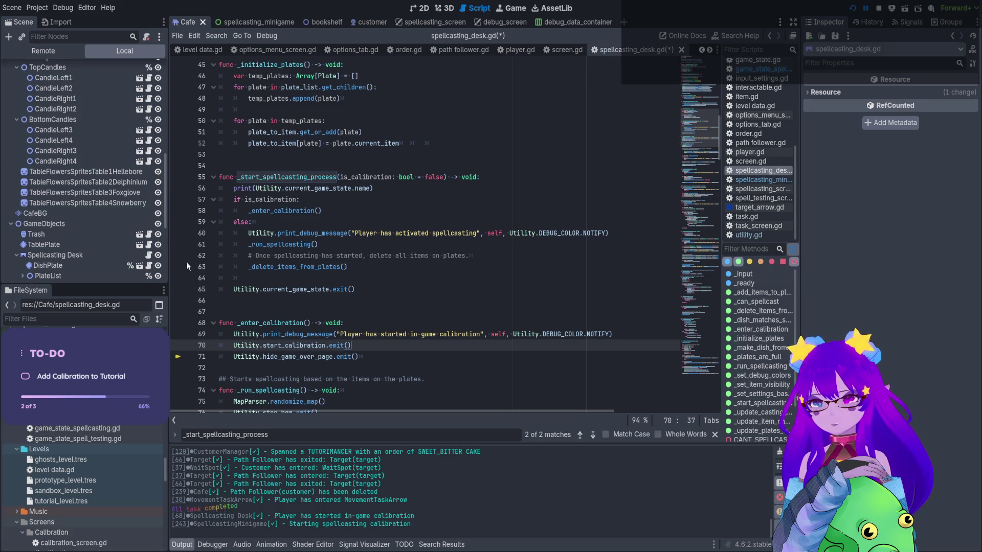
pyautogui.click(180, 211)
pyautogui.click(878, 9)
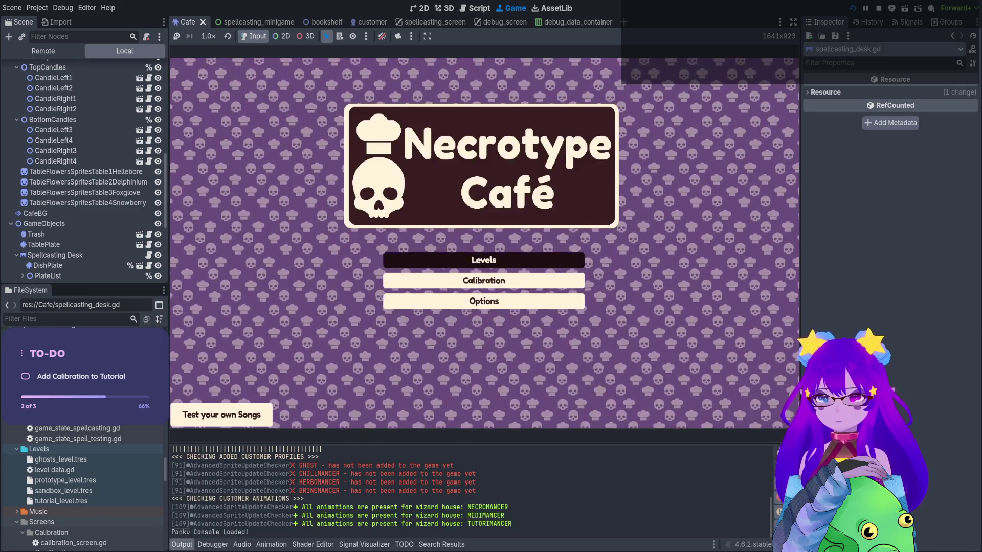
# Rerun the Tutorial to the desk, undo stray q characters, save, and view the output log
pyautogui.click(482, 259)
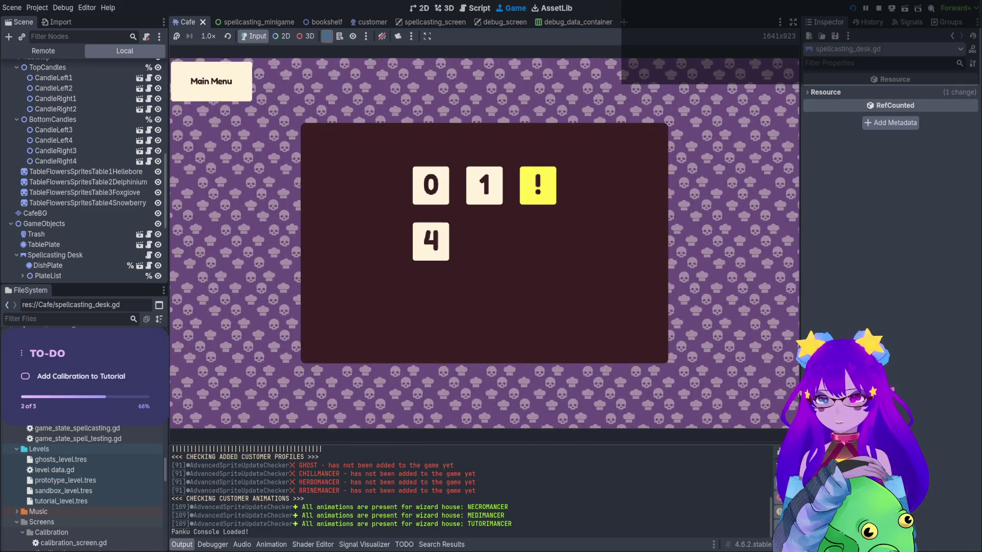
pyautogui.press('Return')
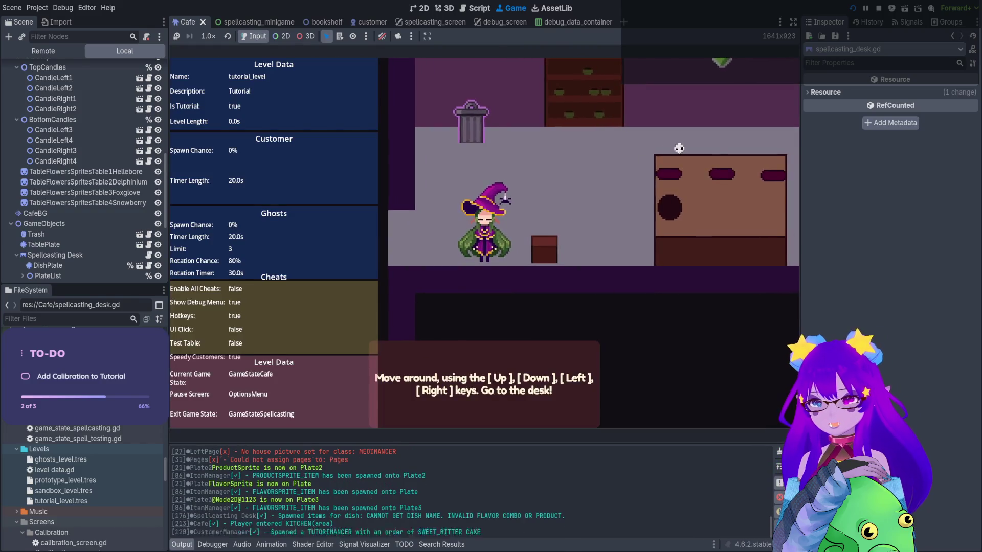
pyautogui.press('Up')
pyautogui.press('Right')
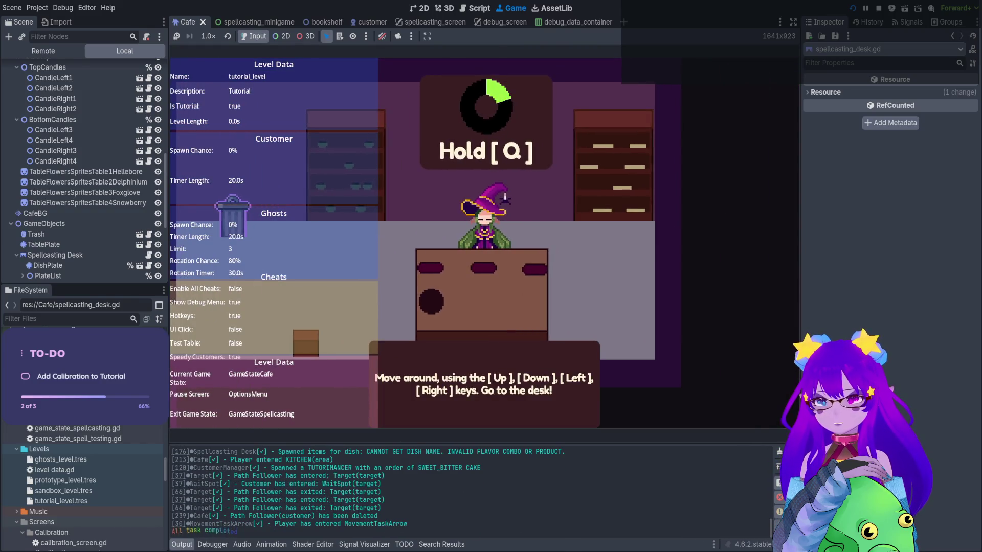
pyautogui.write('qqqqqqq')
pyautogui.hotkey('ctrl', 'z')
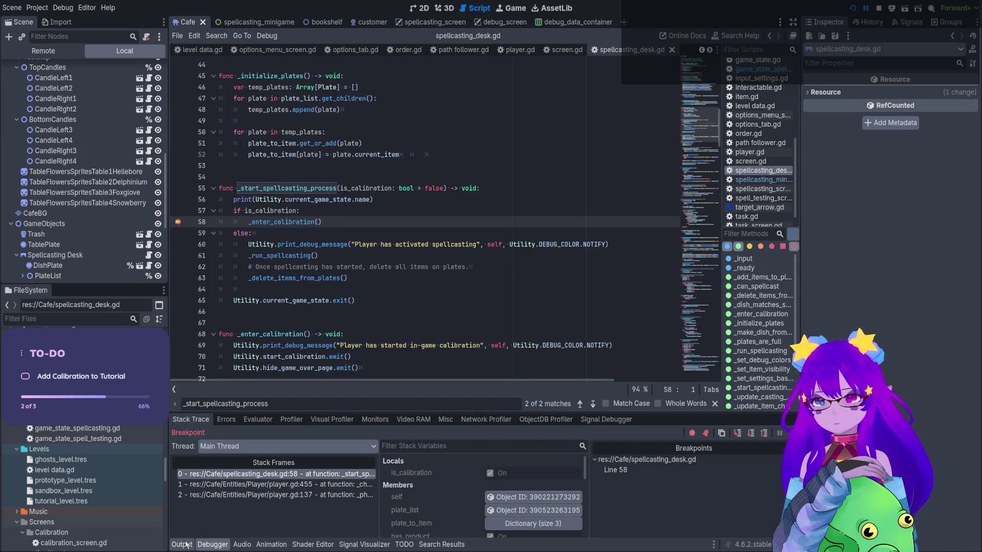
pyautogui.hotkey('ctrl', 's')
pyautogui.click(191, 543)
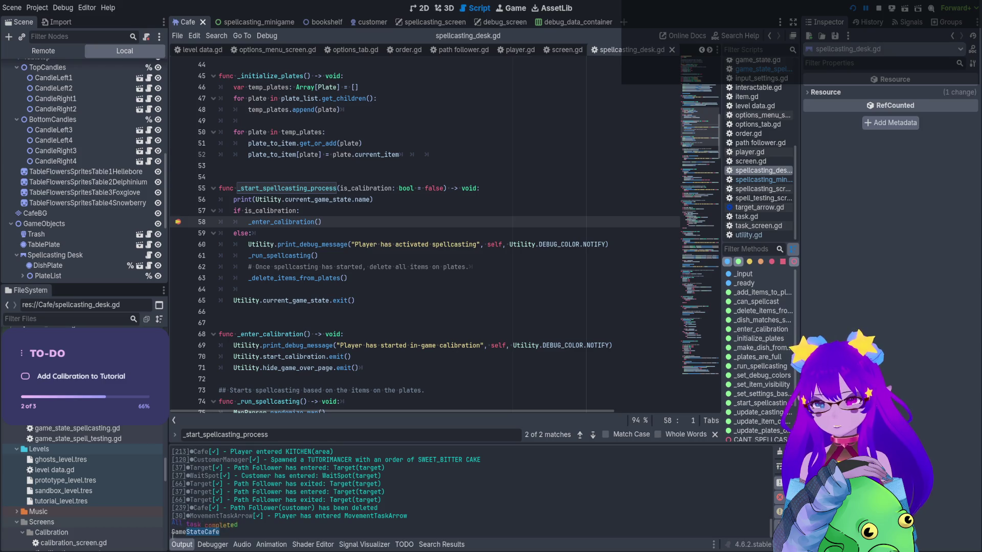
pyautogui.scroll(-1, 292, 210)
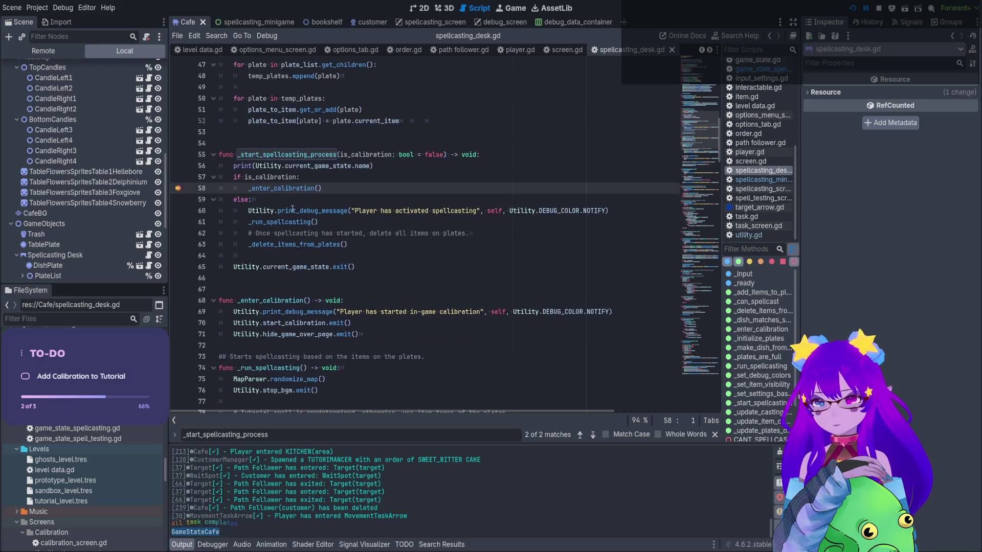
# Delete the leftover game-state print and paste it before and after start_calibration.emit() in _enter_calibration
pyautogui.moveTo(305, 318); pyautogui.dragTo(326, 341)
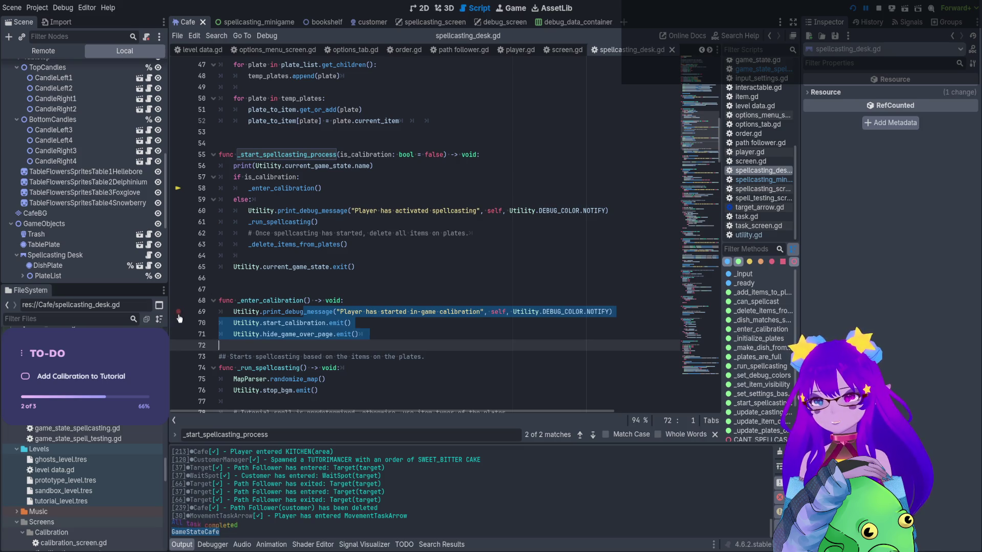
pyautogui.tripleClick(394, 165)
pyautogui.hotkey('ctrl', 'c')
pyautogui.press('BackSpace')
pyautogui.press('BackSpace')
pyautogui.click(637, 302)
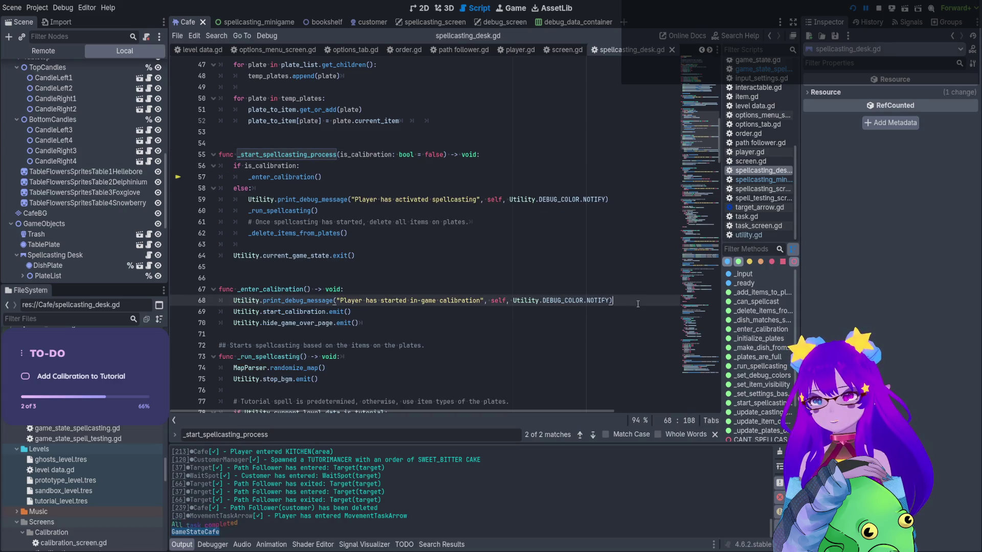
pyautogui.press('Return')
pyautogui.hotkey('ctrl', 'v')
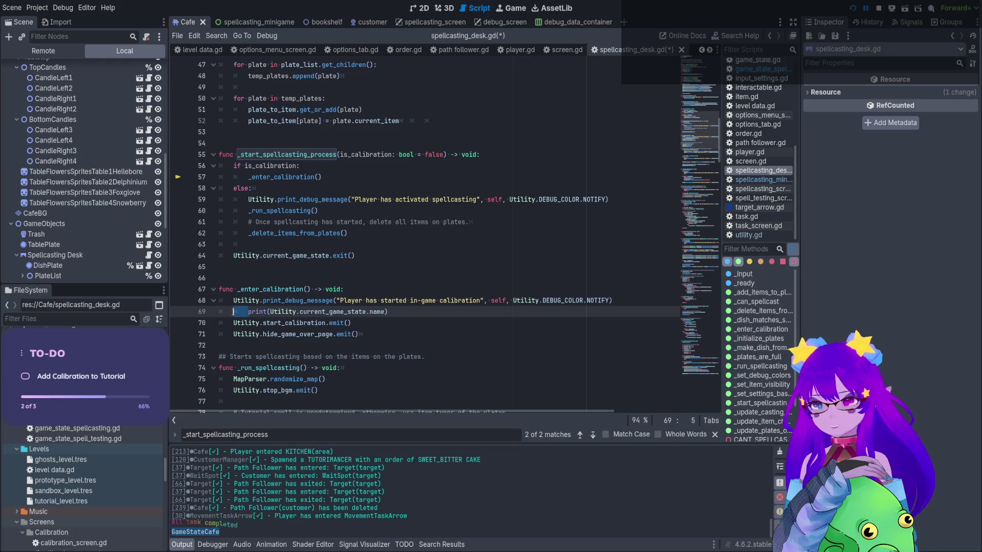
pyautogui.press('Down')
pyautogui.press('End')
pyautogui.press('Return')
pyautogui.hotkey('ctrl', 'v')
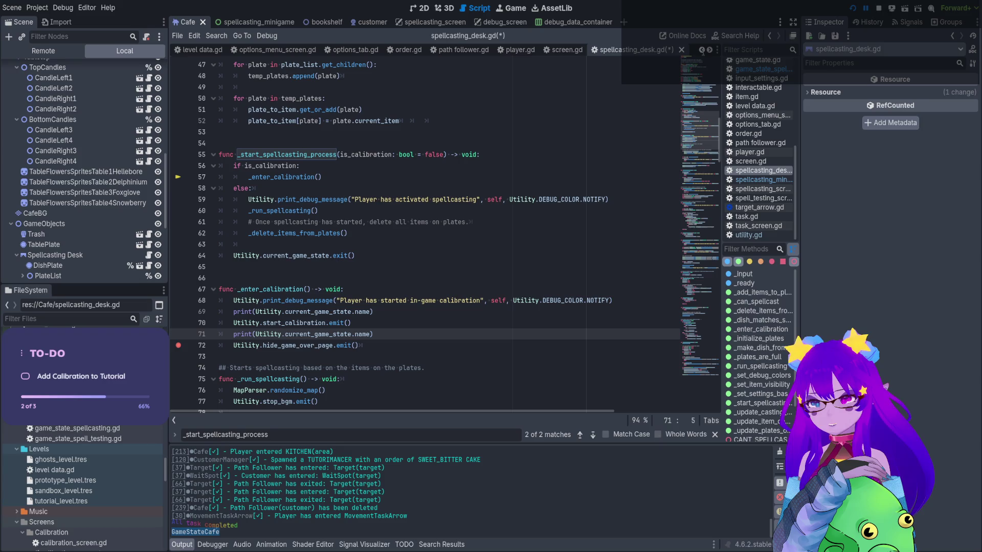
# Stop and rerun the Tutorial, walk to the desk, hold Q, and view the output log
pyautogui.click(879, 9)
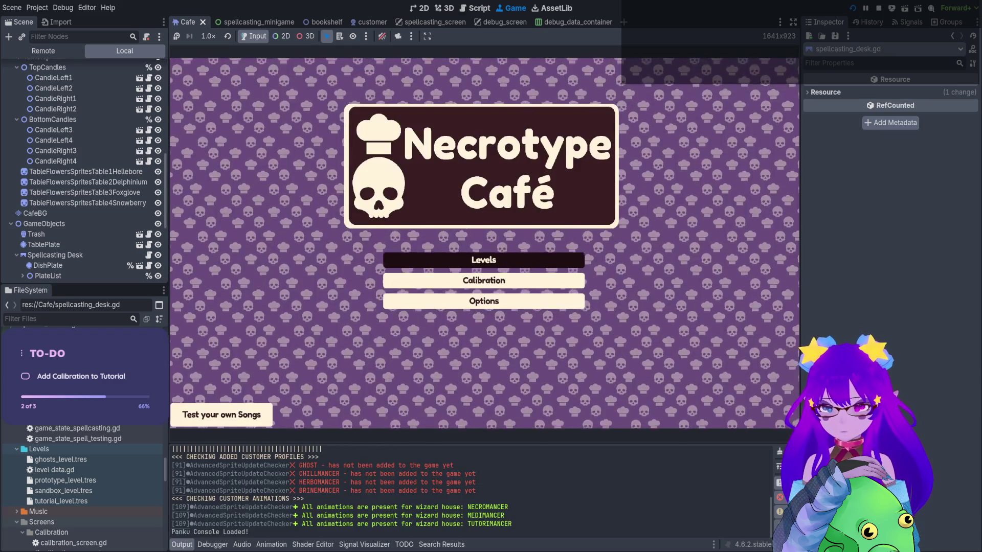
pyautogui.press('Return')
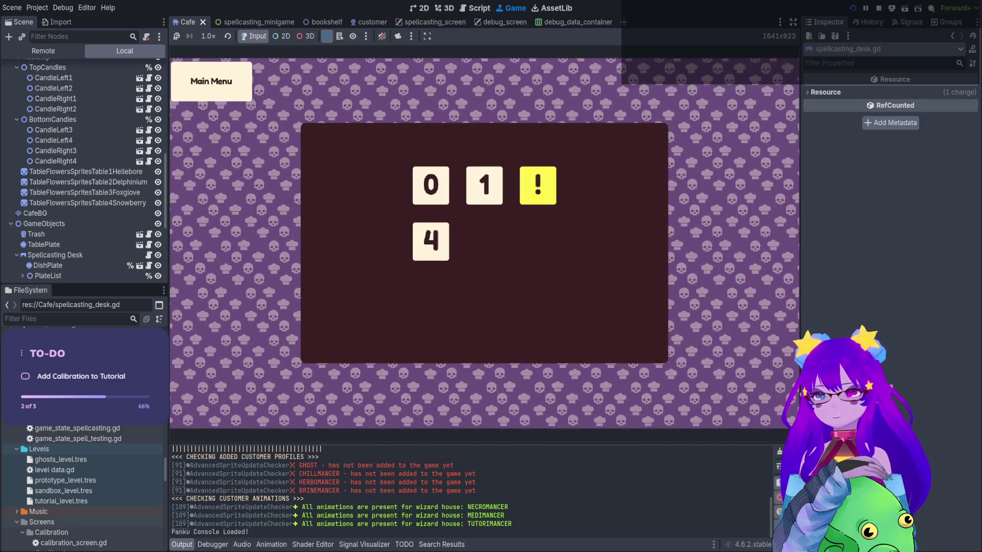
pyautogui.press('Return')
pyautogui.press('Right')
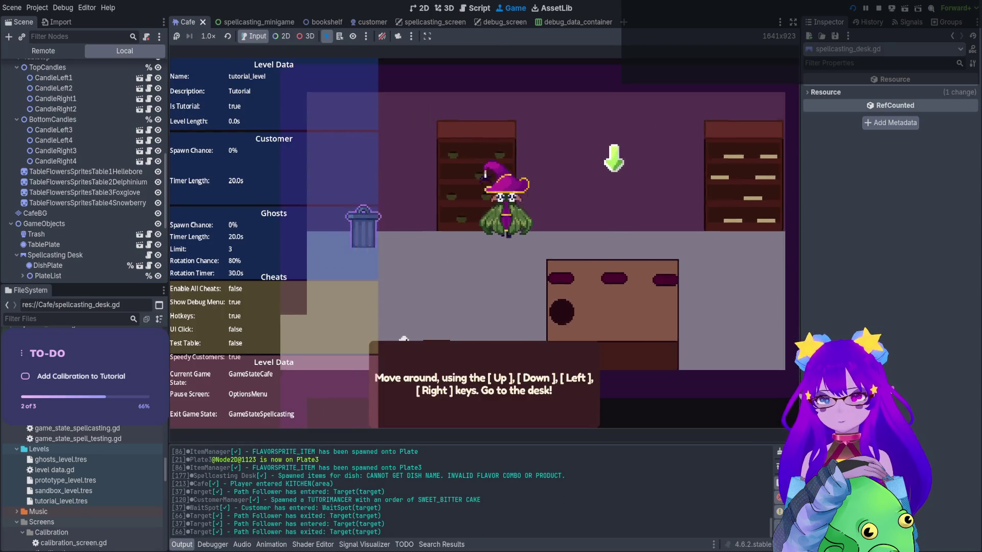
pyautogui.press('Up')
pyautogui.write('q')
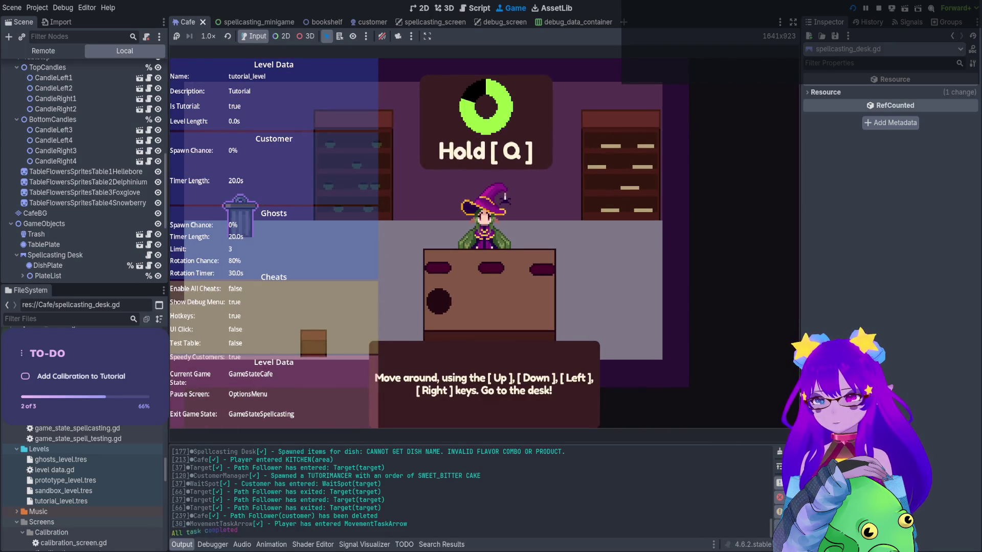
pyautogui.write('qqq')
pyautogui.click(181, 544)
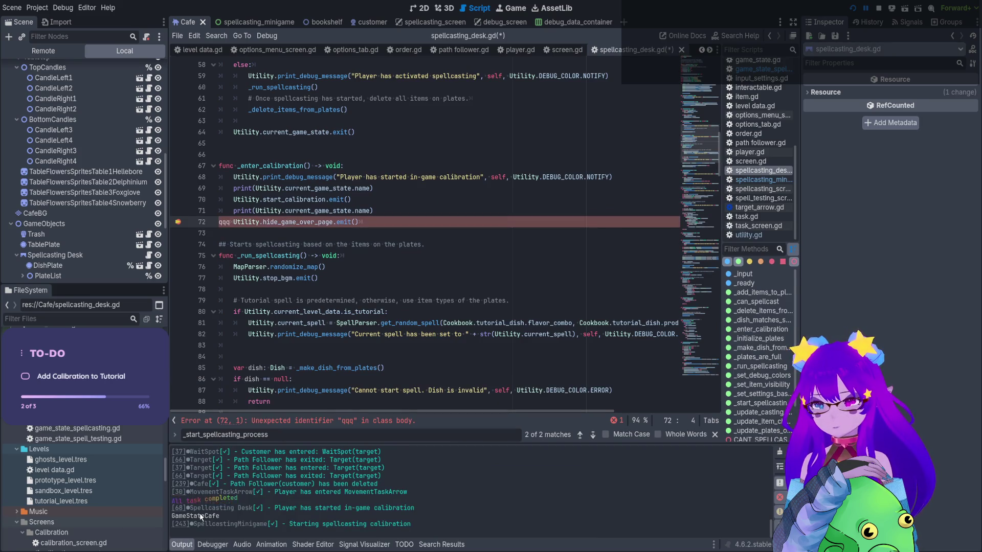
# Delete the stray qqq, save, stop the game, and search all files for Utility.start_calibration
pyautogui.press('BackSpace')
pyautogui.press('BackSpace')
pyautogui.press('BackSpace')
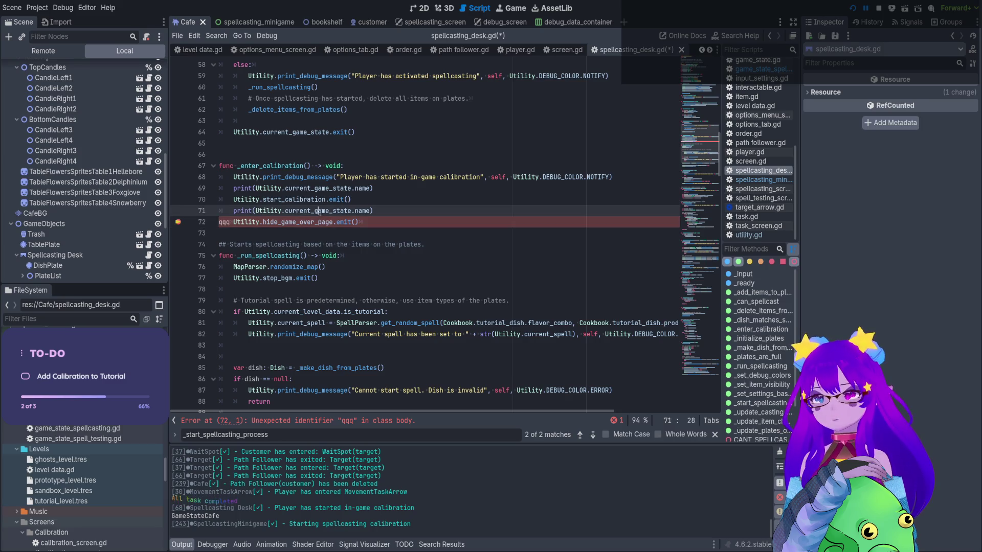
pyautogui.hotkey('ctrl', 's')
pyautogui.click(884, 8)
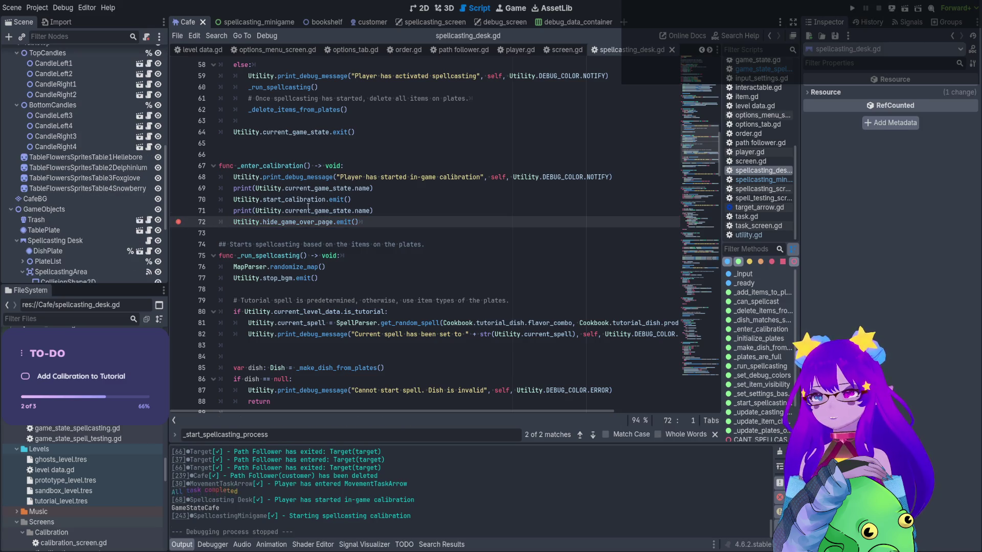
pyautogui.moveTo(325, 199); pyautogui.dragTo(232, 201)
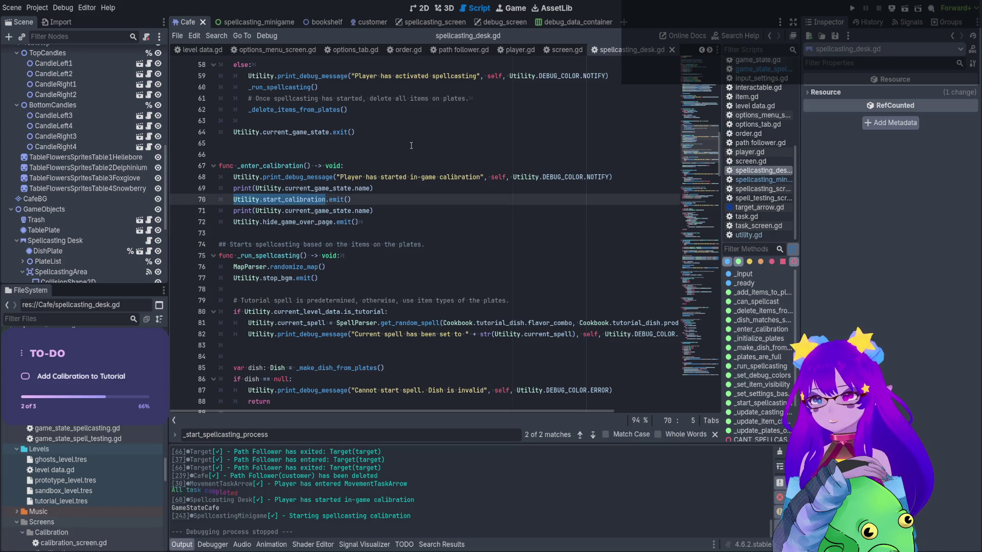
pyautogui.hotkey('ctrl', 'shift', 'f')
pyautogui.press('Return')
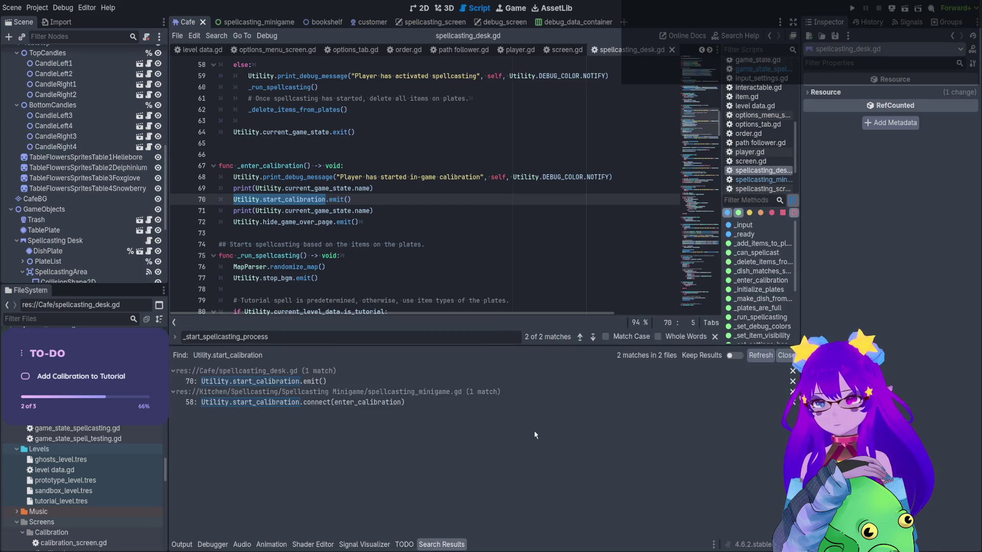
pyautogui.click(516, 409)
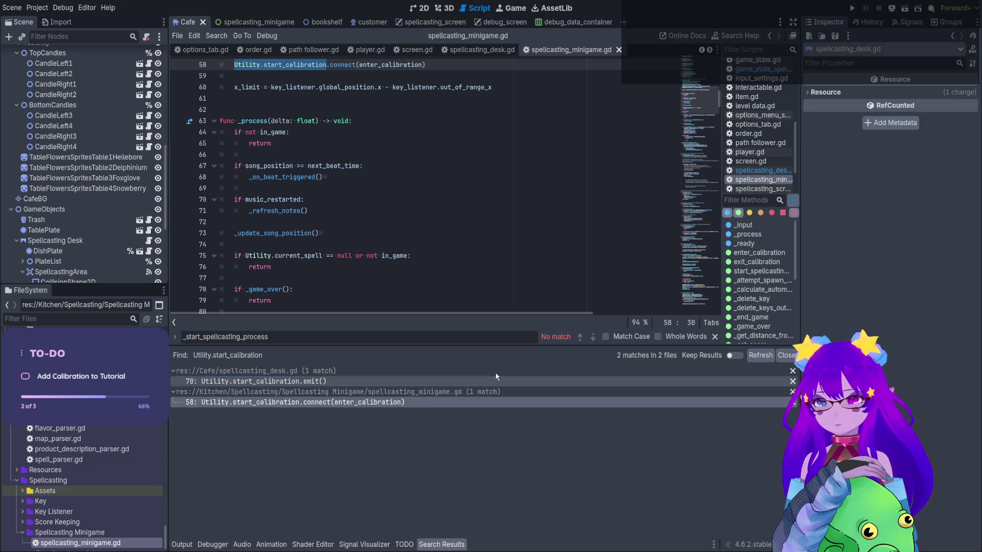
# Paste the game-state print at the top of enter_calibration in spellcasting_minigame.gd and run with F5
pyautogui.moveTo(486, 348); pyautogui.dragTo(494, 436)
pyautogui.click(421, 71)
pyautogui.keyDown('ctrl'); pyautogui.click(414, 66); pyautogui.keyUp('ctrl')
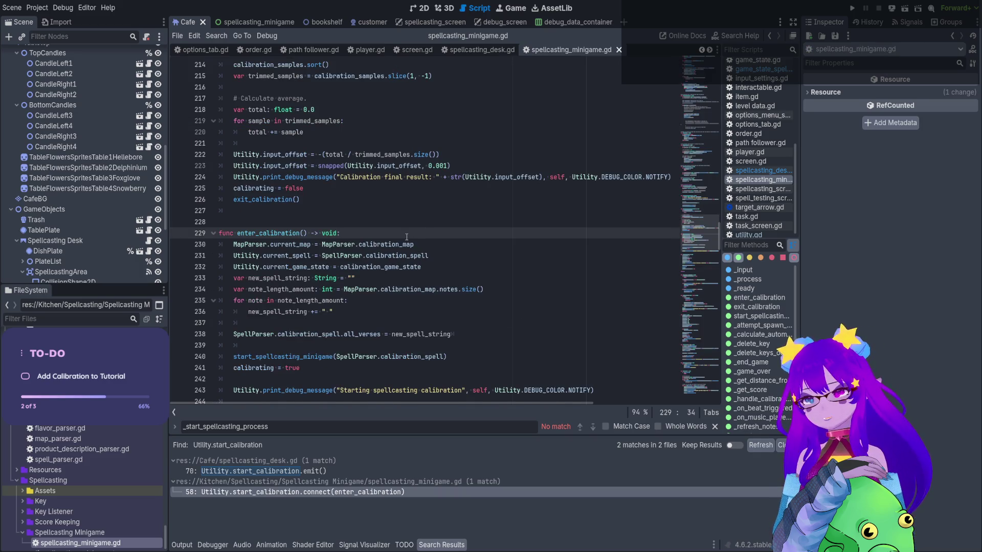
pyautogui.press('Return')
pyautogui.hotkey('ctrl', 'v')
pyautogui.press('Home')
pyautogui.press('BackSpace')
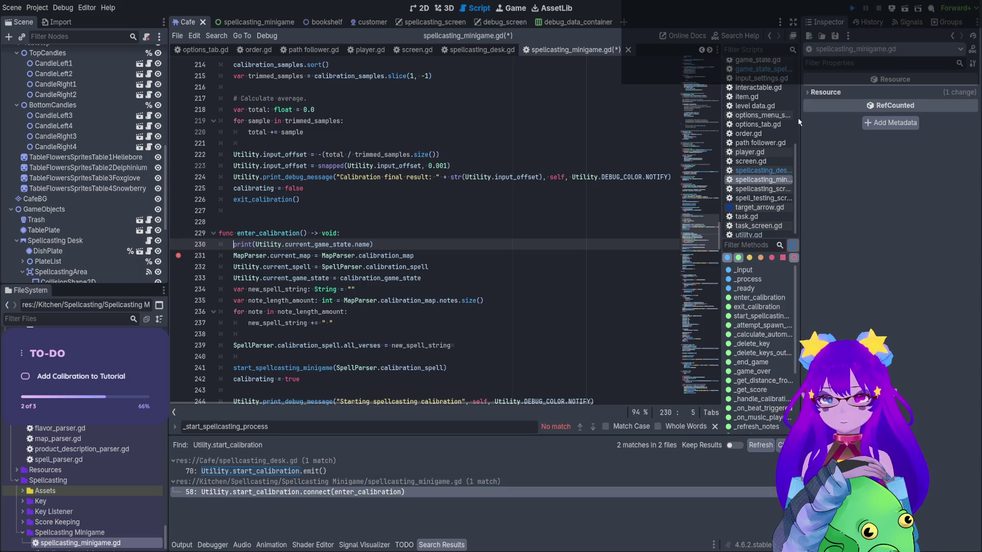
pyautogui.press('F5')
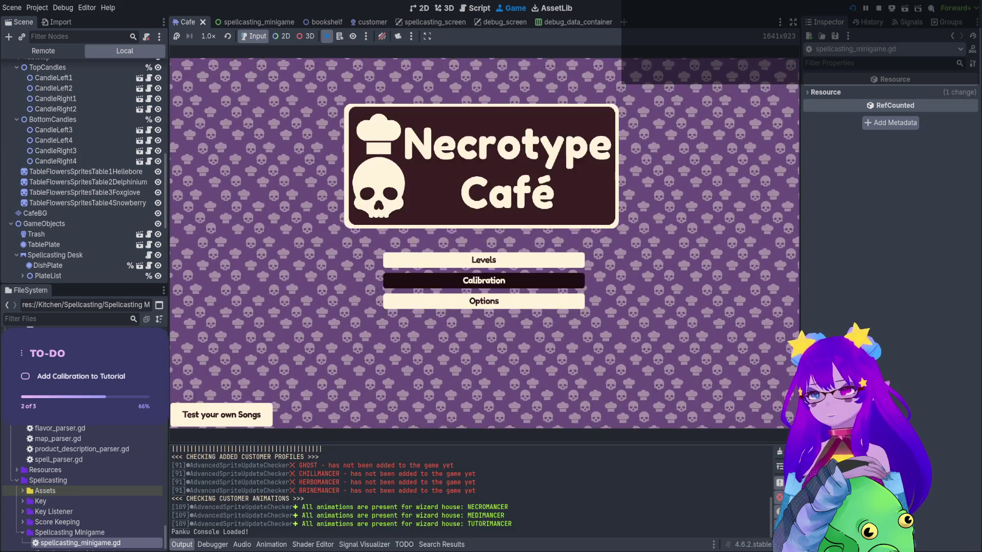
# Enter the Tutorial level, walk to the spellcasting desk, and show the output log
pyautogui.press('Return')
pyautogui.click(431, 185)
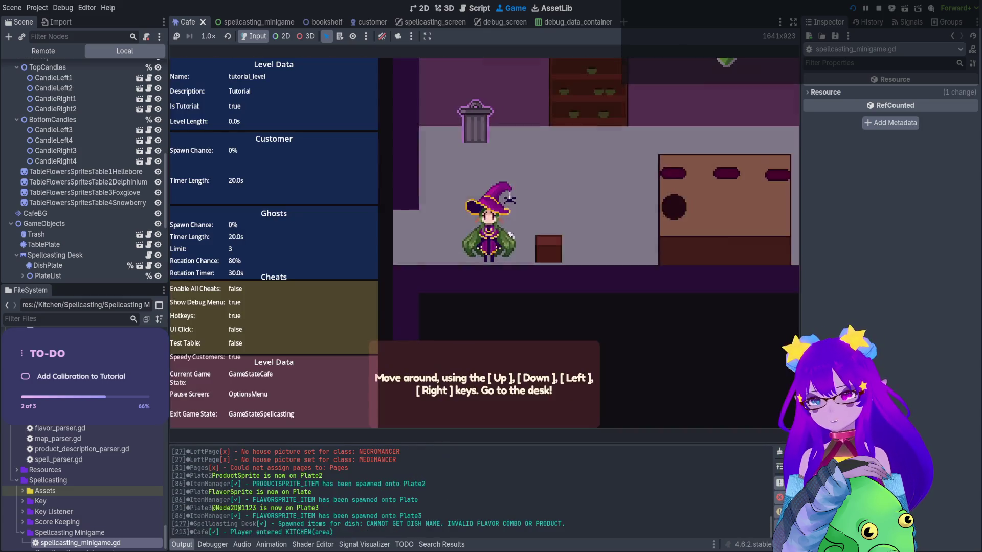
pyautogui.press('Right')
pyautogui.press('q')
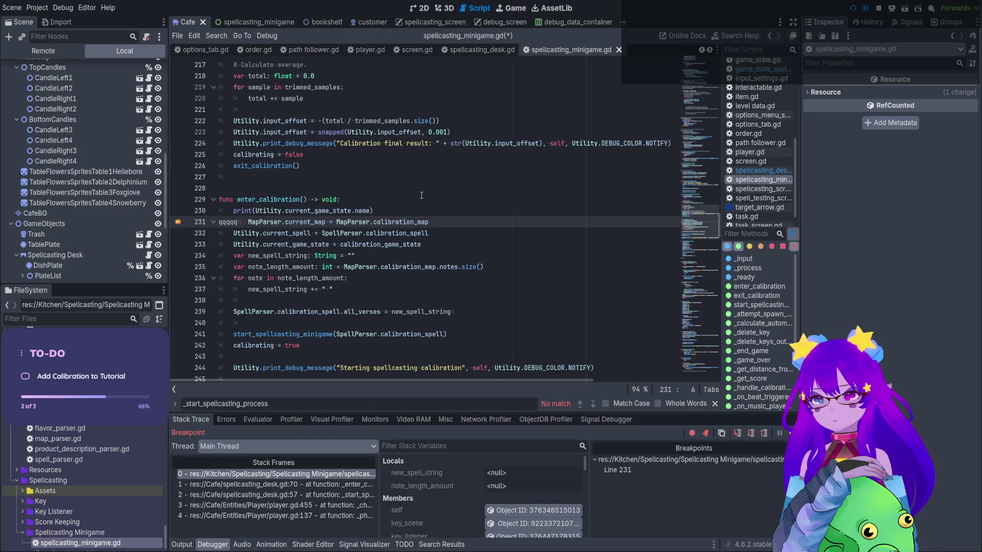
pyautogui.click(179, 545)
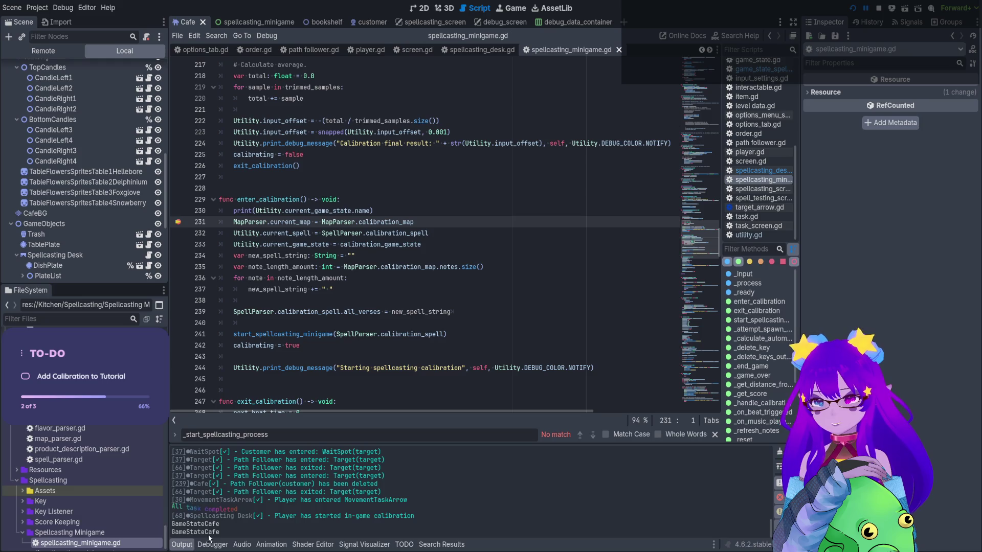
# Delete the temporary game-state print line from enter_calibration
pyautogui.moveTo(374, 211); pyautogui.dragTo(228, 212)
pyautogui.press('BackSpace')
pyautogui.press('BackSpace')
pyautogui.press('BackSpace')
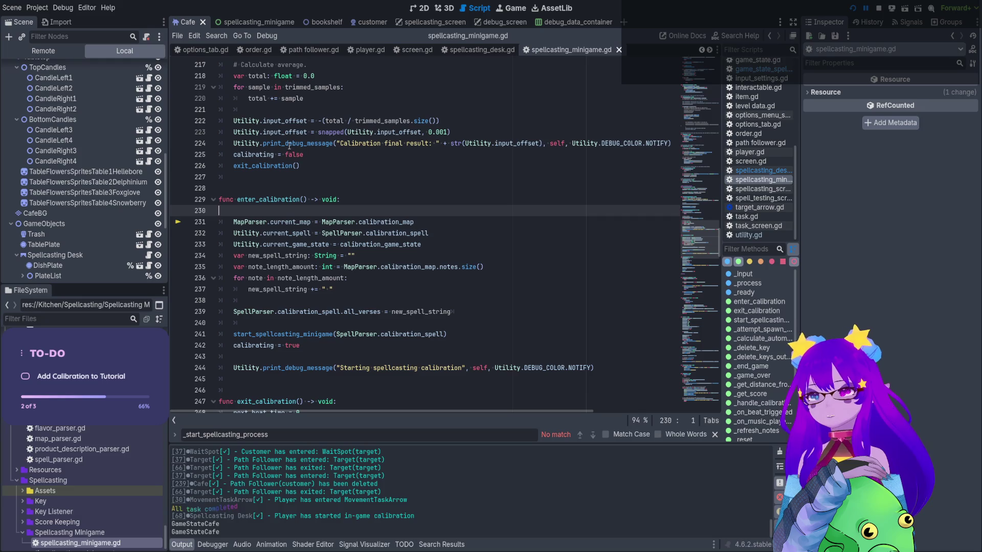
pyautogui.click(262, 211)
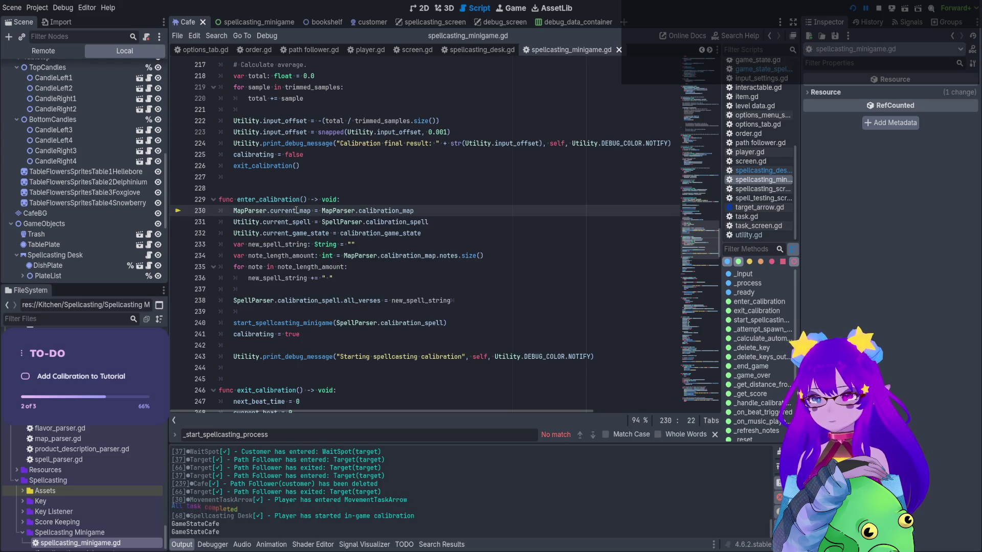
pyautogui.write('_')
pyautogui.click(286, 222)
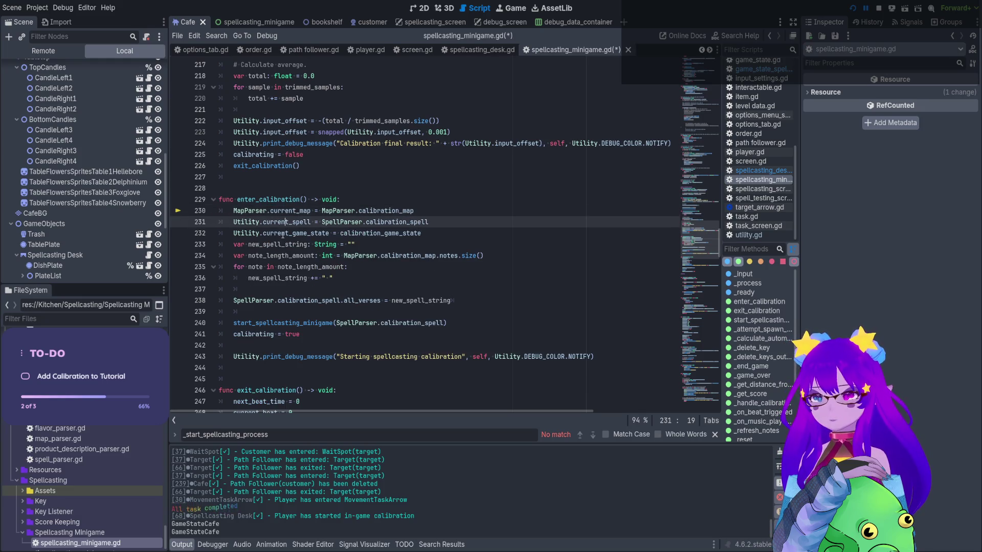
pyautogui.click(283, 235)
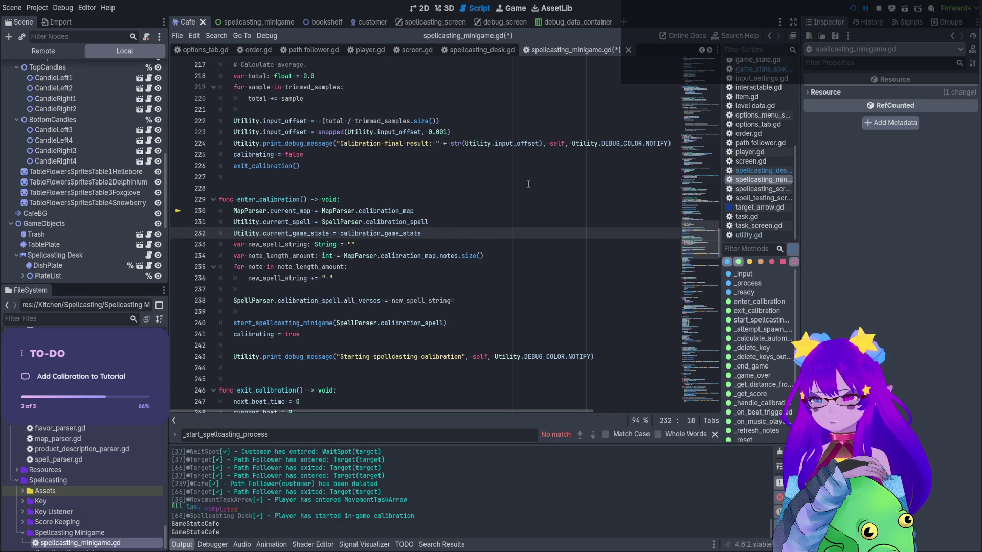
pyautogui.scroll(-2, 528, 184)
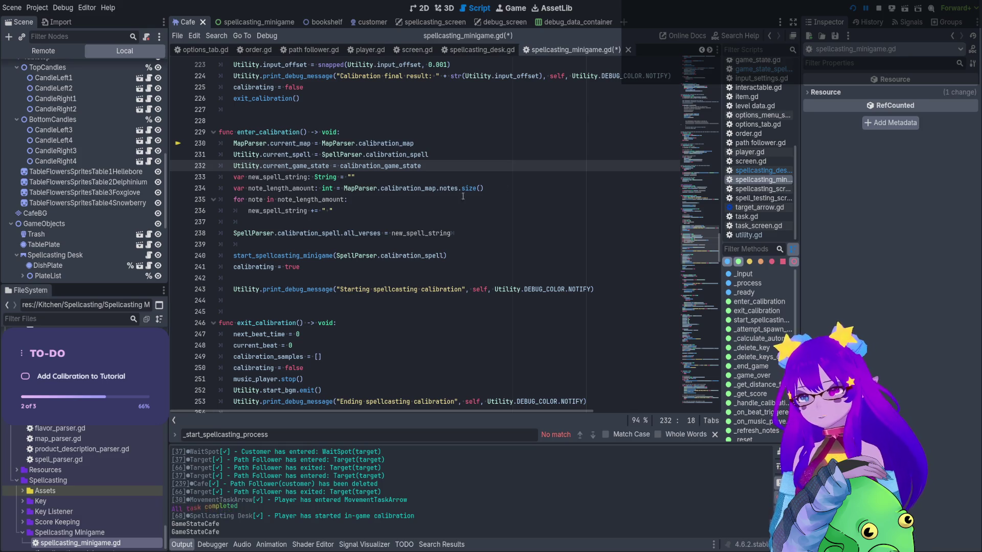
# Add the parameter 'is_in_menu: bool = true' to enter_calibration
pyautogui.click(302, 132)
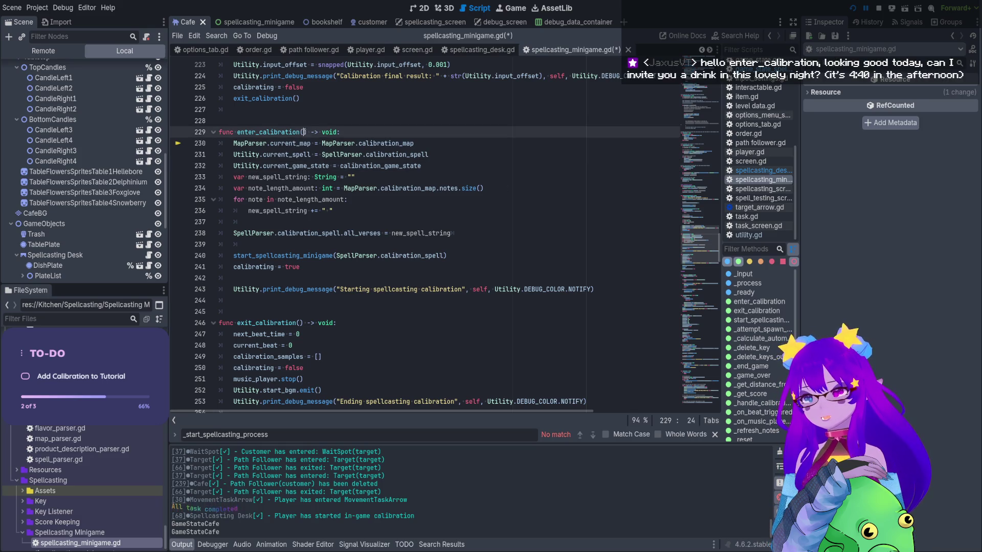
pyautogui.write('is_')
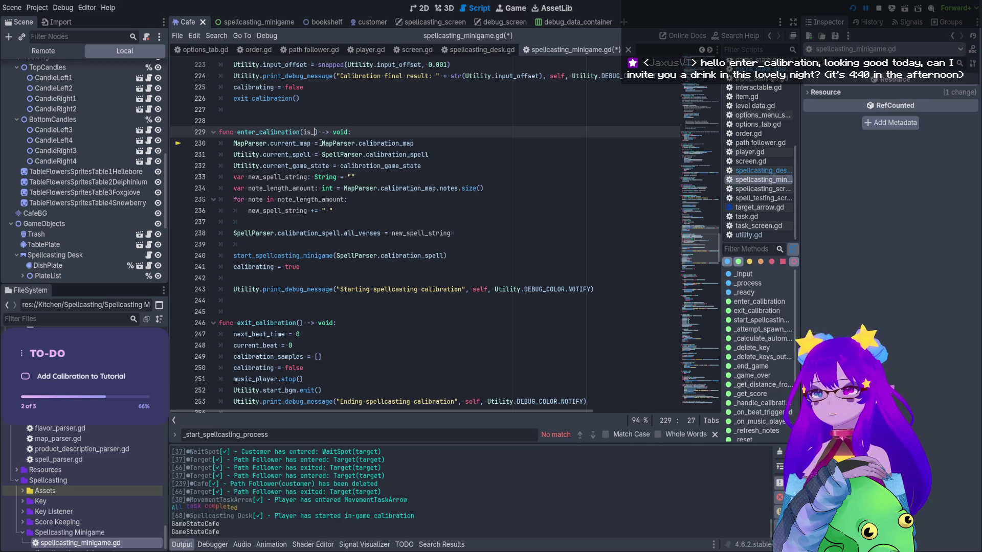
pyautogui.write('m')
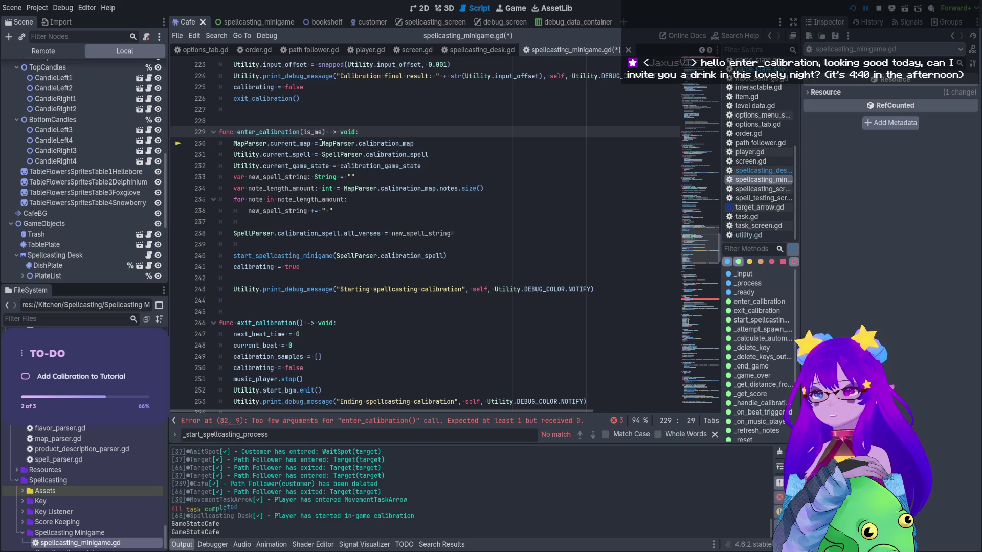
pyautogui.press('BackSpace')
pyautogui.write('in_')
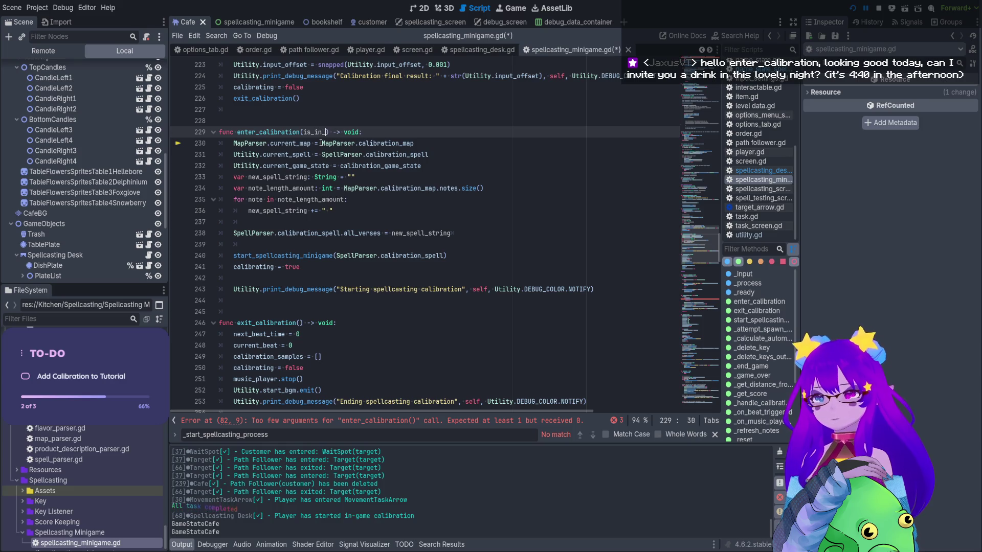
pyautogui.write('menu')
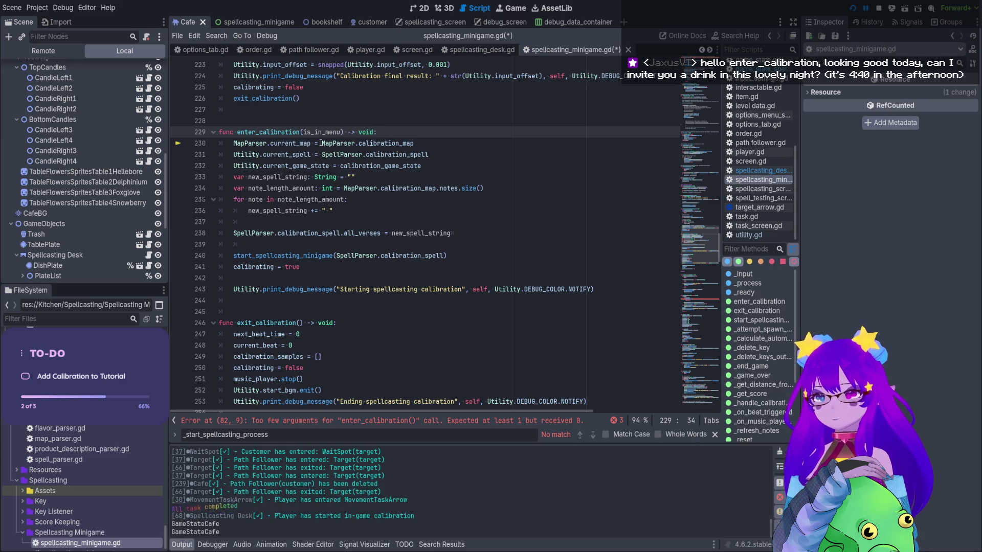
pyautogui.write(': bool =')
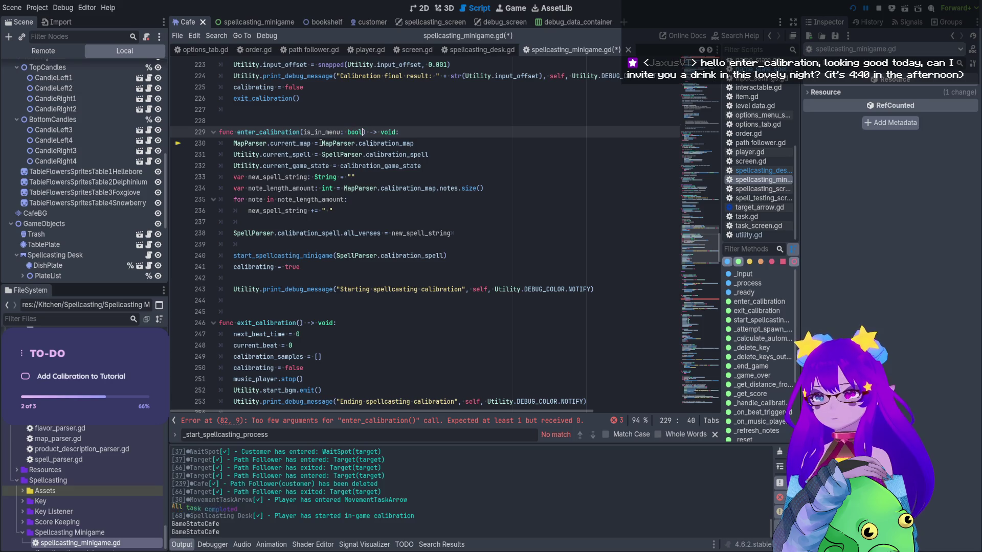
pyautogui.write(' true')
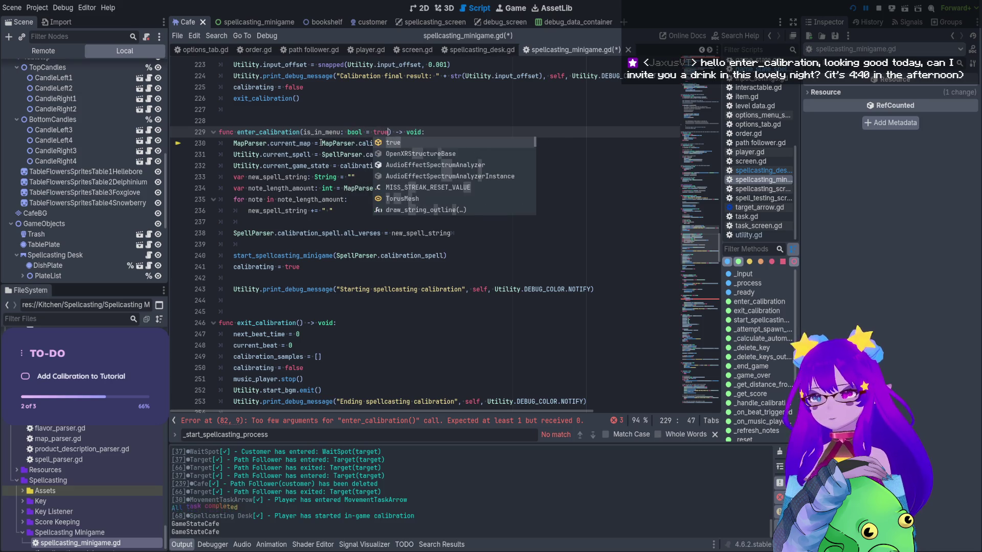
pyautogui.doubleClick(389, 132)
pyautogui.moveTo(388, 132); pyautogui.dragTo(303, 129)
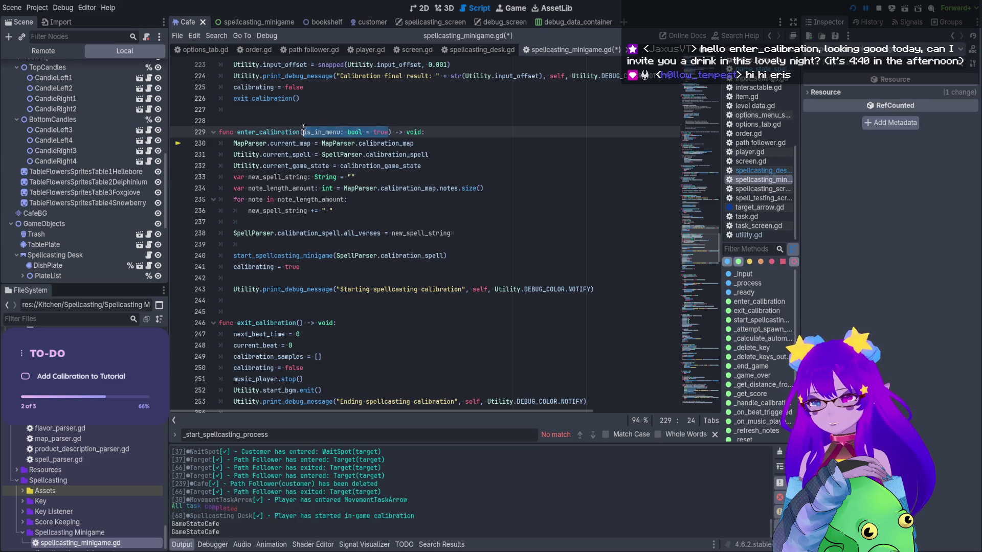
pyautogui.doubleClick(307, 132)
# Wrap the game-state assignment in an 'if is_in_menu:' check and save the minigame script
pyautogui.click(453, 159)
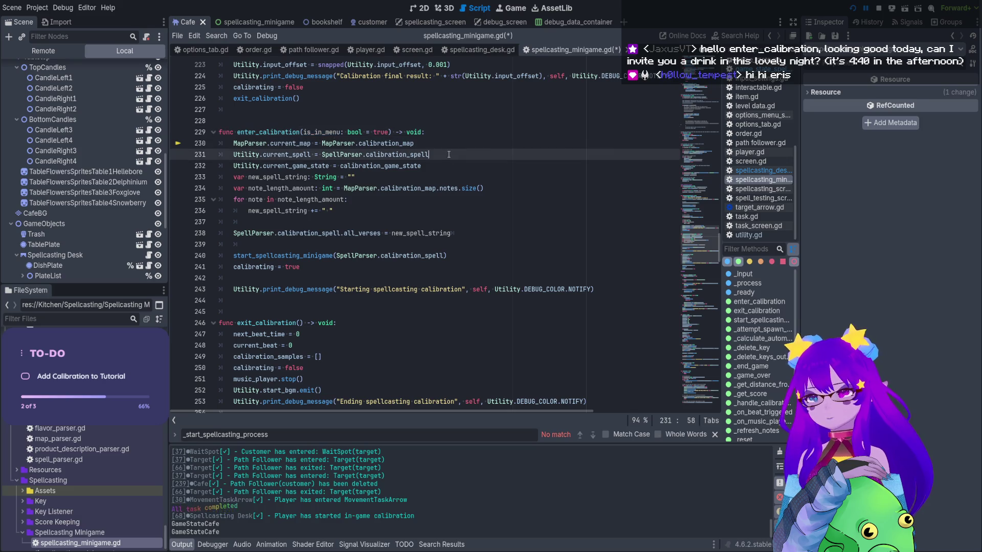
pyautogui.click(437, 146)
pyautogui.click(443, 154)
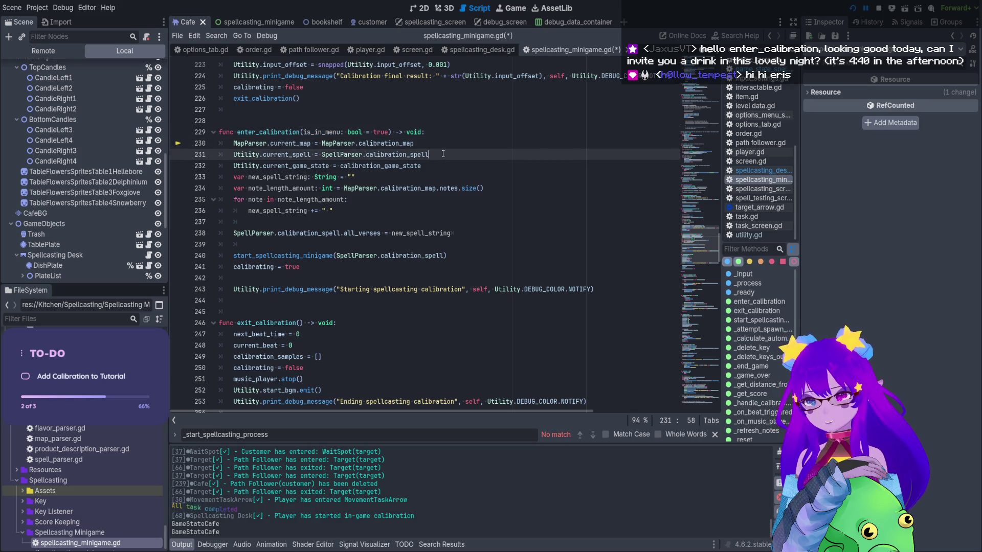
pyautogui.press('Return')
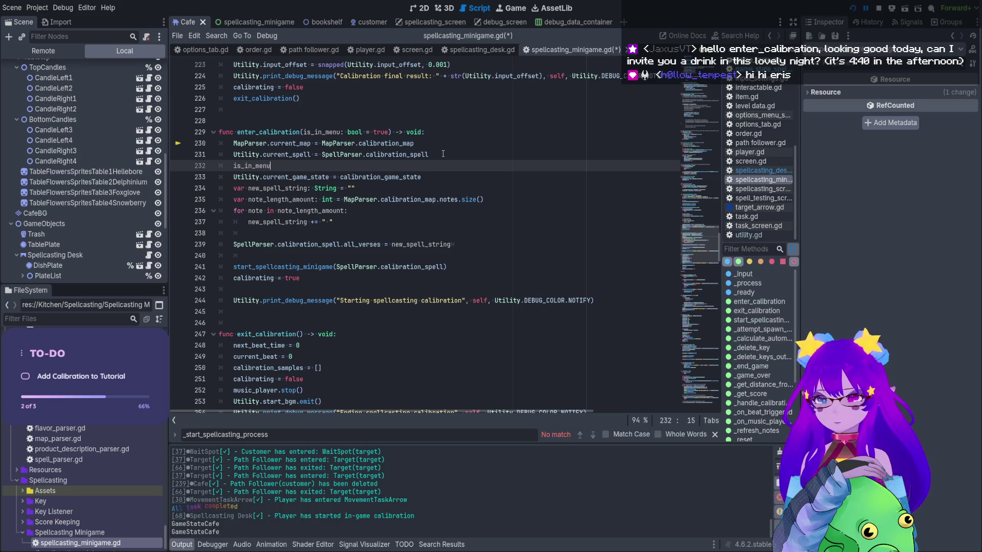
pyautogui.click(234, 177)
pyautogui.press('Tab')
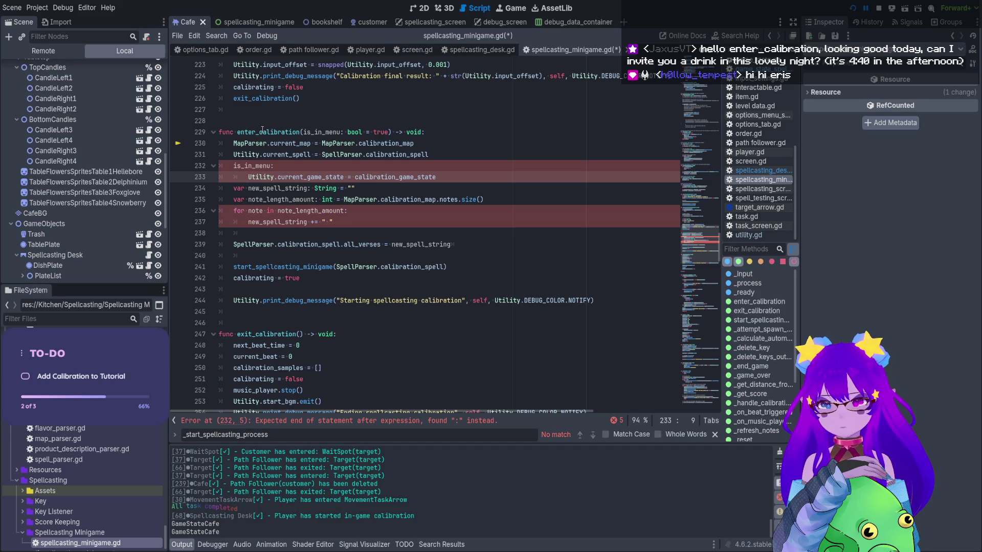
pyautogui.click(476, 178)
pyautogui.press('Return')
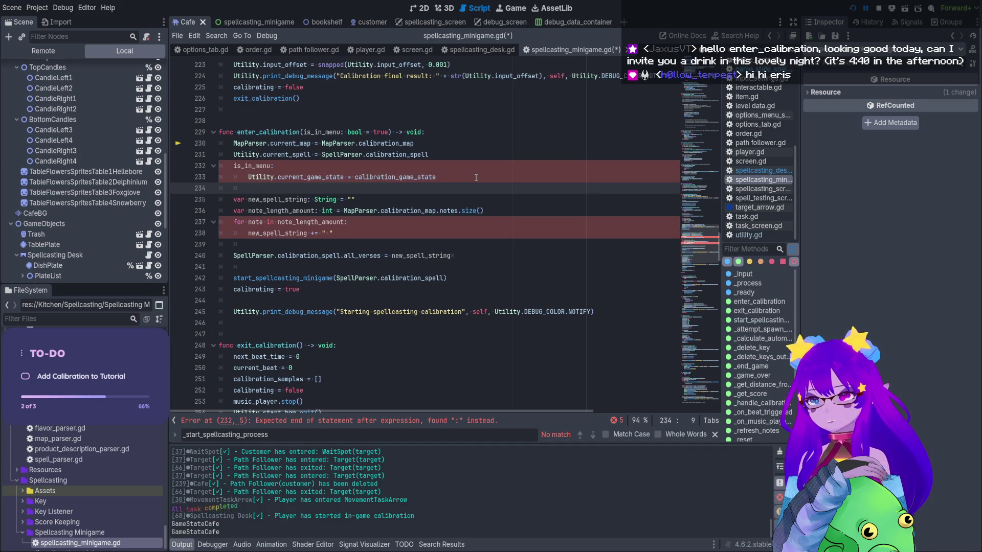
pyautogui.click(233, 166)
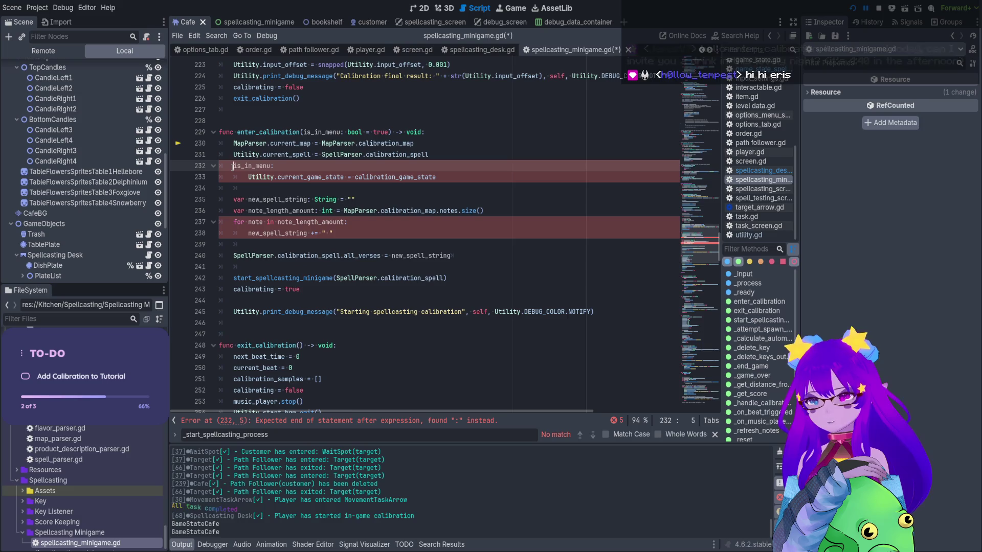
pyautogui.write('if')
pyautogui.doubleClick(280, 132)
pyautogui.hotkey('ctrl', 's')
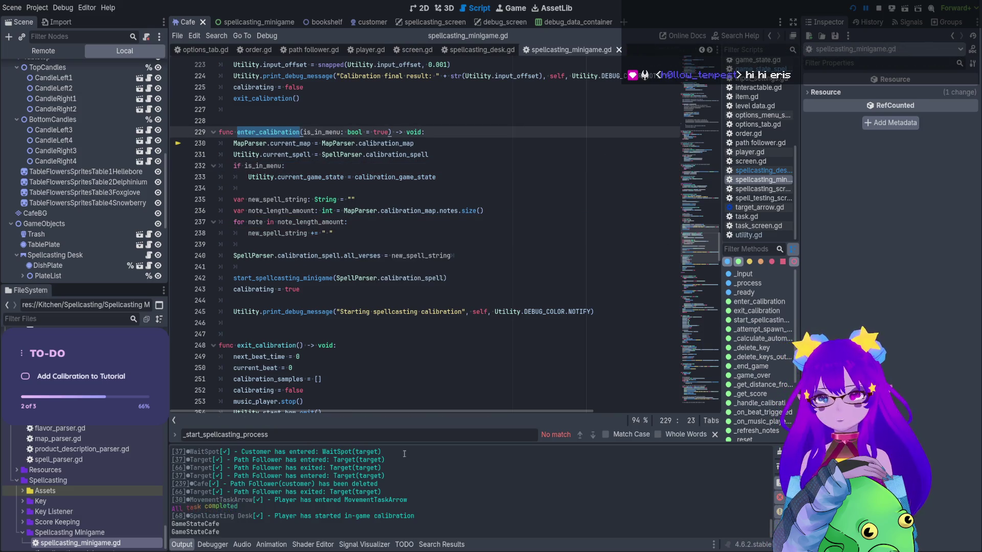
pyautogui.moveTo(684, 236); pyautogui.dragTo(680, 142)
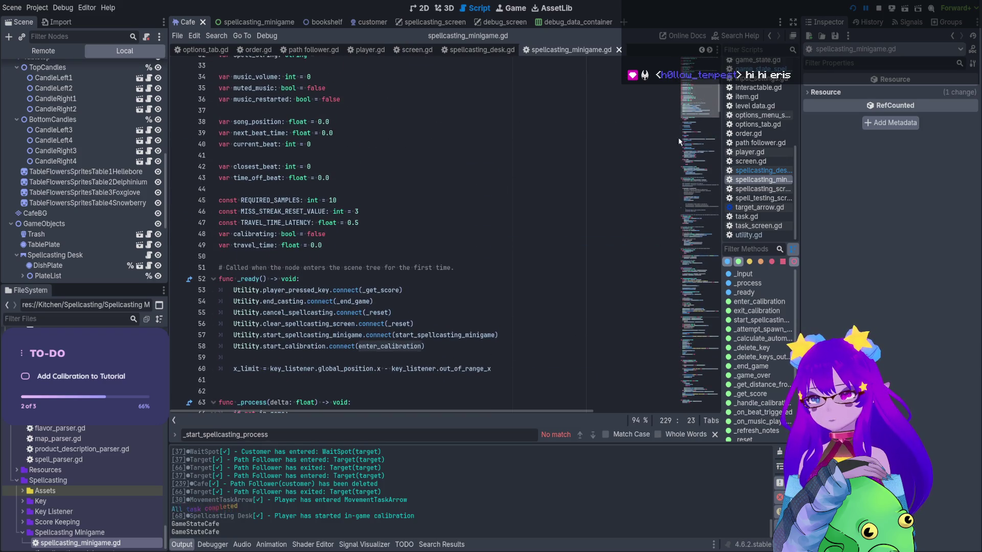
# Change the start_calibration signal in utility.gd to take an is_in_menu: bool argument and save
pyautogui.click(304, 347)
pyautogui.keyDown('ctrl'); pyautogui.click(300, 347); pyautogui.keyUp('ctrl')
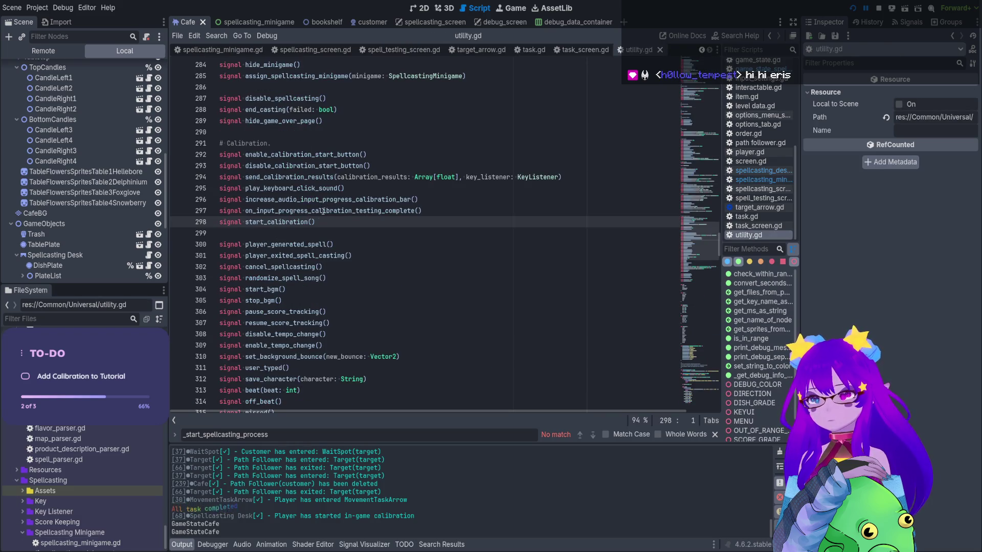
pyautogui.write('enter_calibration')
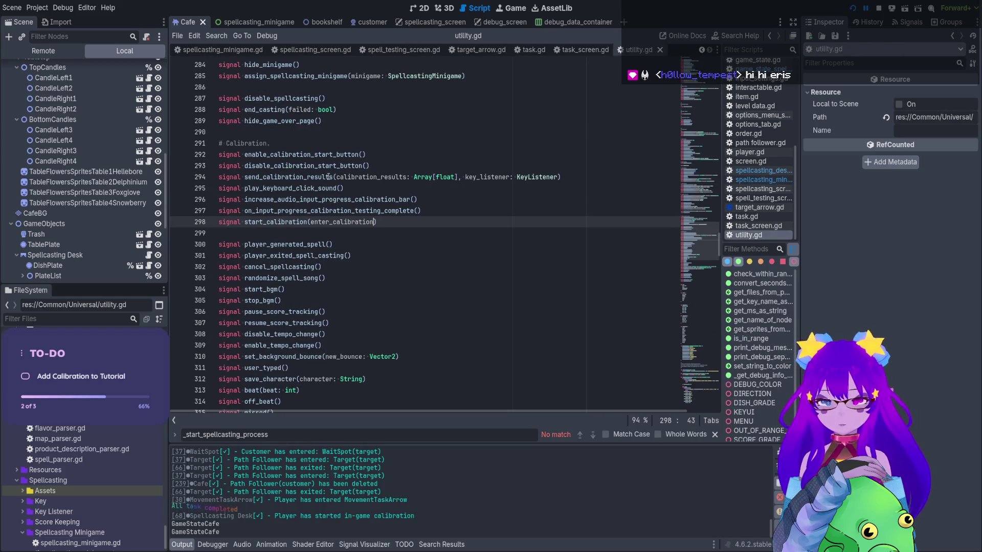
pyautogui.hotkey('ctrl', 'BackSpace')
pyautogui.write('is_in_menu')
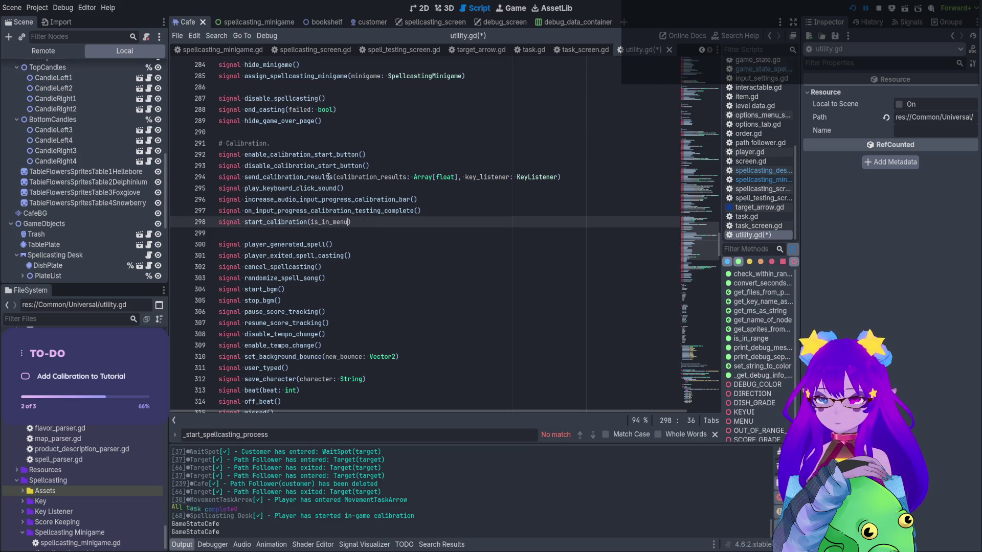
pyautogui.write('l')
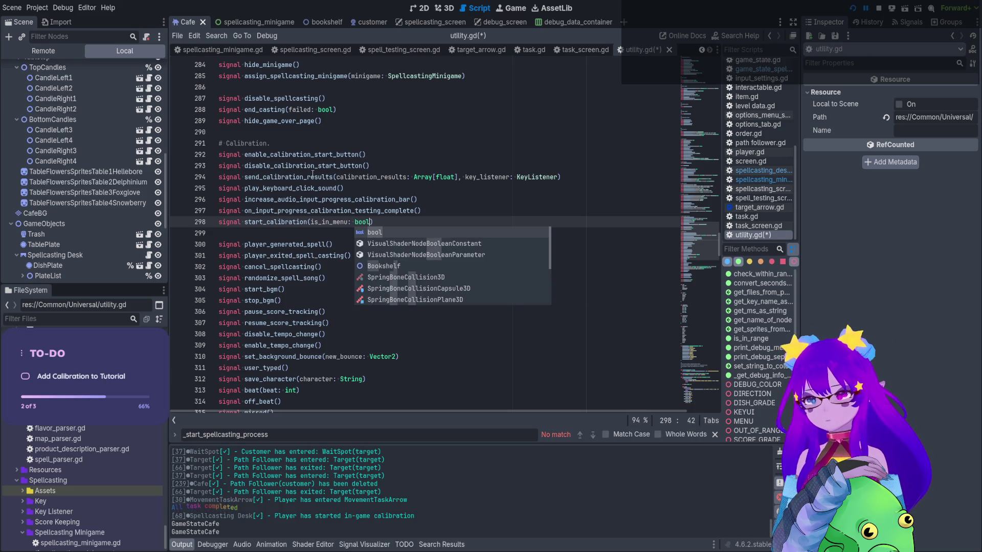
pyautogui.hotkey('ctrl', 's')
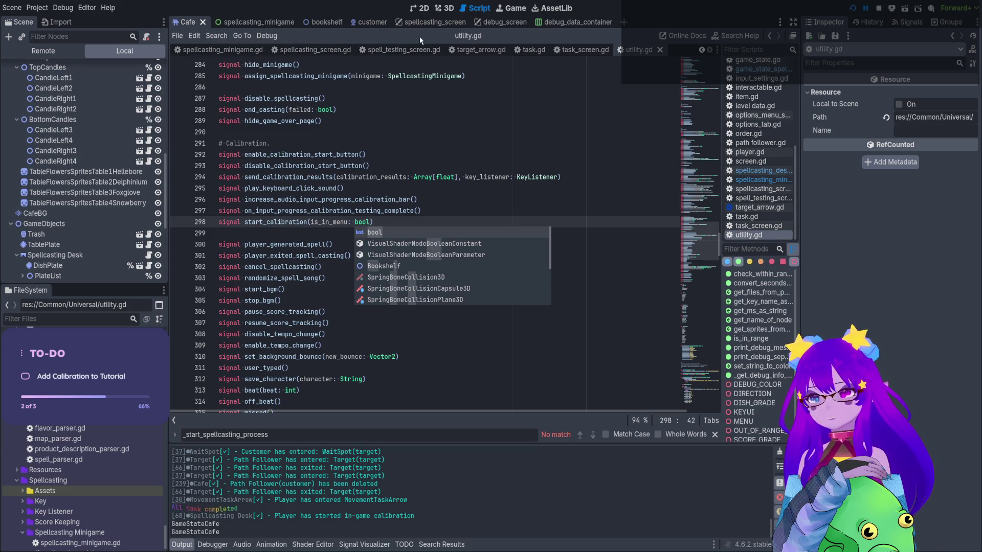
# Make spellcasting_desk.gd emit start_calibration with false, save, and relaunch the game
pyautogui.scroll(5, 100, 134)
pyautogui.scroll(-6, 99, 135)
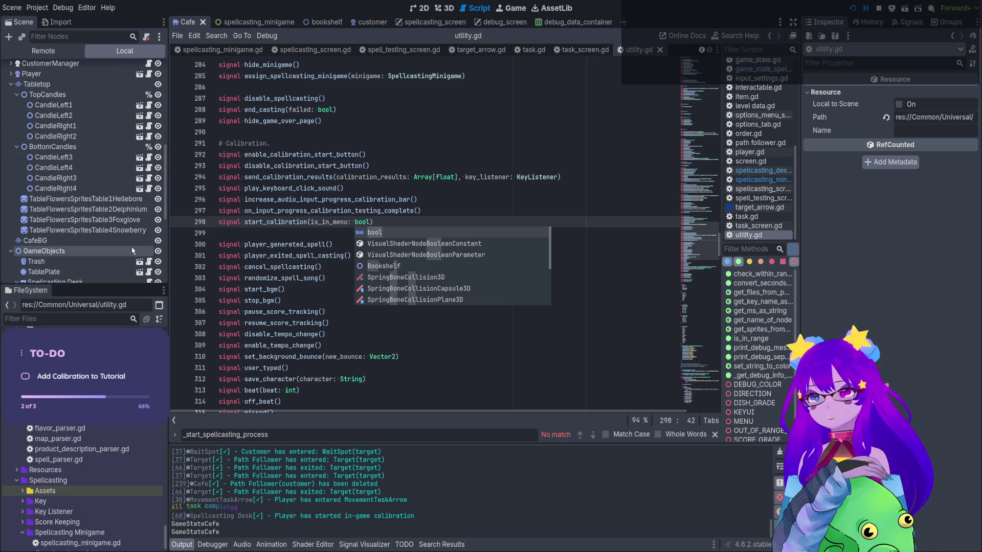
pyautogui.click(148, 228)
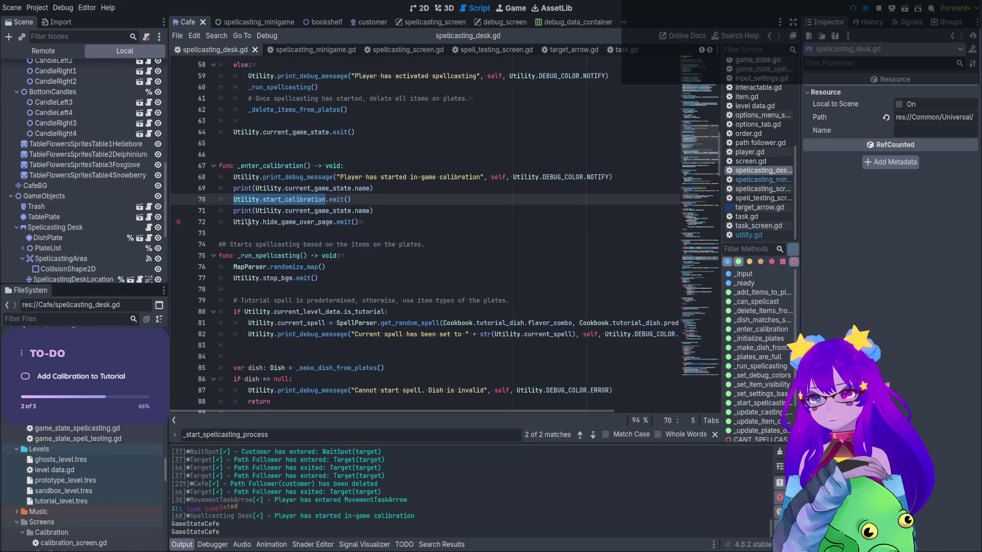
pyautogui.click(349, 200)
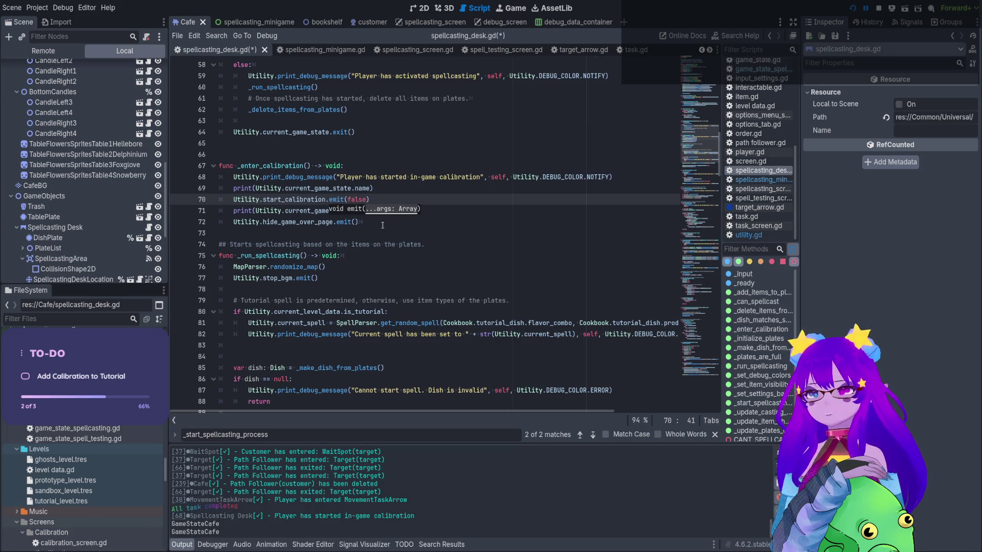
pyautogui.click(352, 236)
pyautogui.hotkey('ctrl', 's')
pyautogui.click(389, 210)
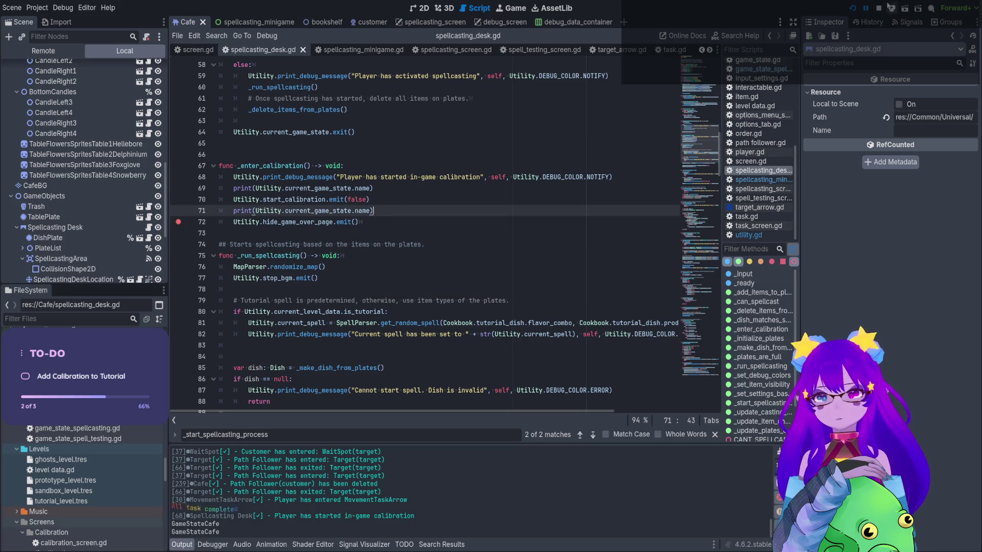
pyautogui.click(848, 9)
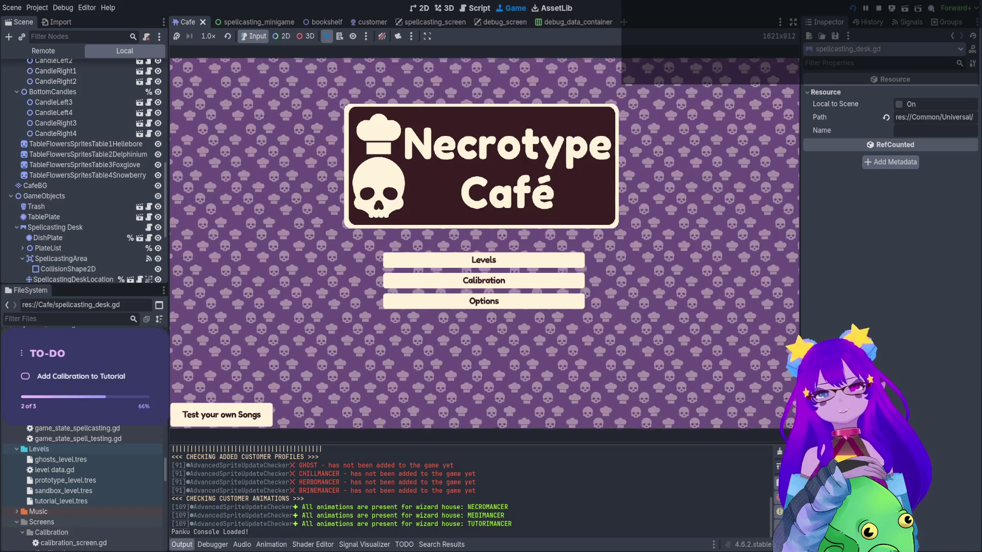
# Start the Tutorial from level select and walk the witch to the spellcasting desk
pyautogui.press('Return')
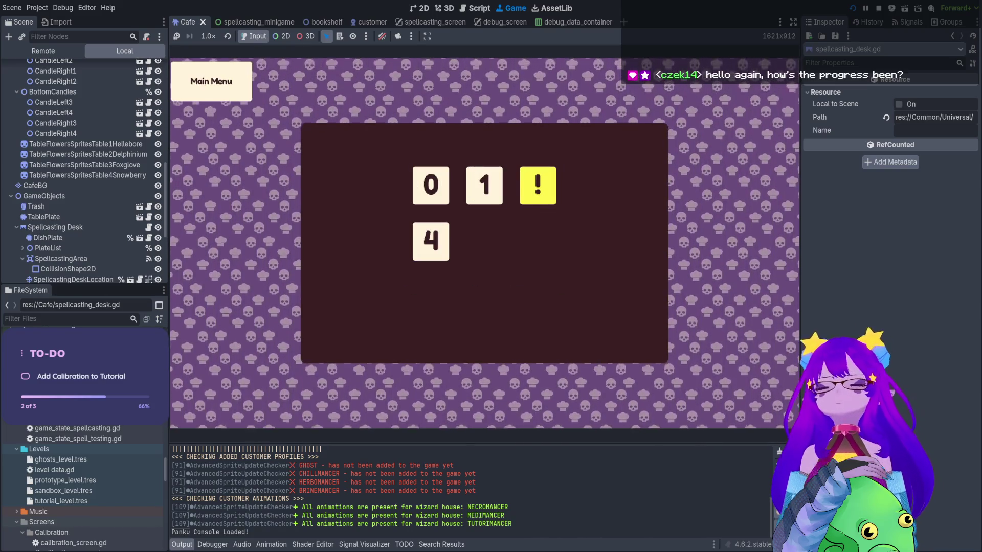
pyautogui.press('Left')
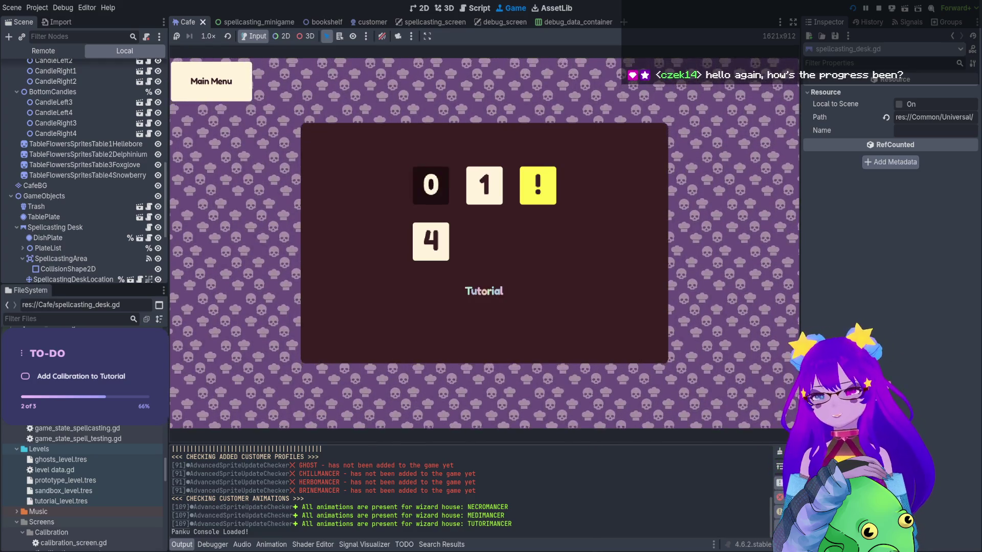
pyautogui.press('Return')
pyautogui.press('Right')
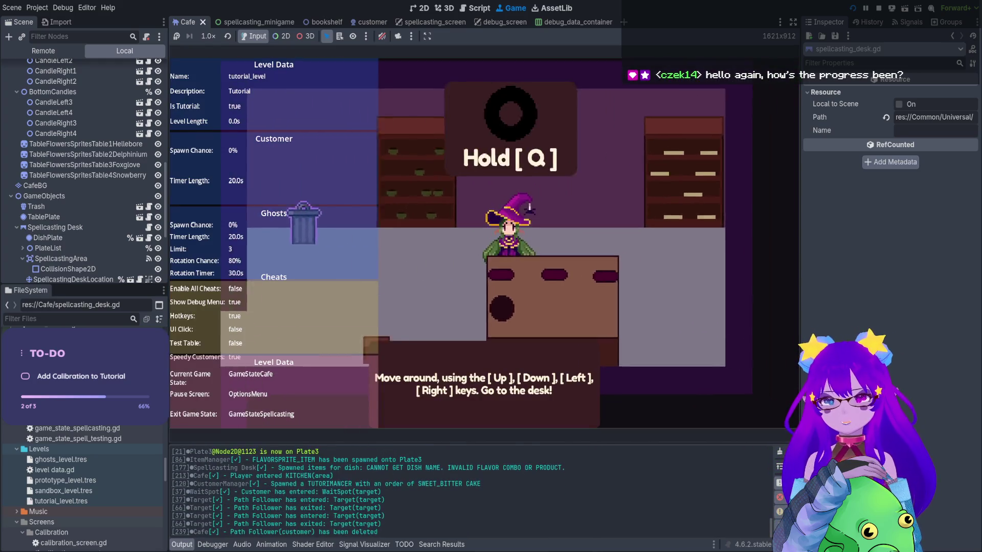
# Remove the stray 'qq' and both print(Utility.current_game_state.name) lines, save, and rerun the game
pyautogui.write('qq')
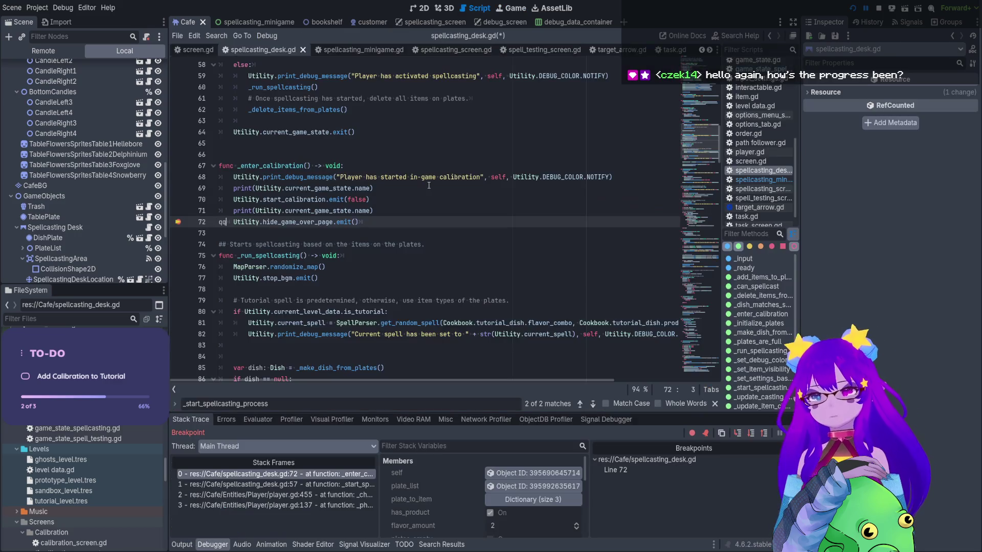
pyautogui.click(182, 545)
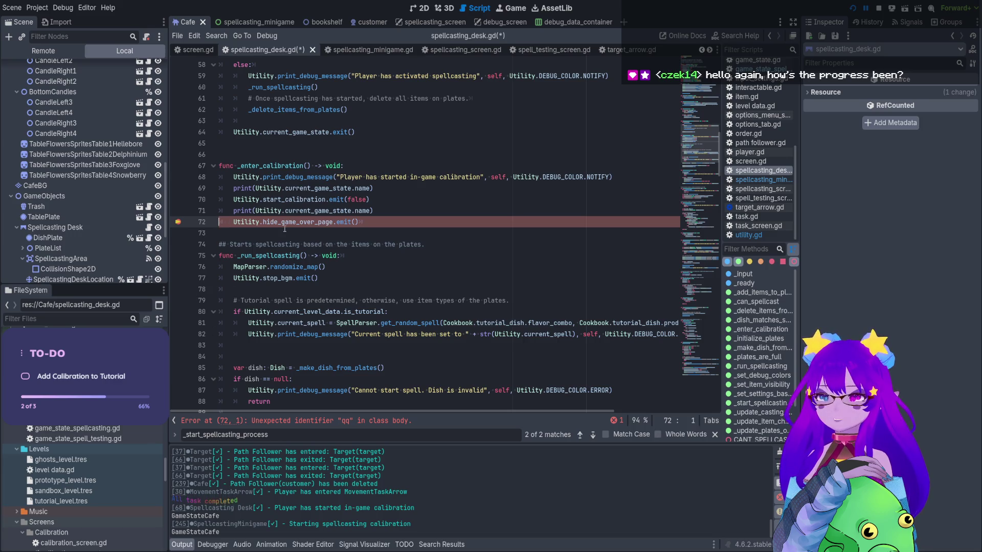
pyautogui.hotkey('ctrl', 's')
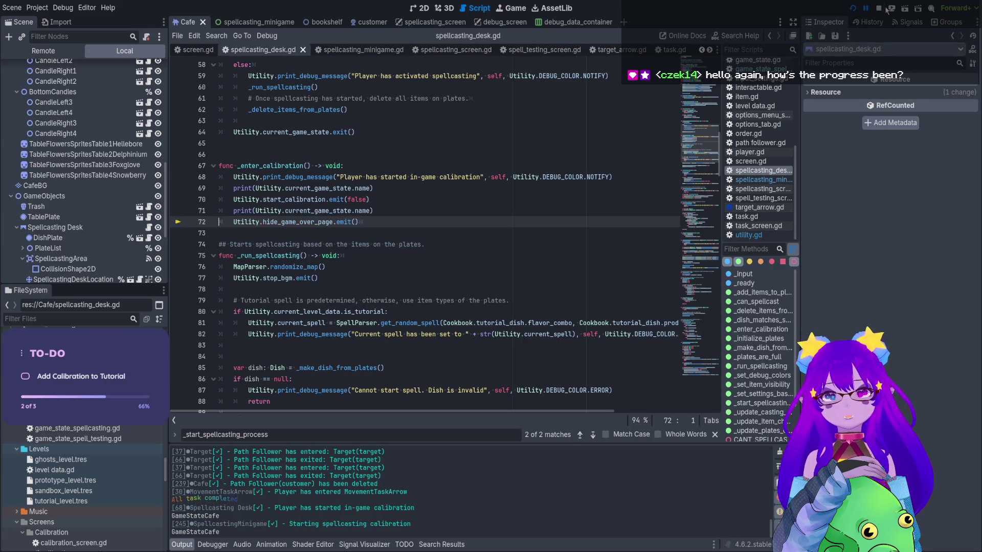
pyautogui.moveTo(374, 210)
pyautogui.mouseDown()
pyautogui.moveTo(221, 210)
pyautogui.moveTo(434, 189)
pyautogui.mouseUp()
pyautogui.press('BackSpace')
pyautogui.press('BackSpace')
pyautogui.press('BackSpace')
pyautogui.press('BackSpace')
pyautogui.click(434, 188)
pyautogui.click(862, 9)
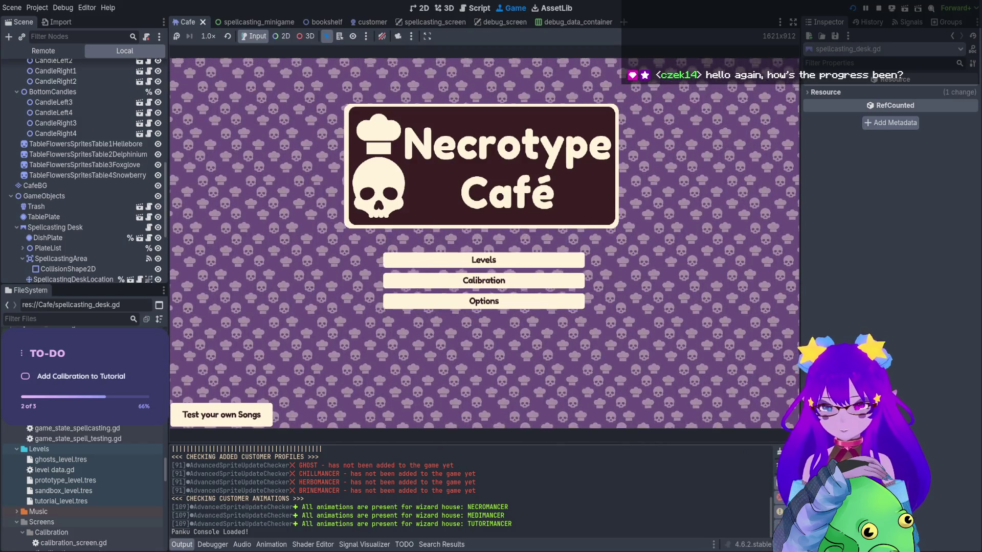
# Play the Tutorial, trigger desk calibration with Q behind the desk, then stop the run
pyautogui.press('Down')
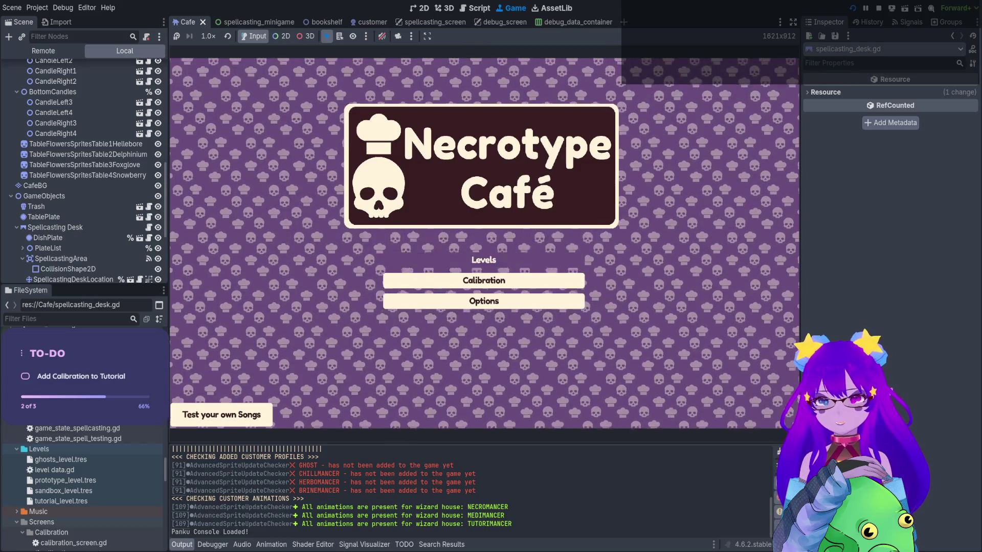
pyautogui.press('Return')
pyautogui.press('Up')
pyautogui.press('Return')
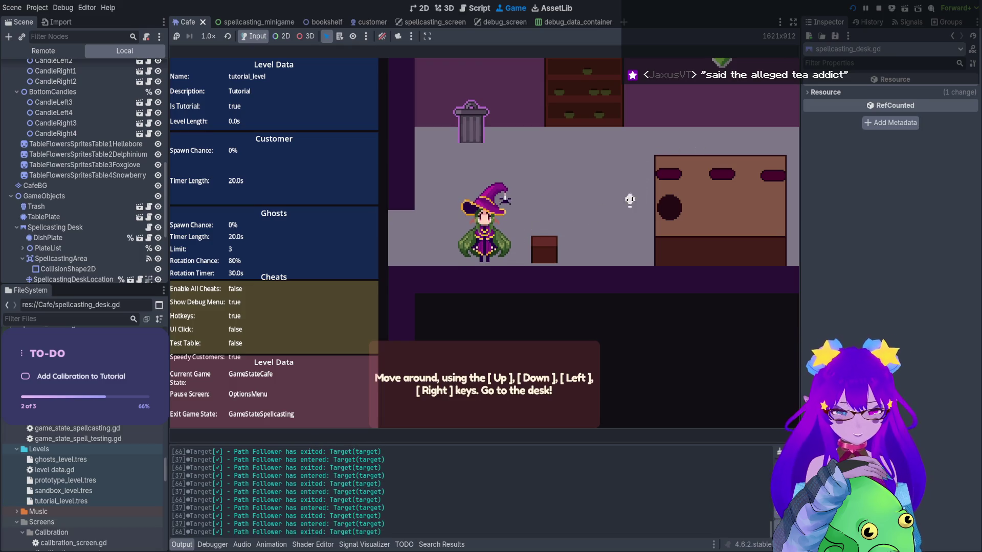
pyautogui.press('Right')
pyautogui.press('Up')
pyautogui.press('Right')
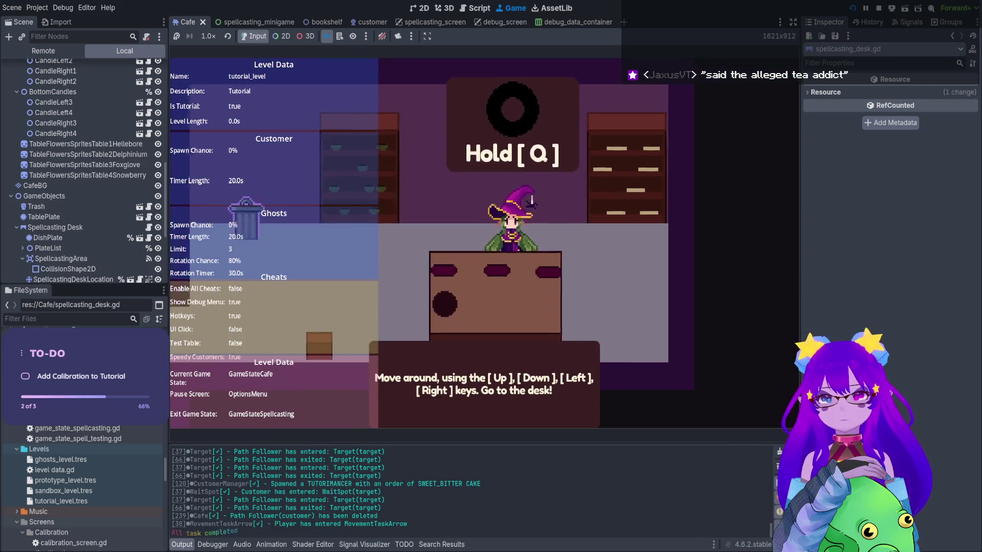
pyautogui.press('q')
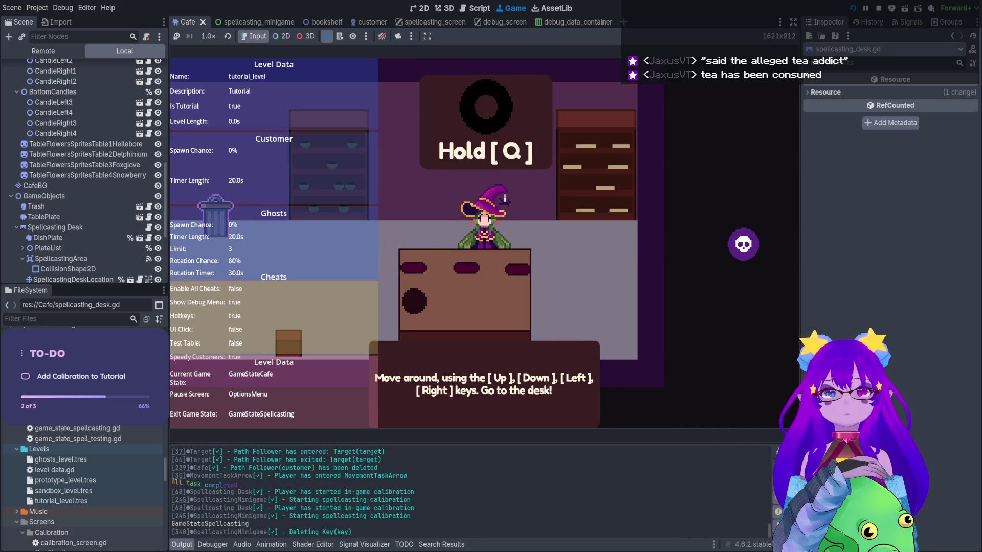
pyautogui.click(879, 8)
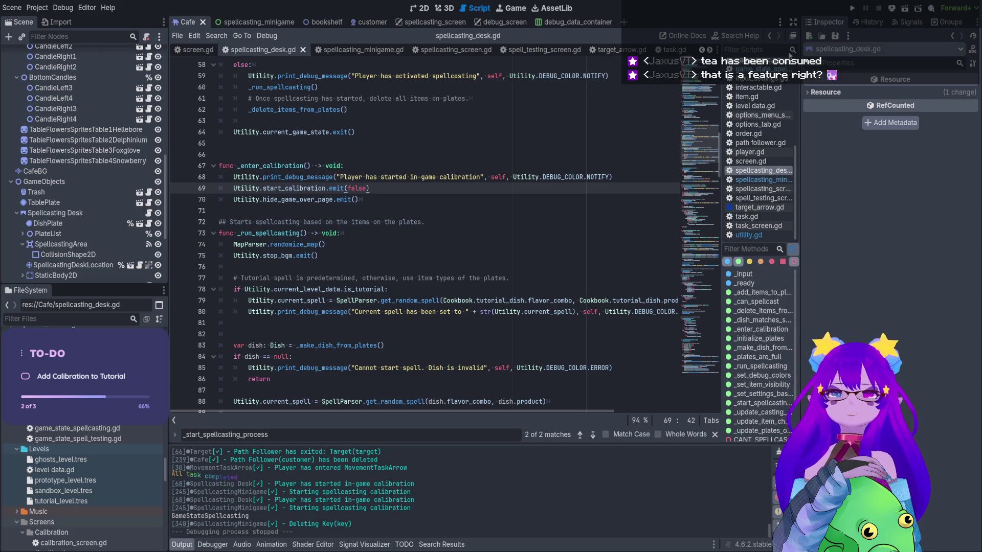
# Replay the Tutorial to desk calibration with Q, stop it with F8, and scroll spellcasting_desk.gd
pyautogui.click(850, 9)
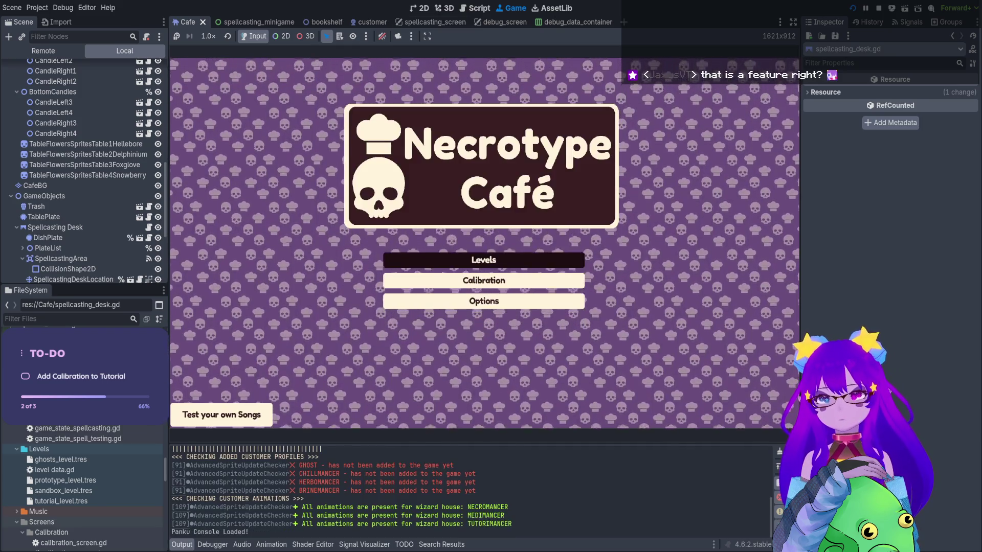
pyautogui.click(486, 256)
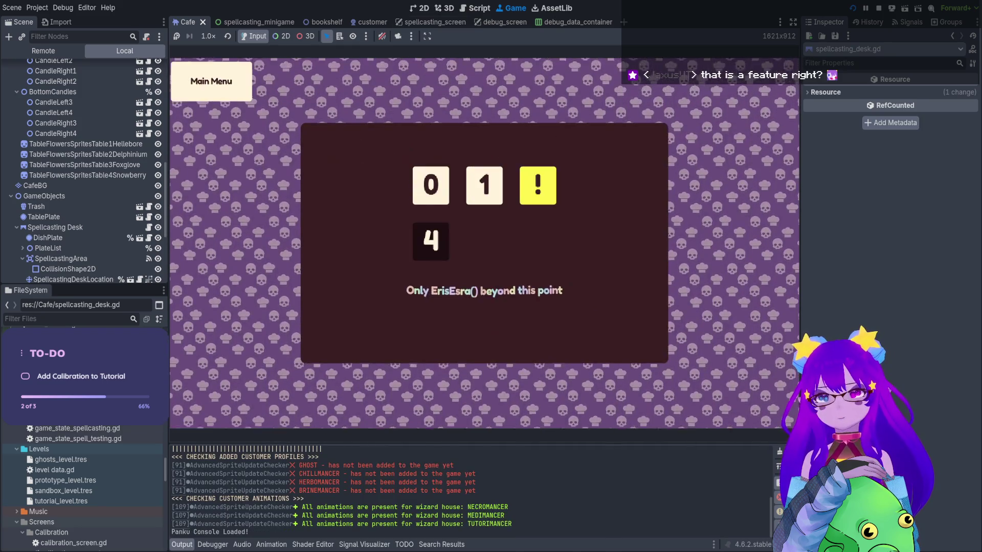
pyautogui.click(431, 185)
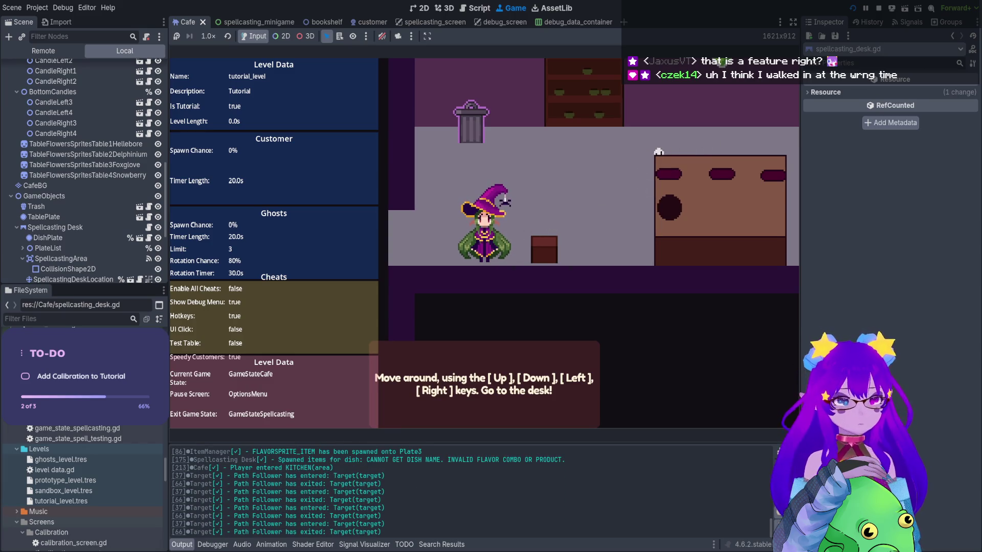
pyautogui.press('Up')
pyautogui.press('Right')
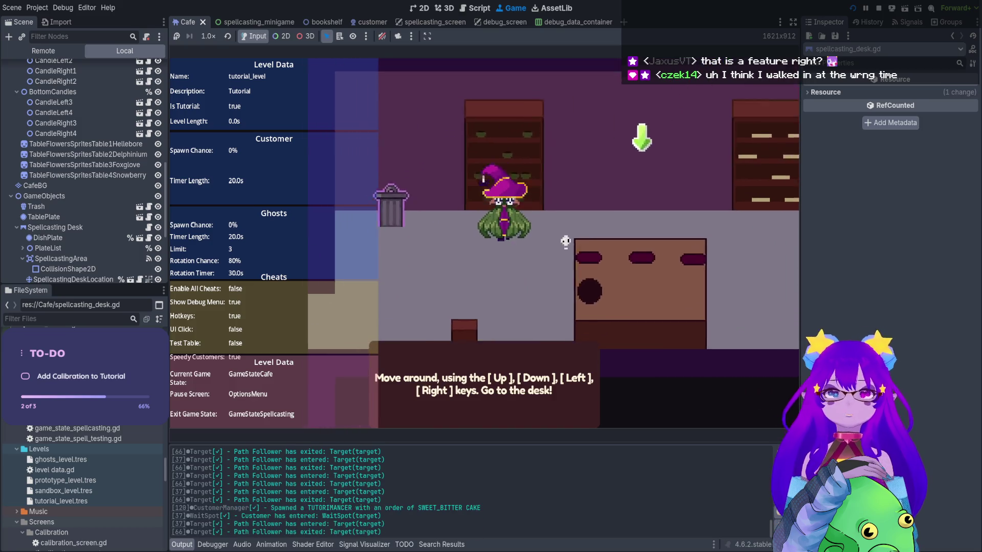
pyautogui.press('Down')
pyautogui.press('Right')
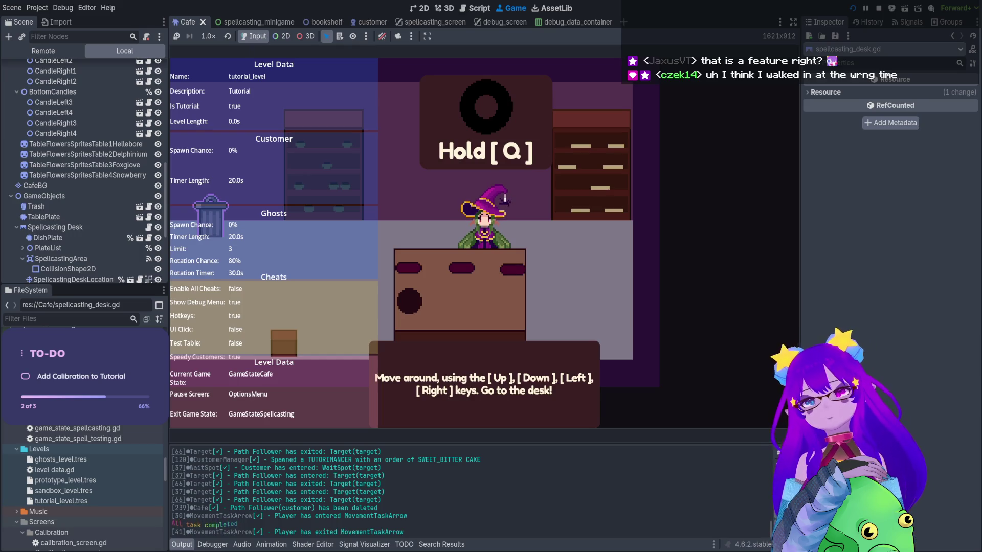
pyautogui.press('q')
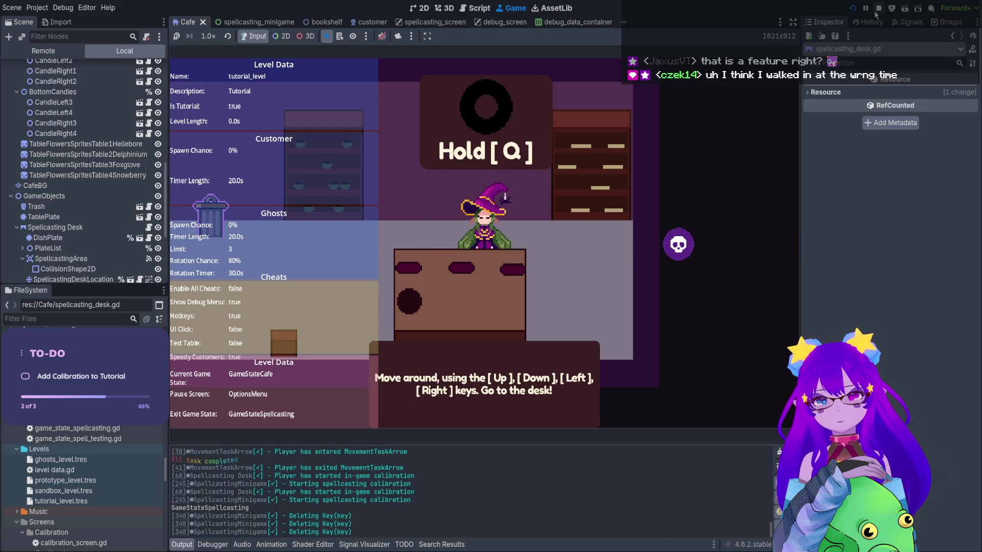
pyautogui.press('F8')
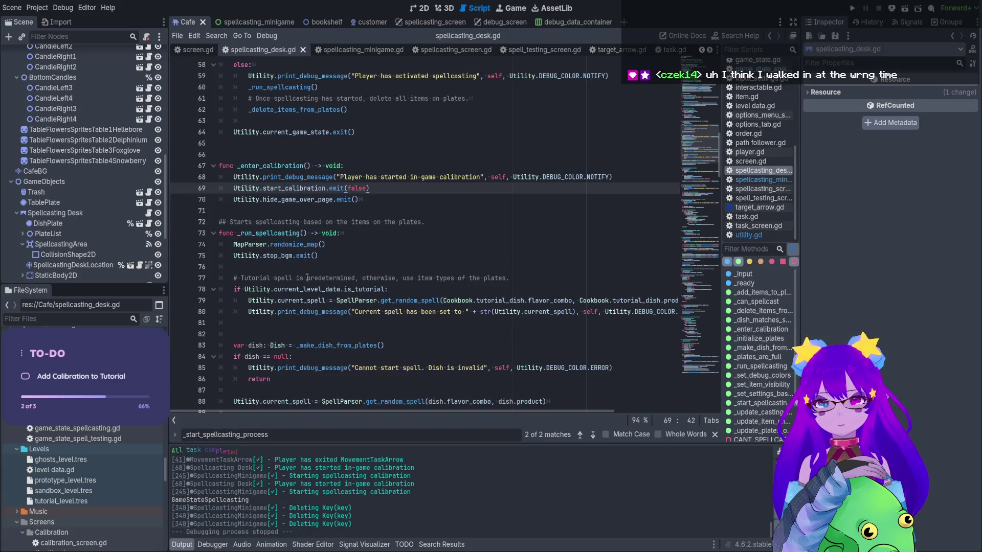
pyautogui.scroll(3, 427, 260)
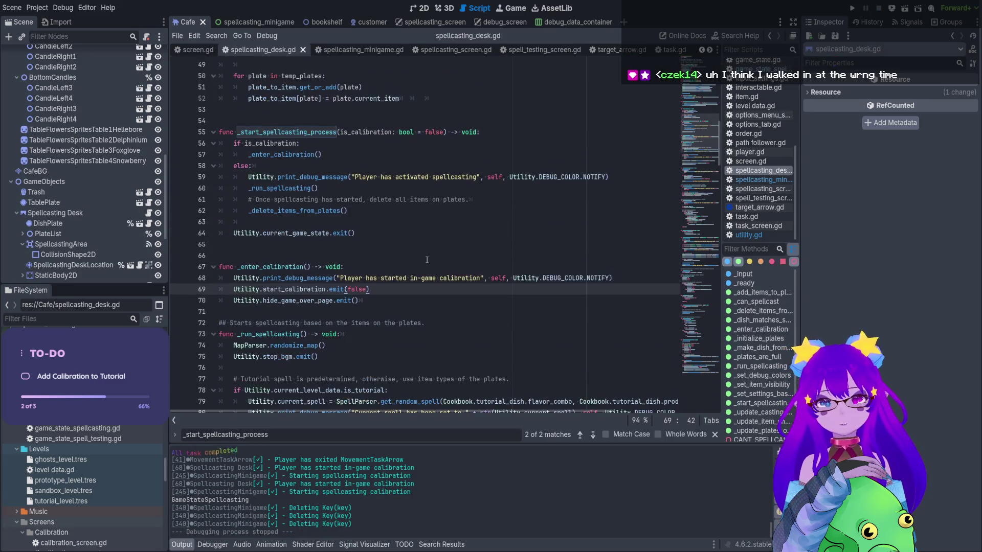
pyautogui.scroll(3, 427, 260)
pyautogui.scroll(-14, 425, 256)
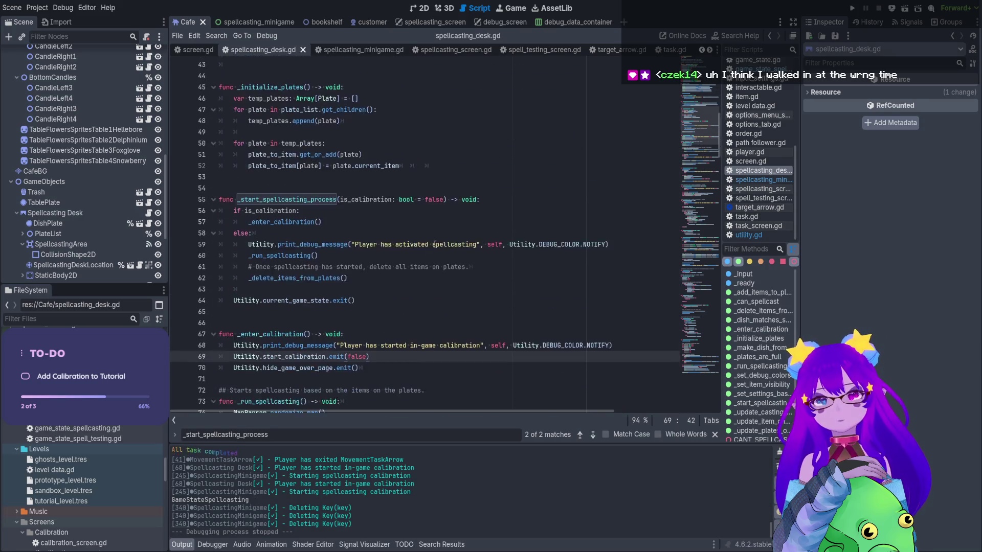
# Open spellcasting_minigame.gd and search it for 'print'
pyautogui.scroll(-13, 445, 249)
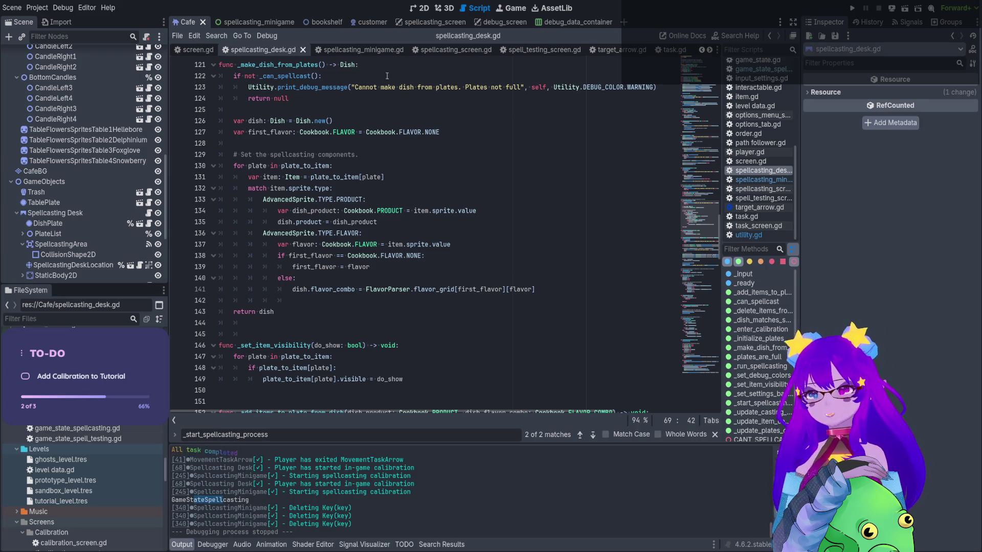
pyautogui.click(327, 50)
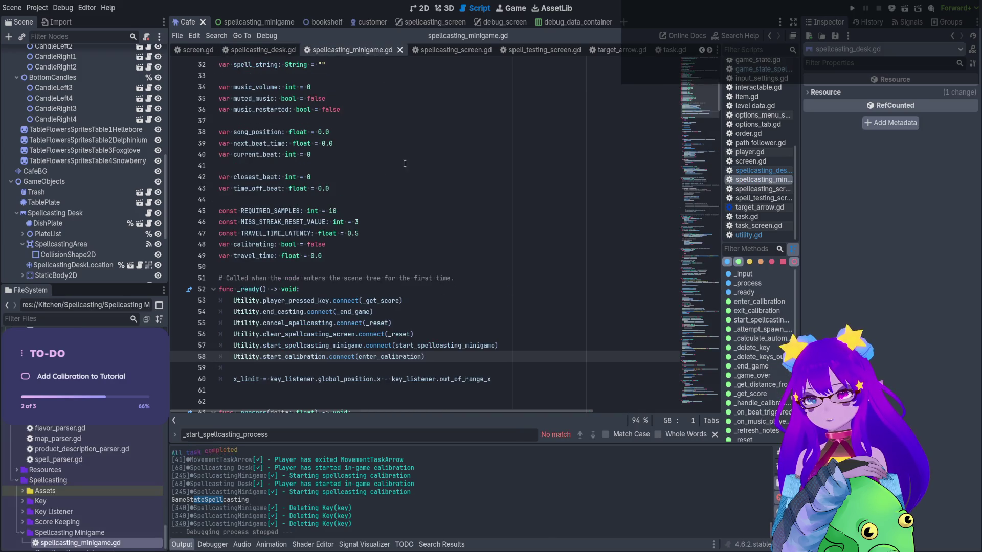
pyautogui.scroll(-15, 404, 163)
pyautogui.click(425, 234)
pyautogui.hotkey('ctrl', 'f')
pyautogui.write('print')
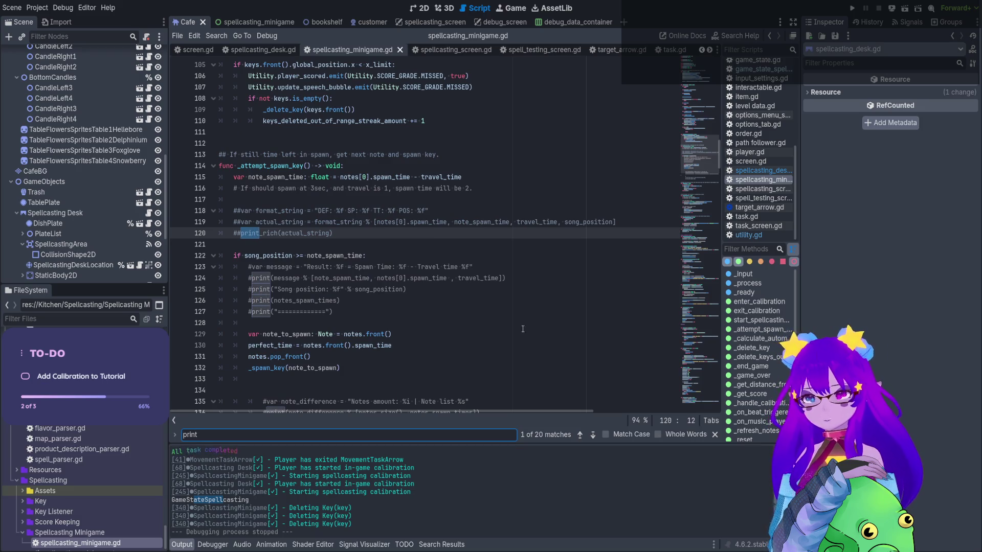
# Step through the print matches, including lines 209 and 363, then return to spellcasting_desk.gd
pyautogui.click(591, 435)
pyautogui.click(591, 435)
pyautogui.click(592, 435)
pyautogui.click(592, 435)
pyautogui.click(592, 435)
pyautogui.click(593, 435)
pyautogui.click(592, 435)
pyautogui.click(592, 435)
pyautogui.click(339, 234)
pyautogui.click(593, 435)
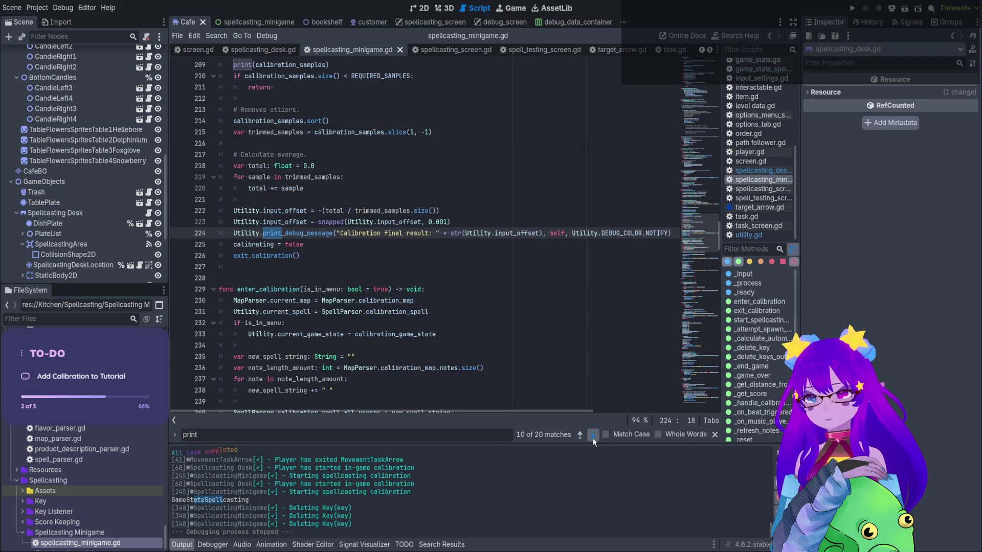
pyautogui.click(592, 436)
pyautogui.click(593, 436)
pyautogui.click(593, 435)
pyautogui.click(592, 435)
pyautogui.click(593, 435)
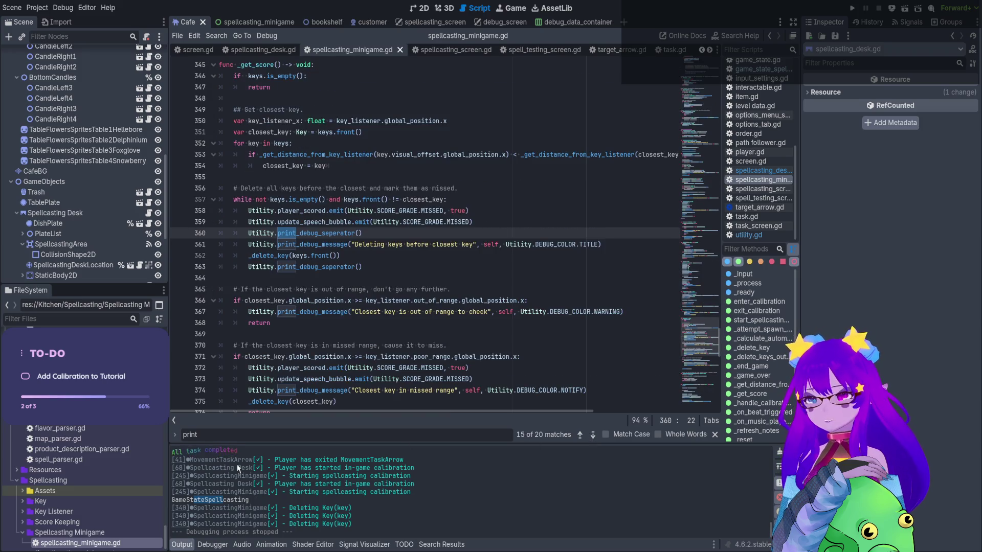
pyautogui.click(395, 267)
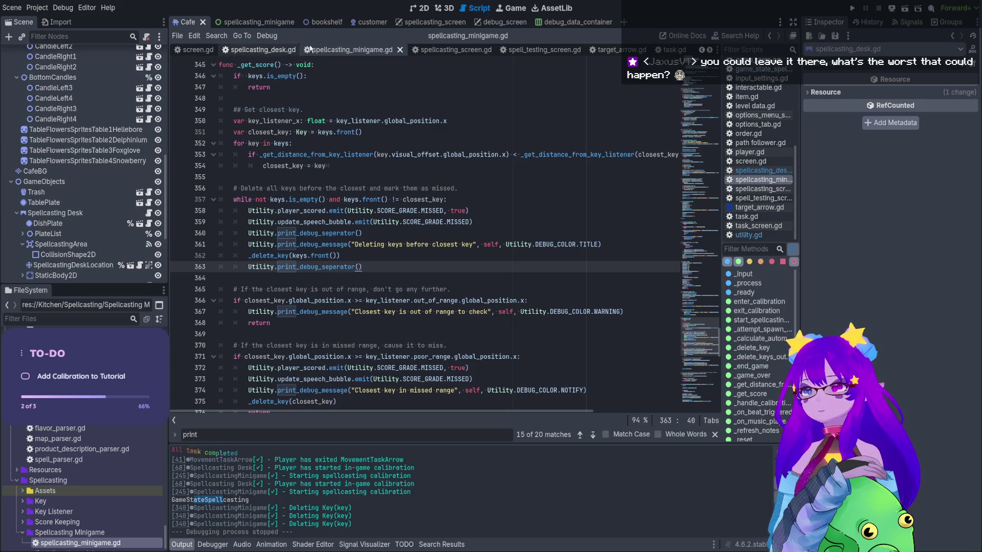
pyautogui.scroll(2, 128, 159)
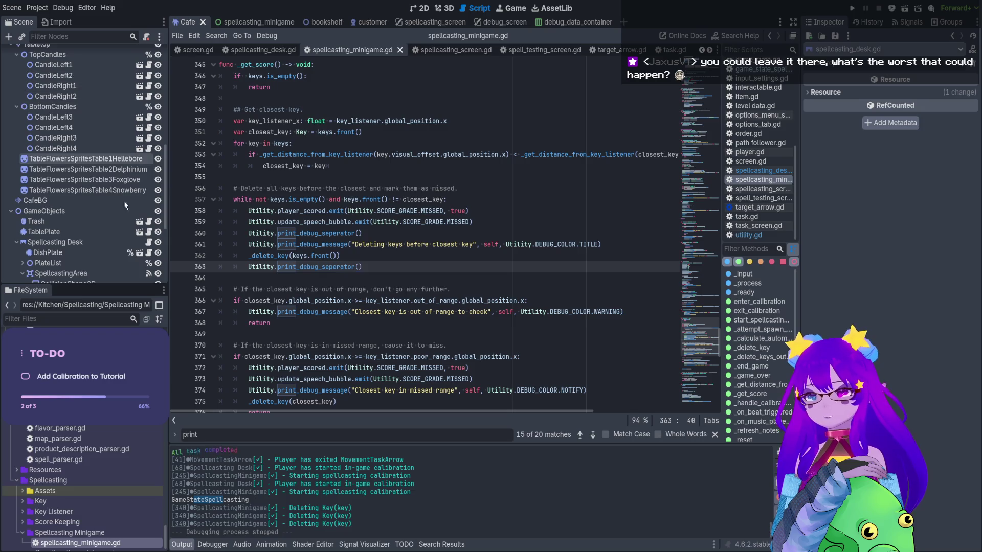
pyautogui.click(148, 243)
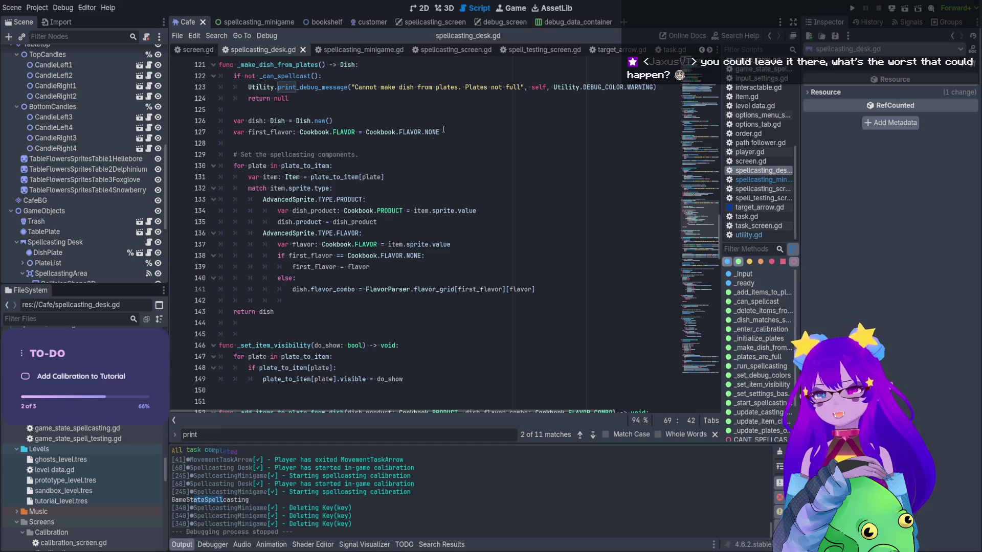
# Scroll through spellcasting_desk.gd, then open the debug_screen scene's debug_screen.gd script
pyautogui.scroll(-7, 382, 148)
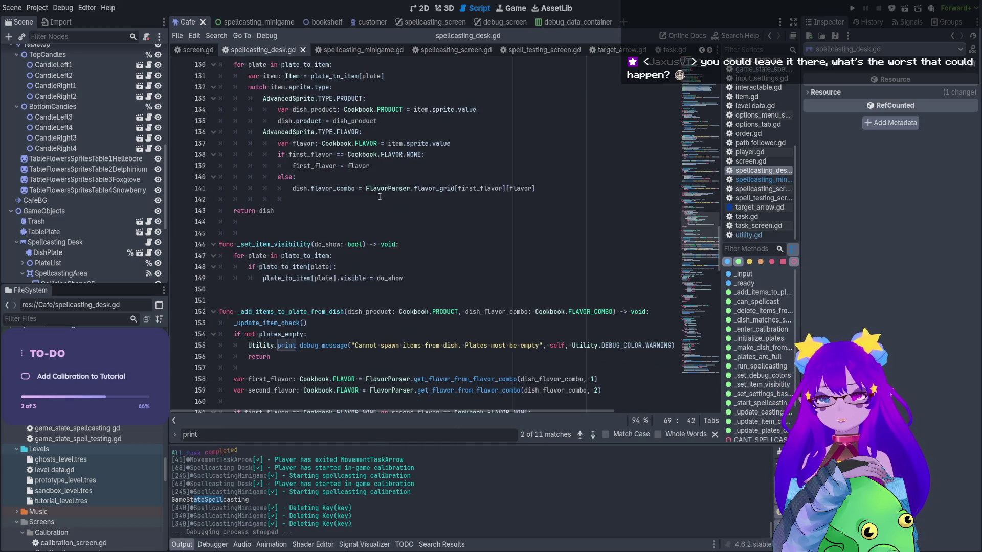
pyautogui.scroll(-4, 337, 286)
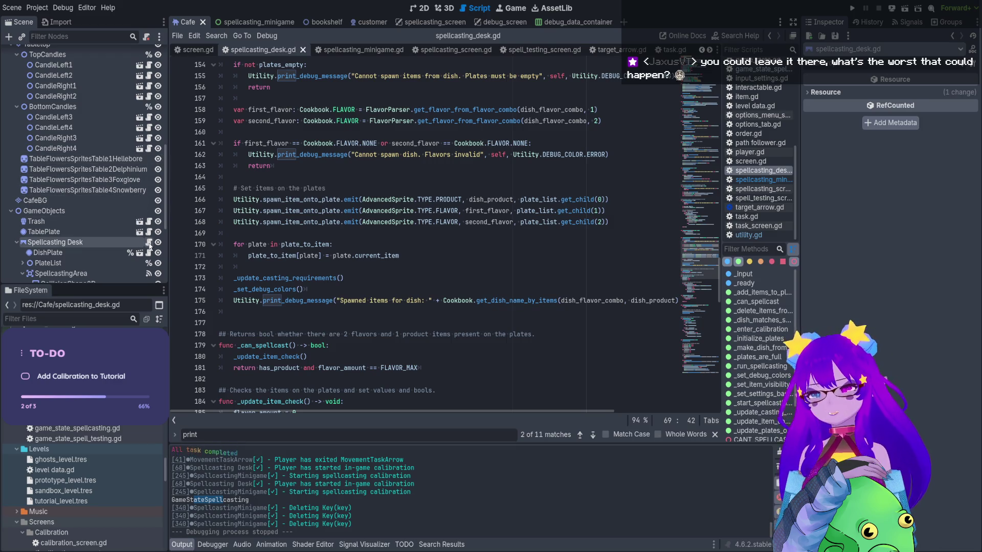
pyautogui.scroll(-6, 391, 276)
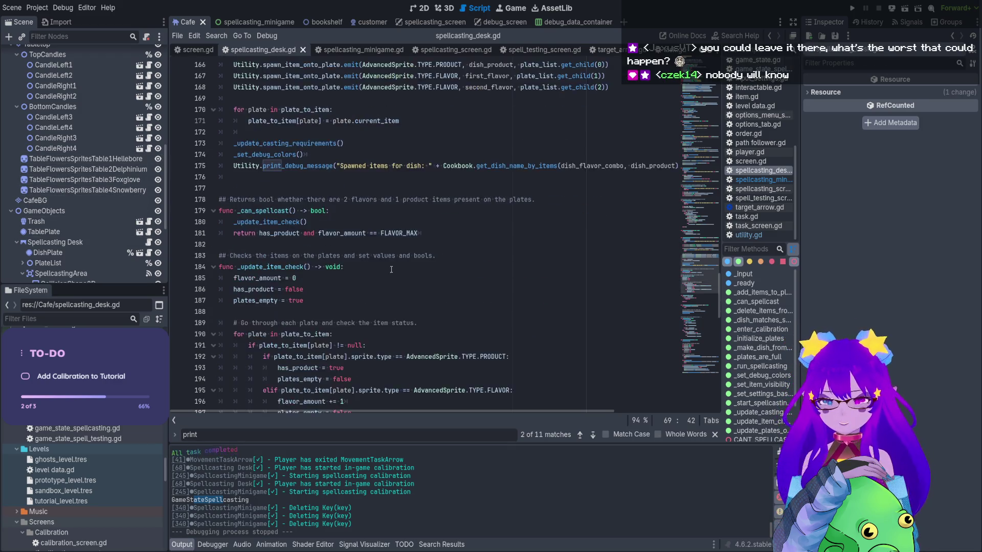
pyautogui.scroll(-13, 380, 275)
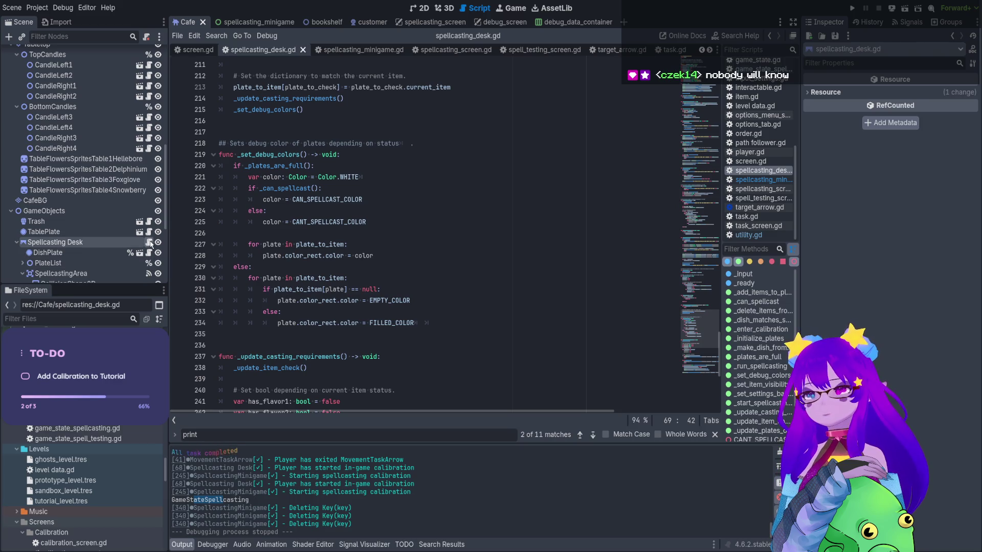
pyautogui.scroll(-8, 292, 261)
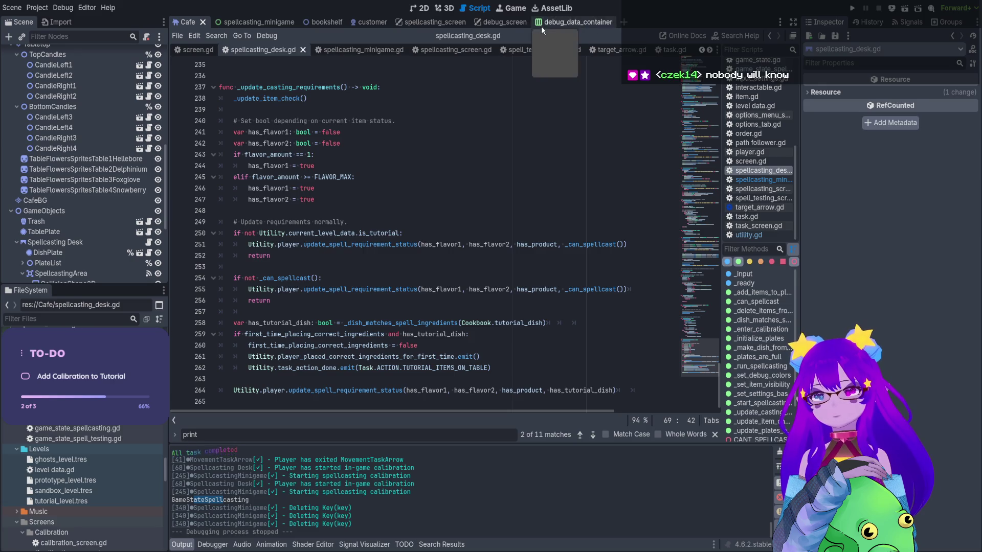
pyautogui.click(513, 23)
pyautogui.click(151, 52)
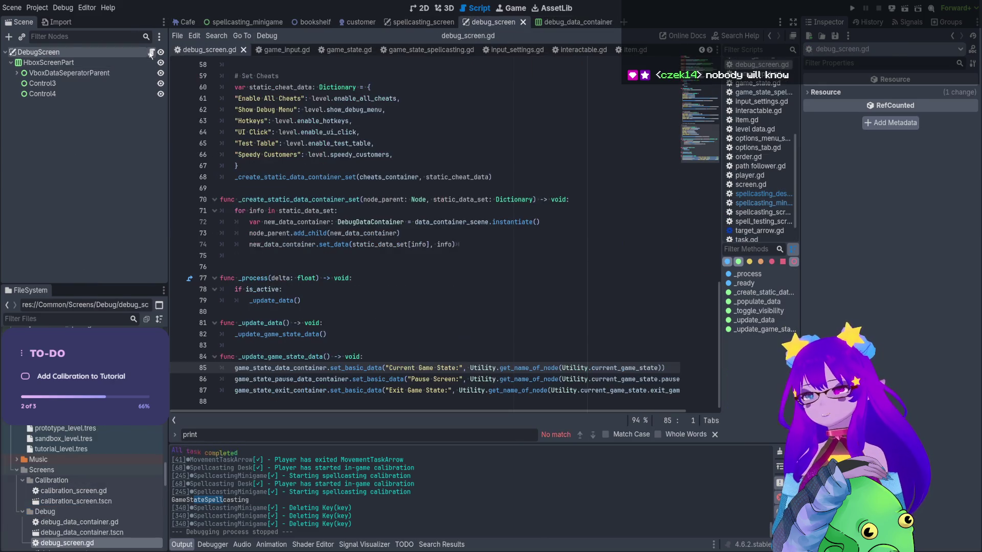
pyautogui.hscroll(1, 630, 371)
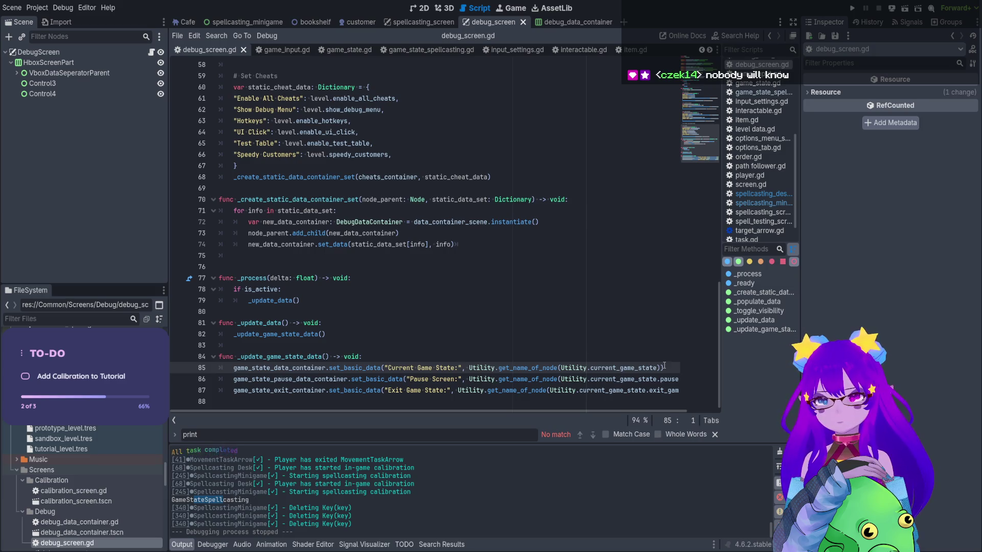
pyautogui.moveTo(660, 367); pyautogui.dragTo(560, 368)
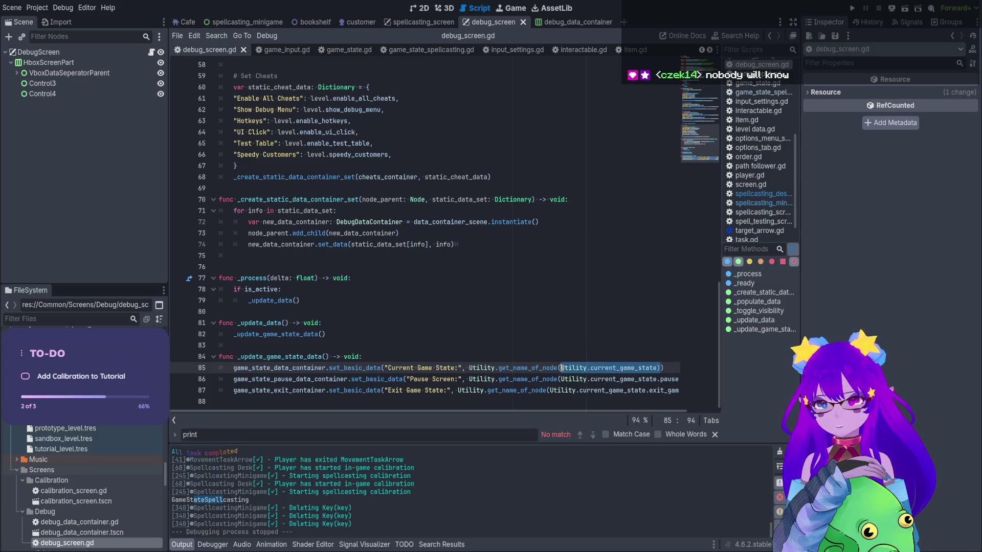
pyautogui.hotkey('ctrl', 'shift', 'f')
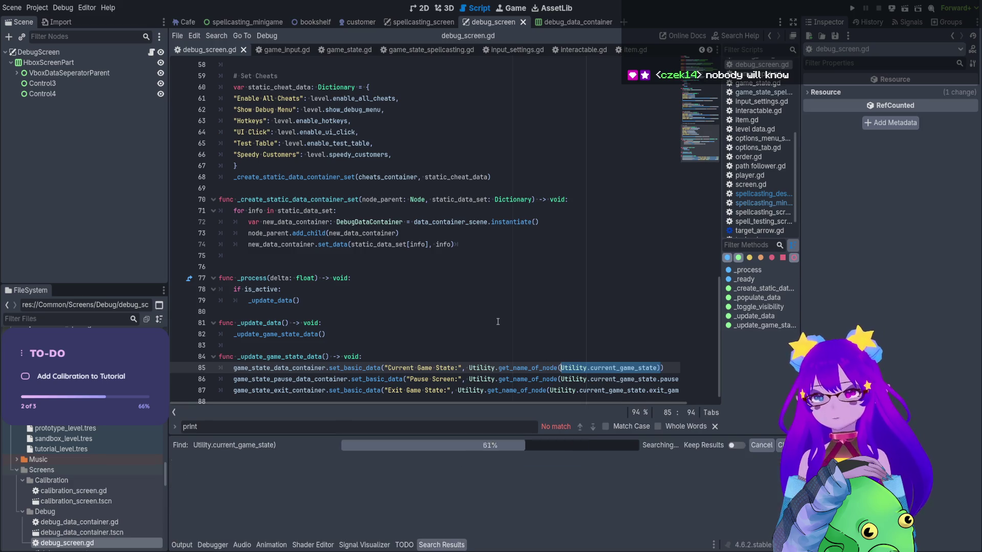
pyautogui.click(465, 472)
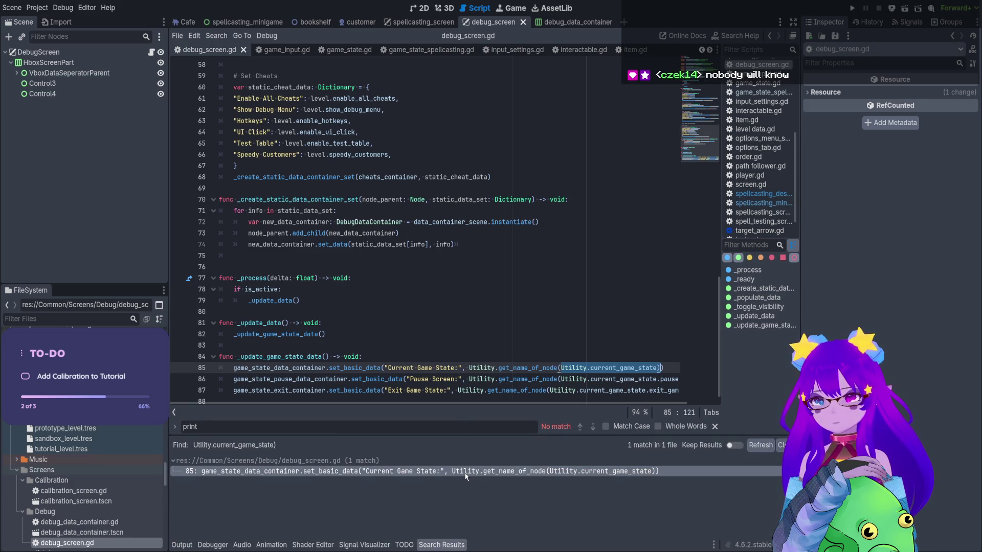
pyautogui.click(657, 367)
pyautogui.moveTo(655, 368); pyautogui.dragTo(560, 368)
pyautogui.hotkey('ctrl', 'shift', 'f')
pyautogui.press('Return')
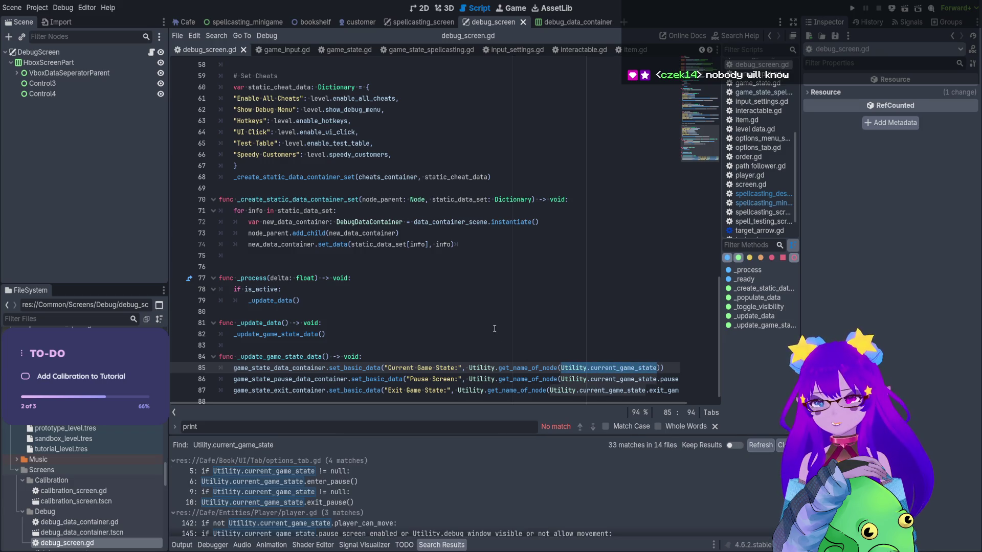
pyautogui.moveTo(459, 434)
pyautogui.mouseDown()
pyautogui.moveTo(475, 240)
pyautogui.moveTo(503, 112)
pyautogui.mouseUp()
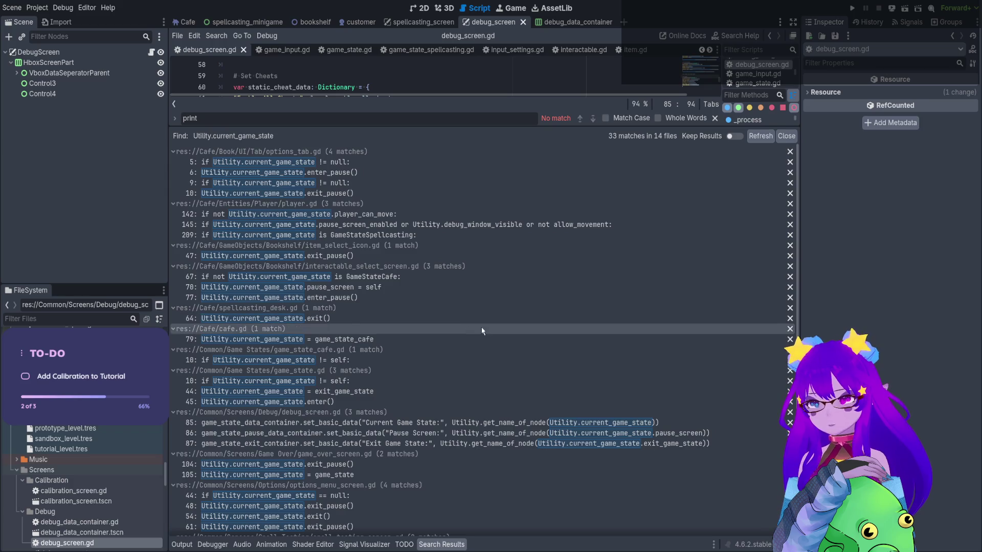
pyautogui.scroll(-5, 480, 330)
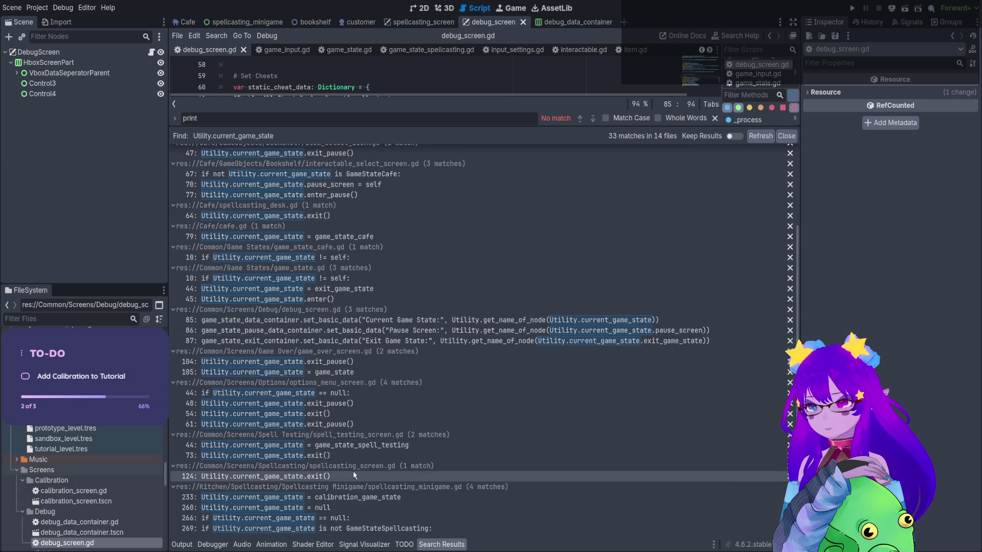
pyautogui.scroll(3, 363, 422)
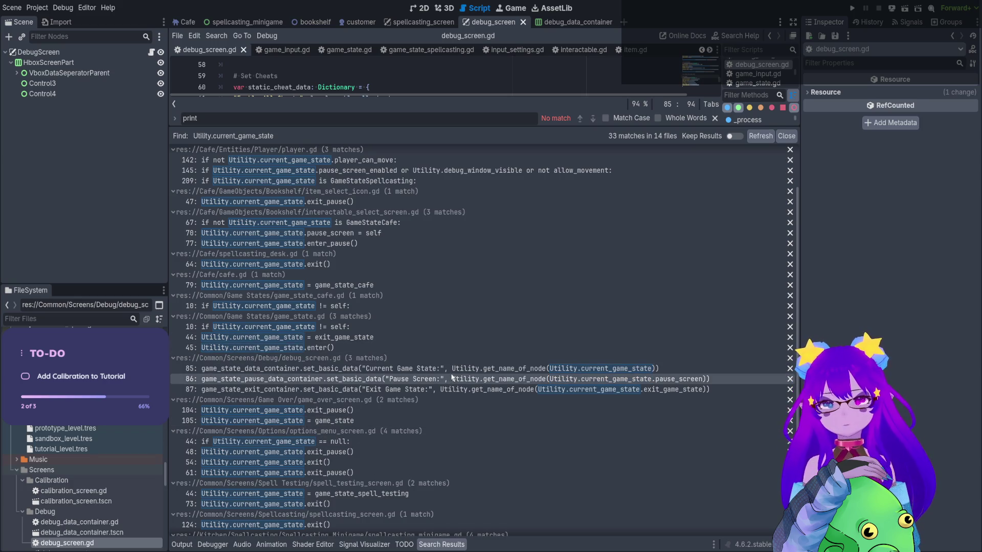
pyautogui.scroll(3, 452, 376)
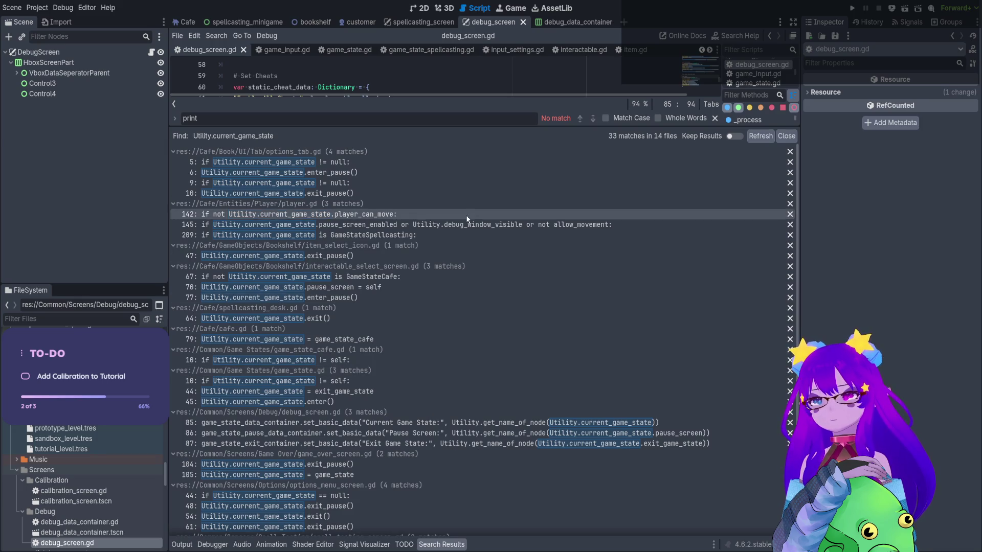
pyautogui.scroll(-5, 467, 219)
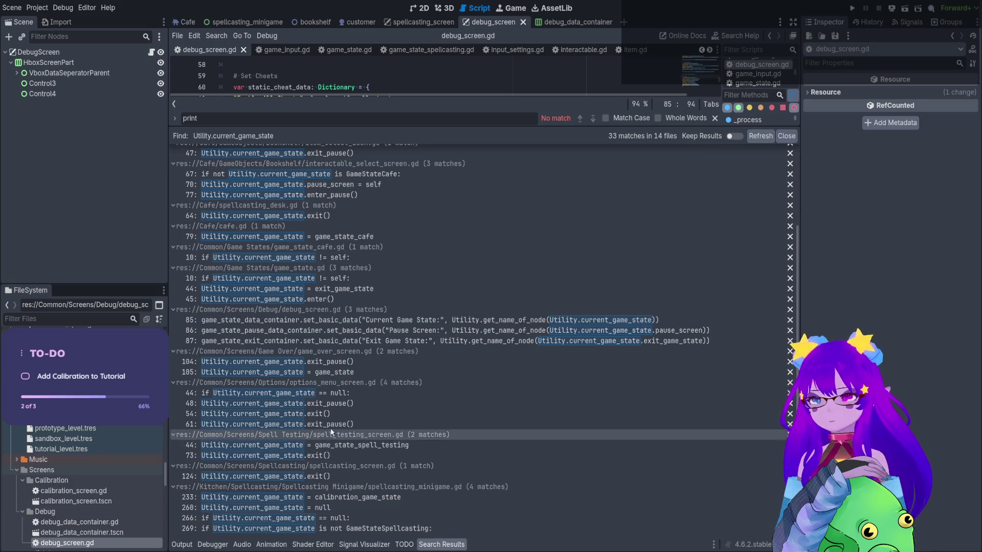
pyautogui.moveTo(572, 131); pyautogui.dragTo(574, 462)
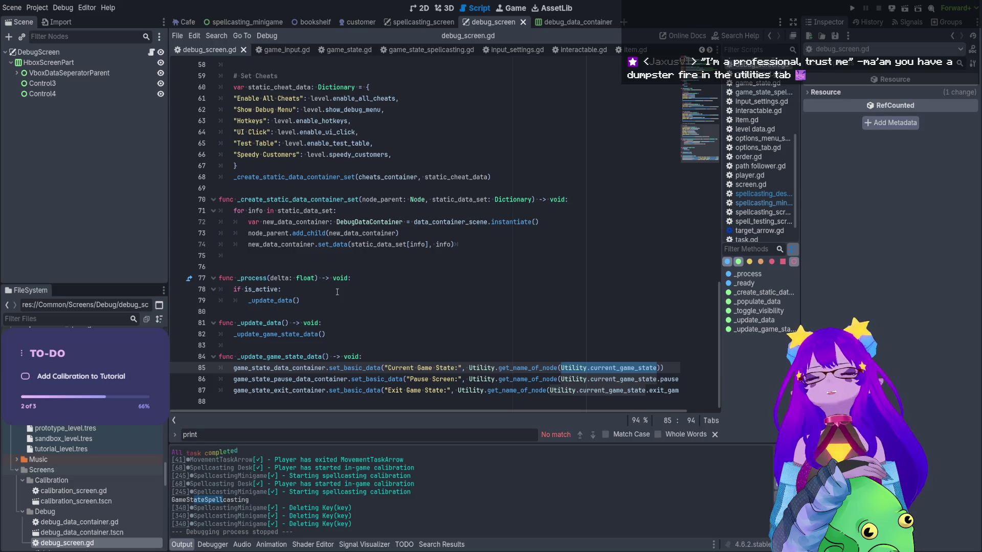
# Enlarge the Search Results panel listing the project-wide print( matches
pyautogui.click(258, 495)
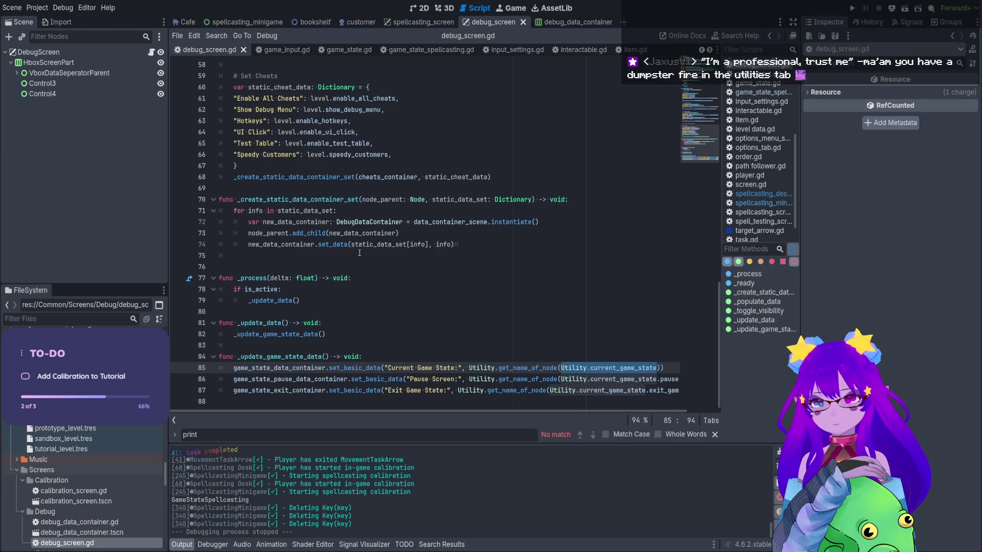
pyautogui.click(434, 318)
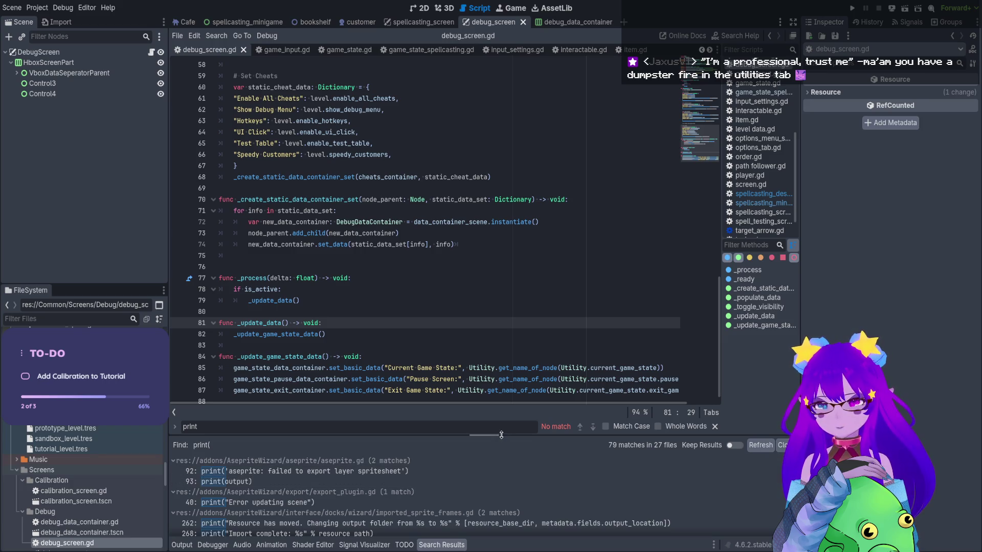
pyautogui.moveTo(502, 435); pyautogui.dragTo(486, 127)
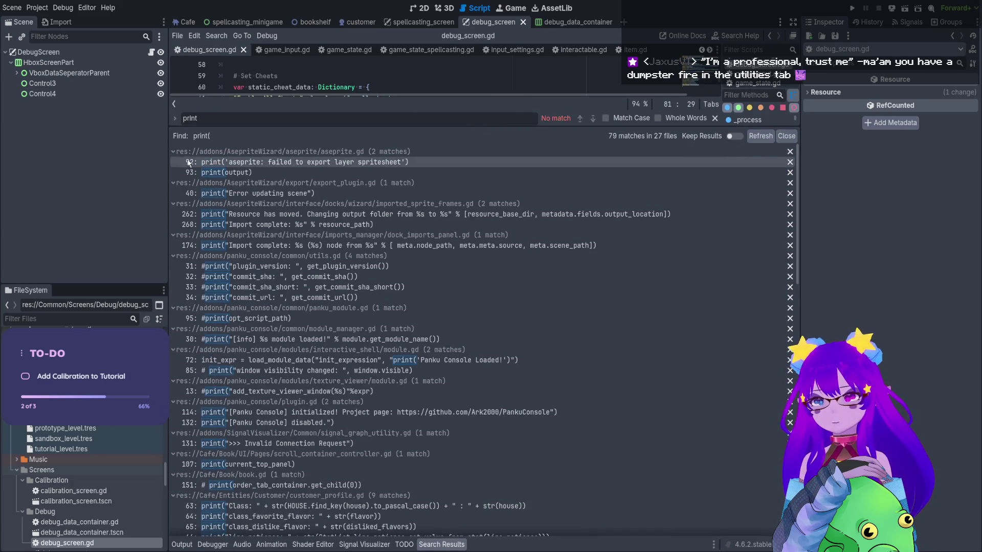
# Collapse the addon and other result groups, then open game_state_spellcasting.gd's print(name) match
pyautogui.click(174, 152)
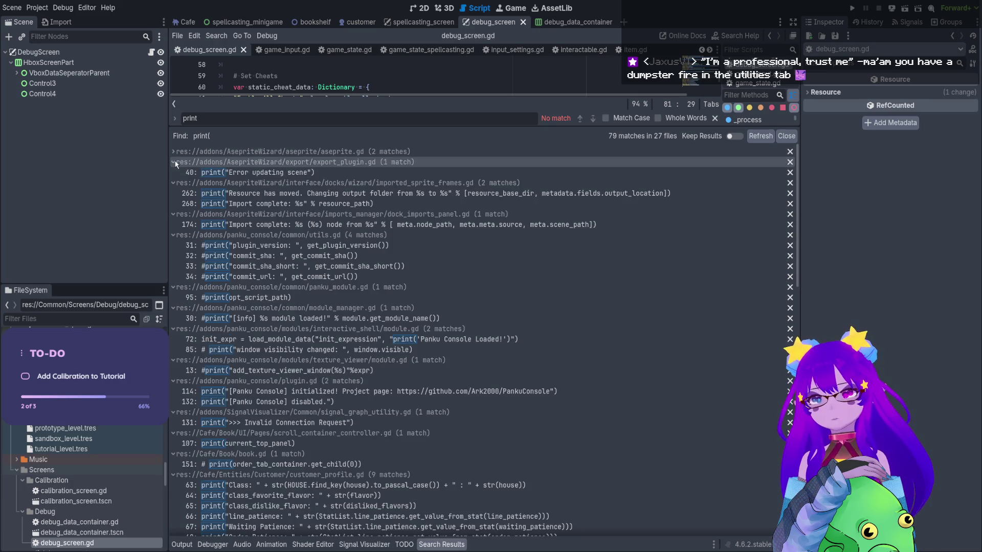
pyautogui.click(173, 163)
pyautogui.click(174, 173)
pyautogui.click(174, 183)
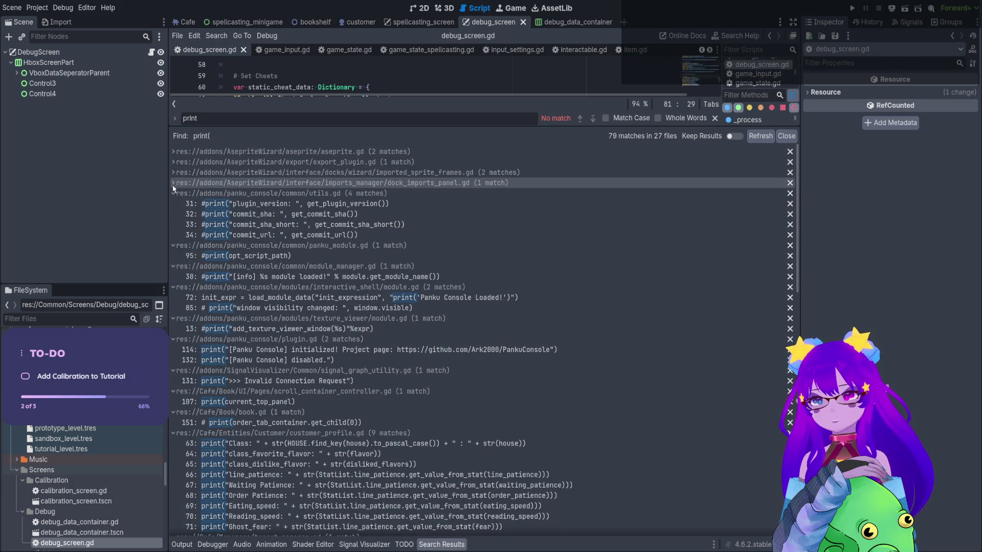
pyautogui.click(173, 193)
pyautogui.click(172, 203)
pyautogui.click(173, 214)
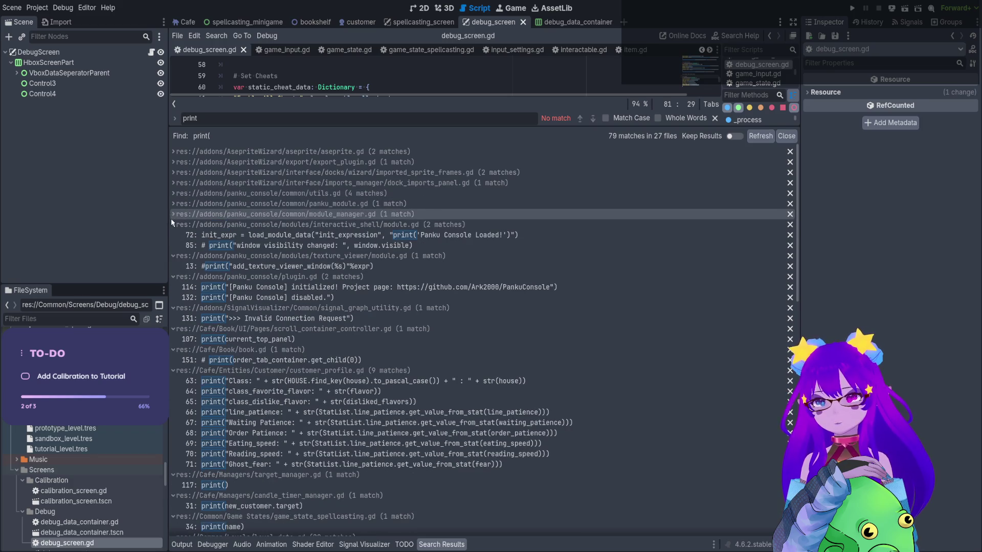
pyautogui.click(173, 224)
pyautogui.click(174, 235)
pyautogui.click(173, 246)
pyautogui.click(172, 257)
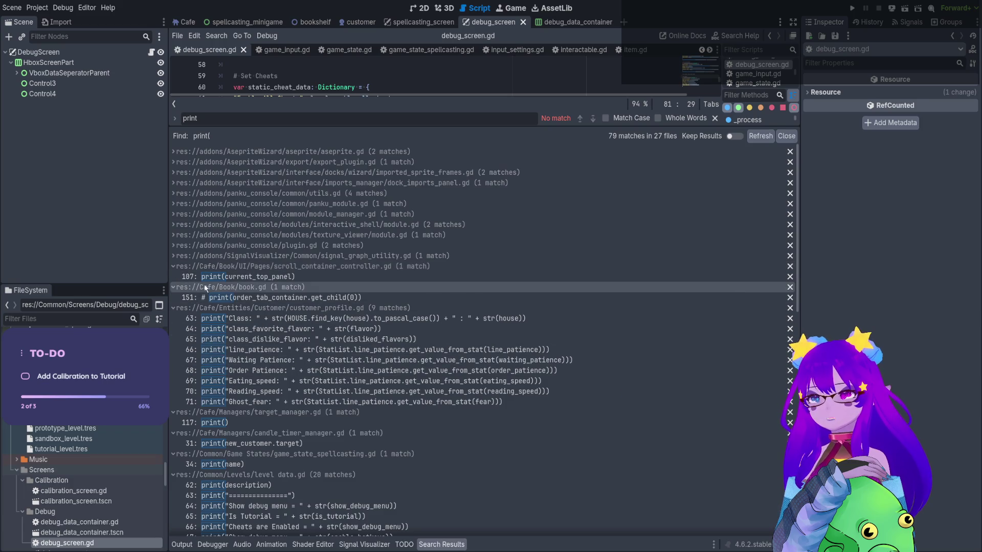
pyautogui.click(173, 266)
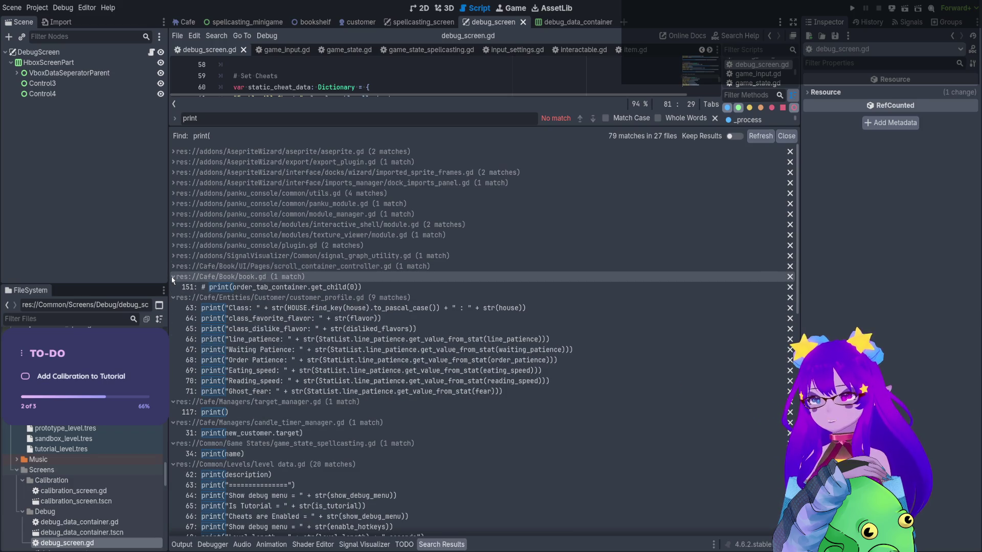
pyautogui.click(173, 277)
pyautogui.click(173, 291)
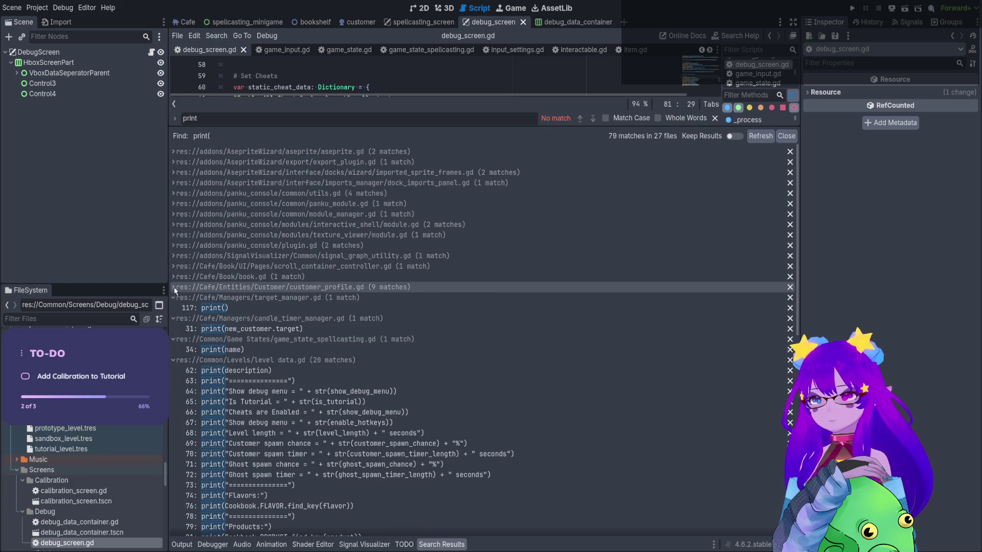
pyautogui.scroll(-1, 177, 276)
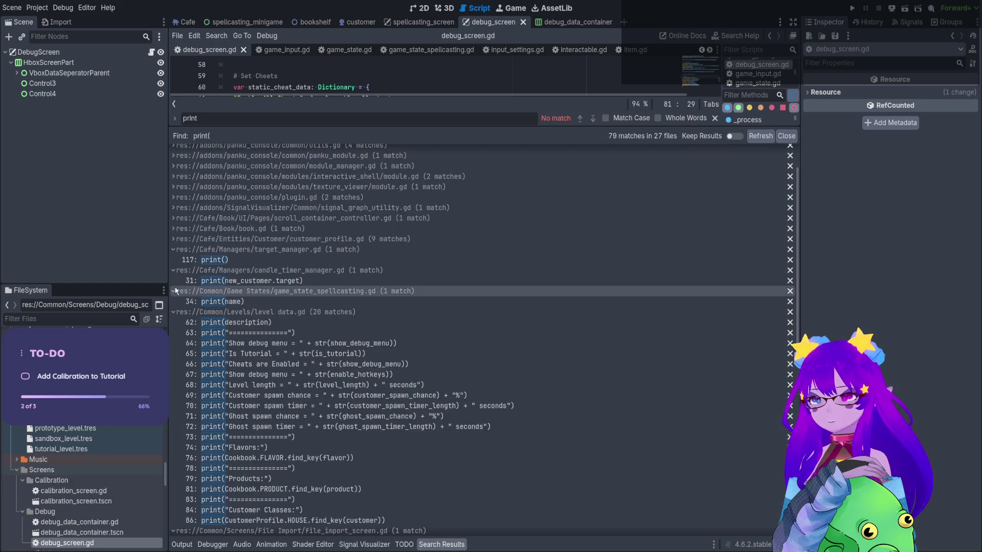
pyautogui.click(176, 250)
pyautogui.click(174, 260)
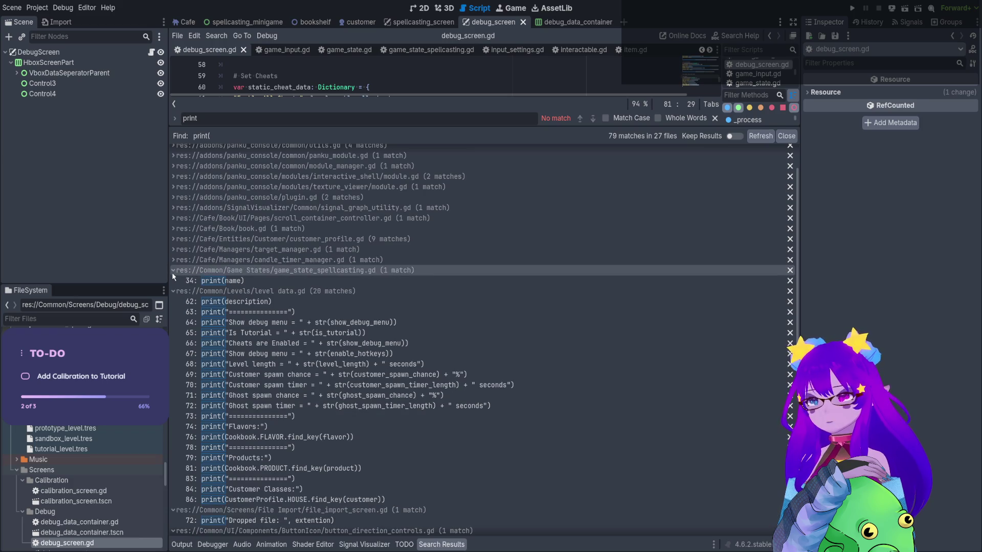
pyautogui.click(175, 281)
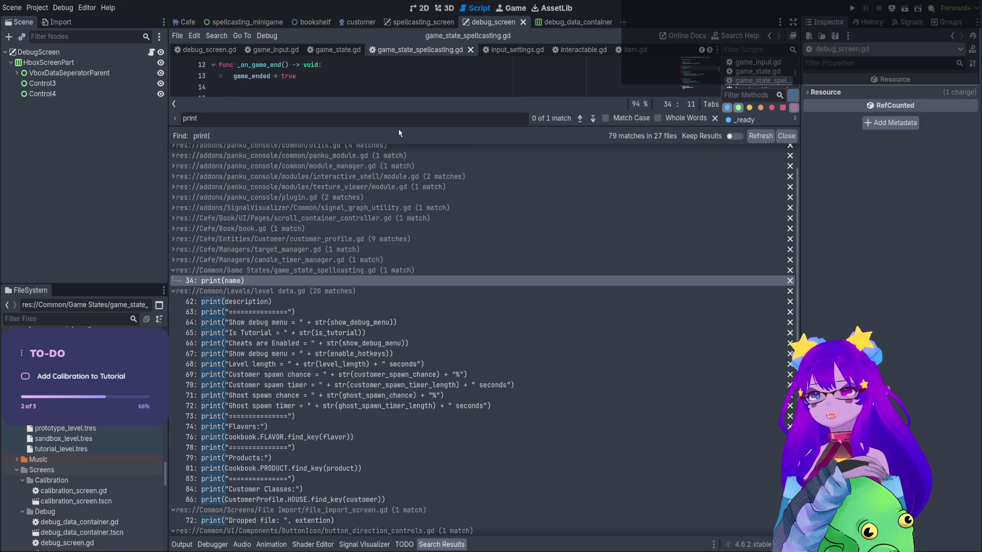
pyautogui.moveTo(398, 126); pyautogui.dragTo(398, 409)
pyautogui.click(279, 335)
pyautogui.moveTo(280, 334); pyautogui.dragTo(205, 332)
pyautogui.press('BackSpace')
pyautogui.press('BackSpace')
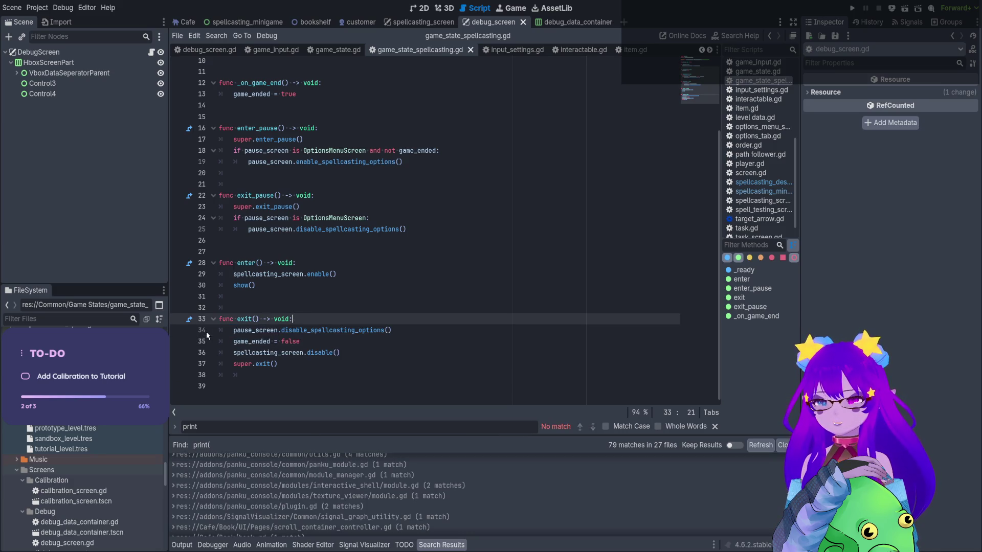
pyautogui.click(483, 325)
pyautogui.hotkey('ctrl', 's')
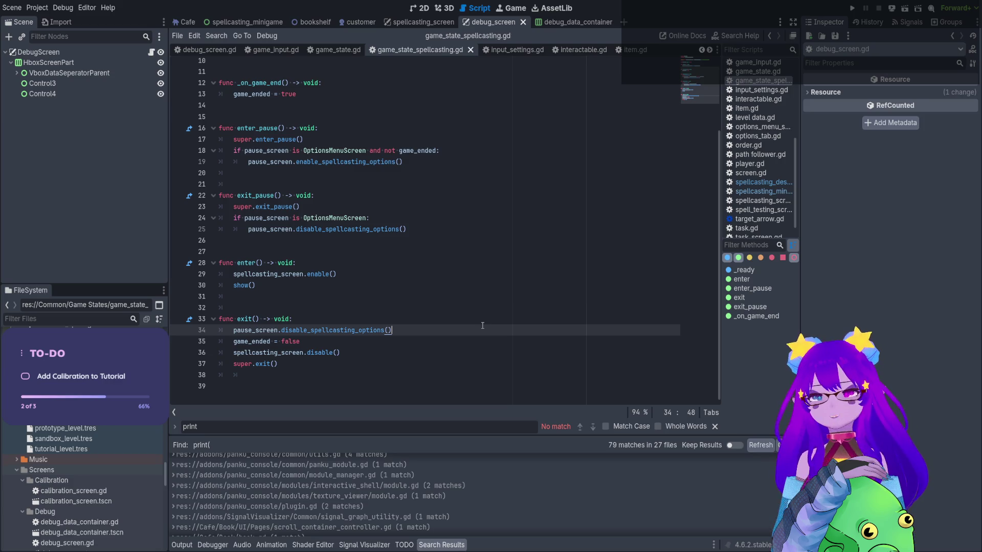
pyautogui.click(183, 545)
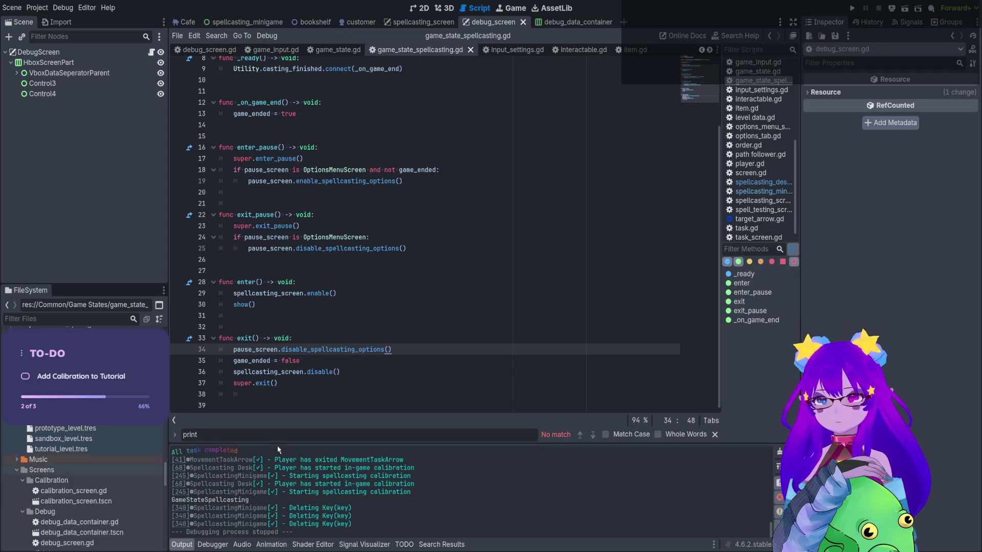
pyautogui.moveTo(172, 492); pyautogui.dragTo(318, 492)
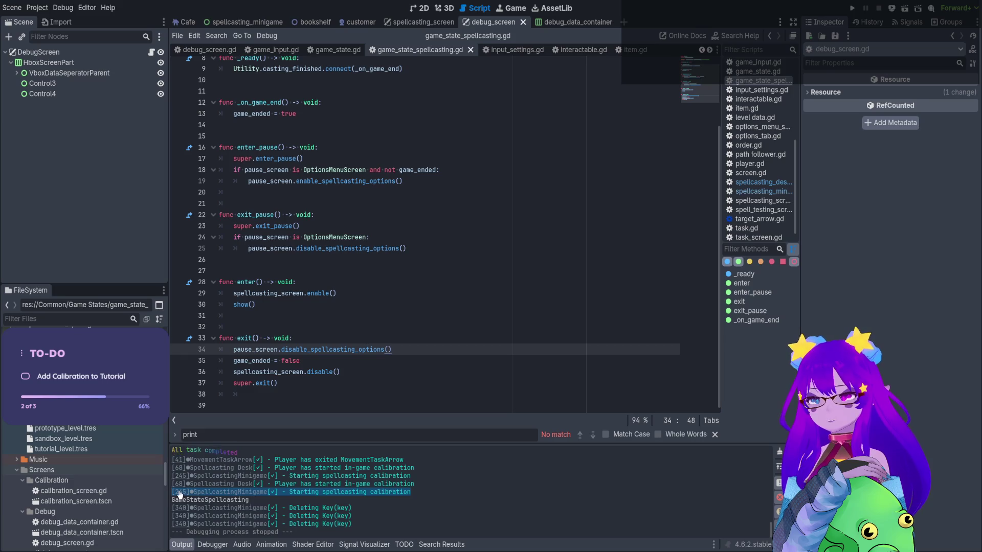
pyautogui.click(215, 493)
pyautogui.scroll(4, 404, 213)
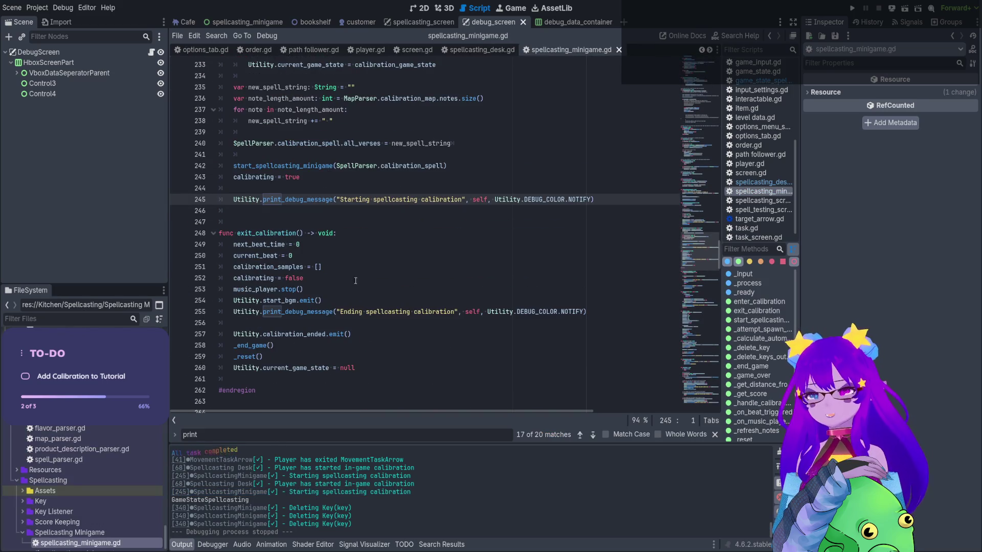
pyautogui.click(377, 311)
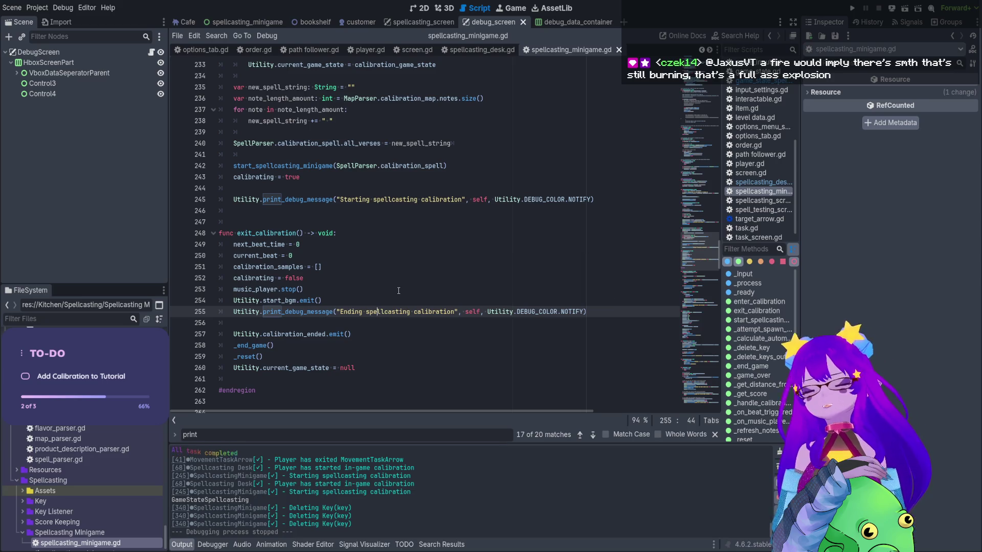
pyautogui.hotkey('ctrl', 's')
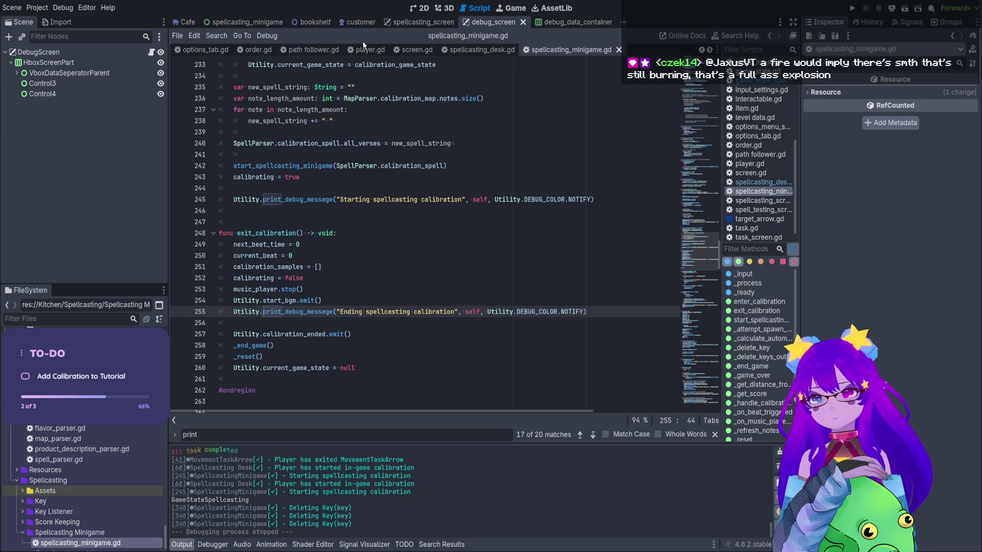
pyautogui.click(488, 49)
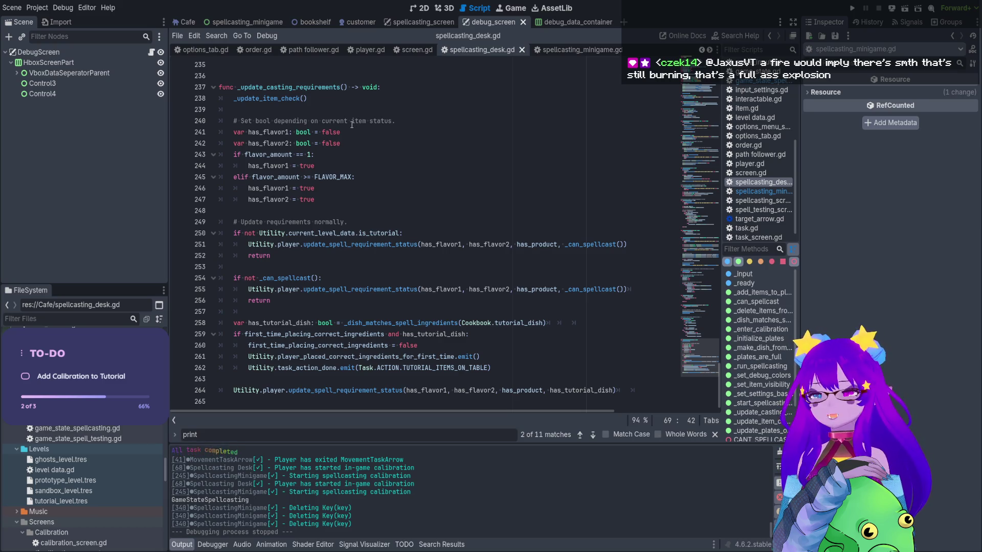
pyautogui.click(257, 24)
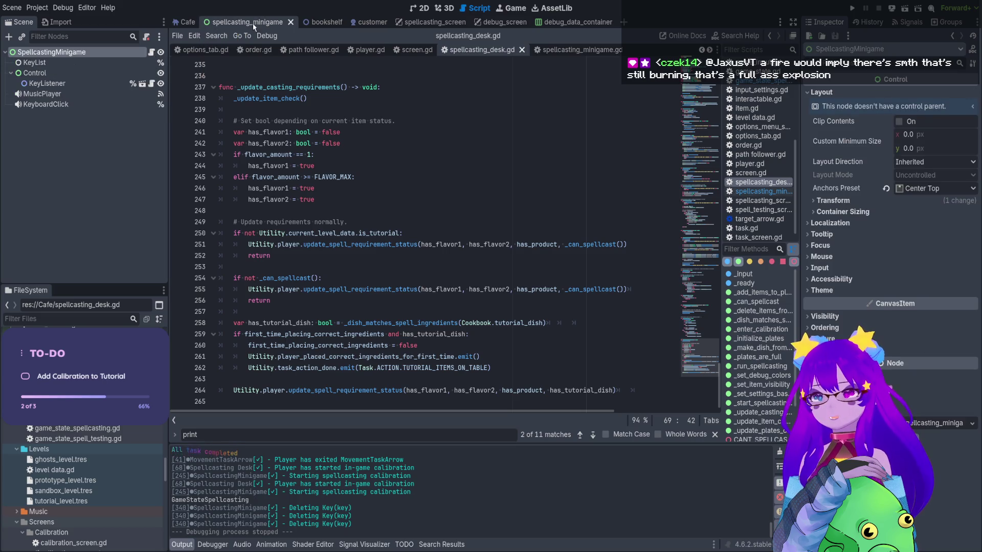
# Switch to the Cafe scene and scroll its Scene dock down to the Spellcasting Desk node
pyautogui.click(183, 23)
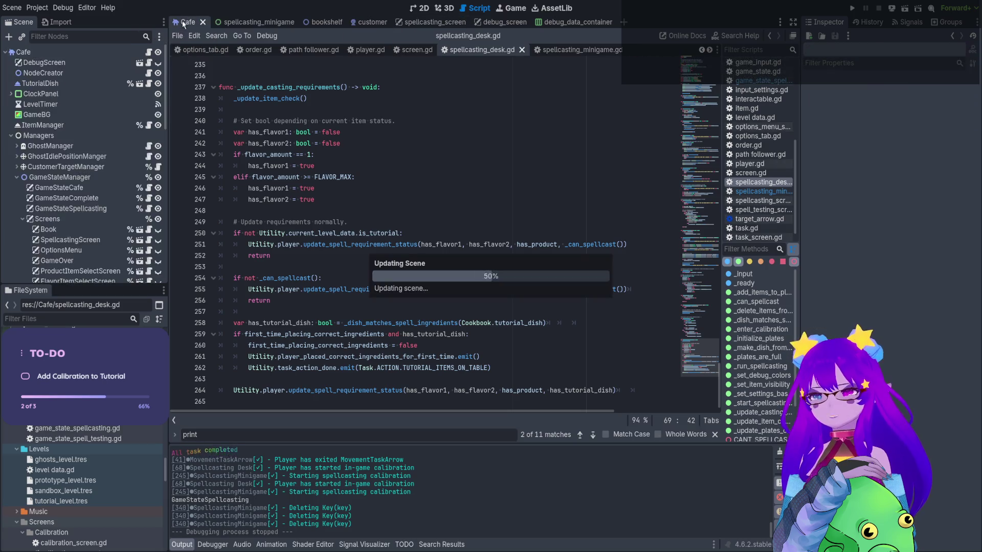
pyautogui.scroll(1, 144, 162)
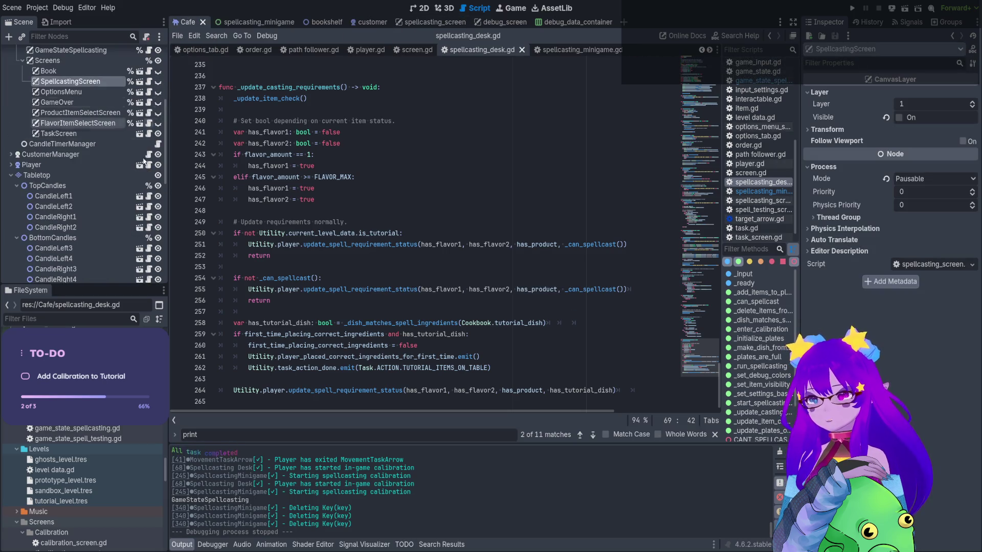
pyautogui.scroll(-4, 142, 179)
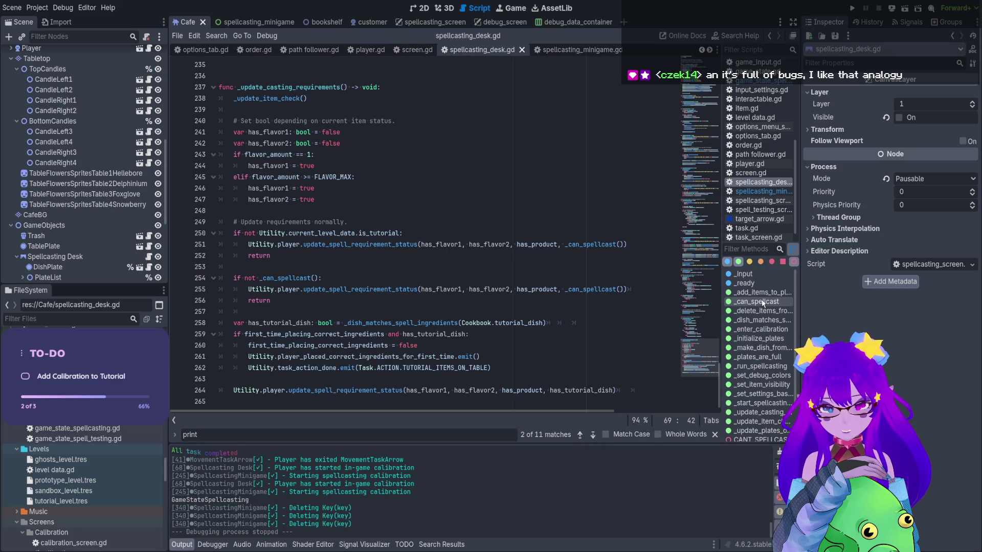
pyautogui.scroll(-1, 762, 302)
# Read _enter_calibration and _start_spellcasting_process in spellcasting_desk.gd, then show the Cafe scene's 2D canvas
pyautogui.click(762, 308)
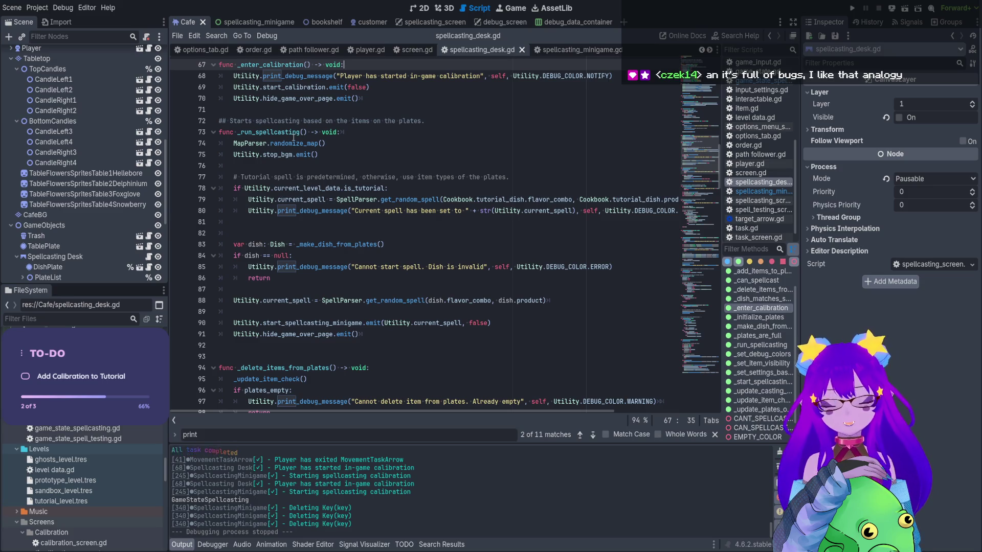
pyautogui.scroll(1, 300, 125)
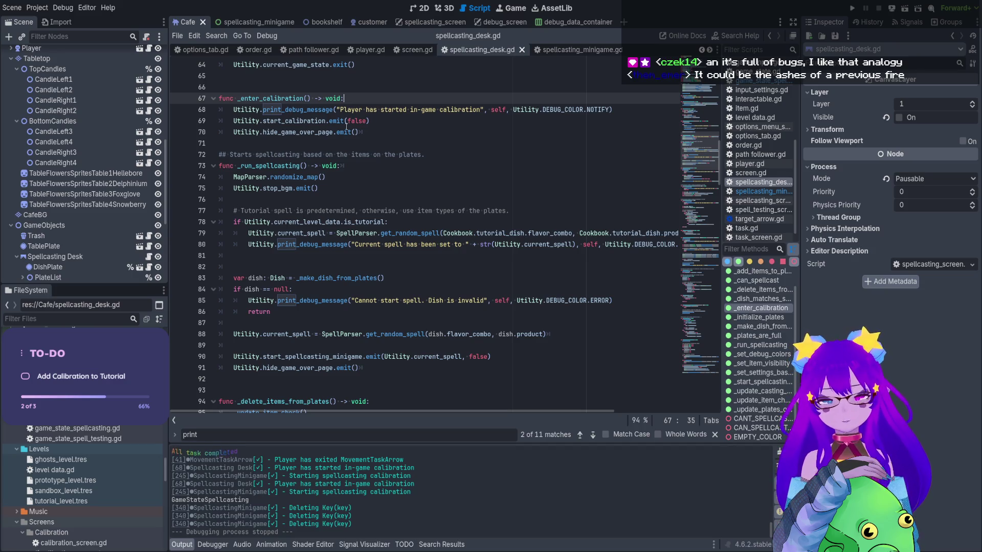
pyautogui.scroll(2, 301, 154)
pyautogui.scroll(1, 328, 149)
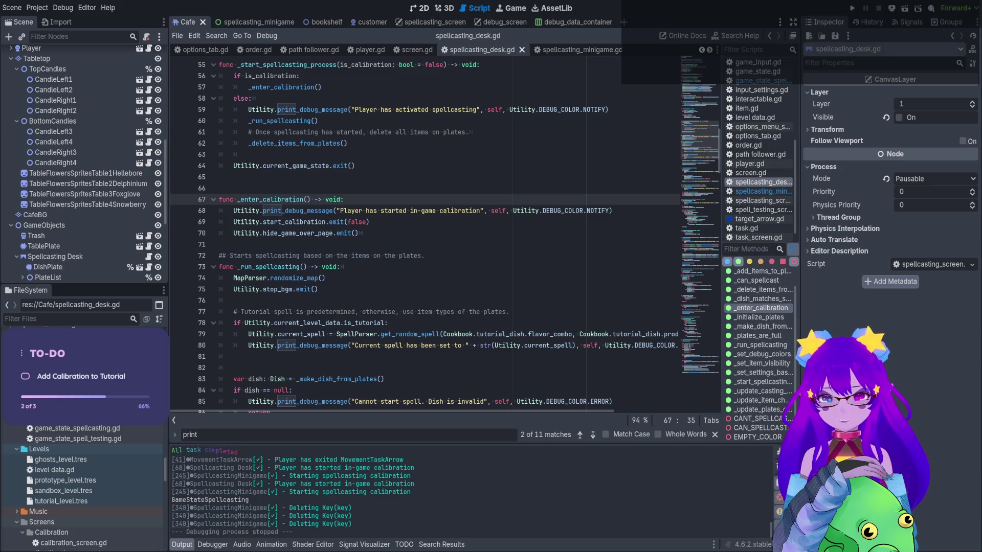
pyautogui.click(419, 8)
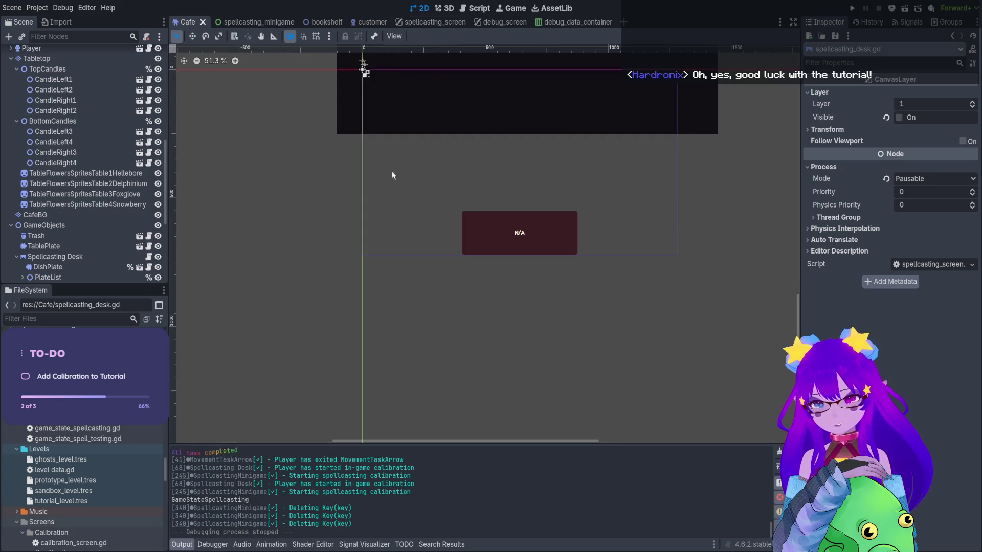
# Delete the Utility.hide_game_over_page.emit() line 70 from _enter_calibration and run the project
pyautogui.click(477, 8)
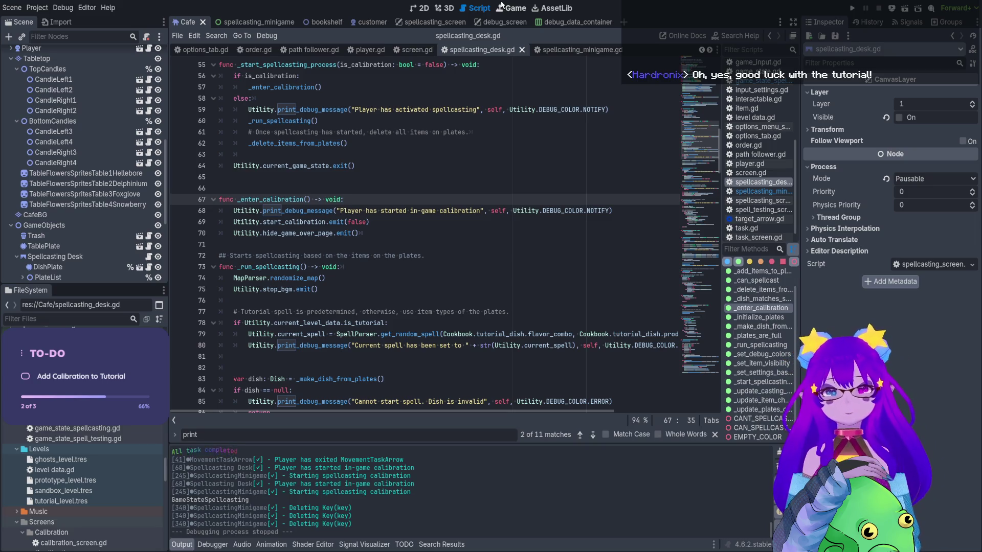
pyautogui.scroll(-1, 419, 177)
pyautogui.scroll(1, 412, 194)
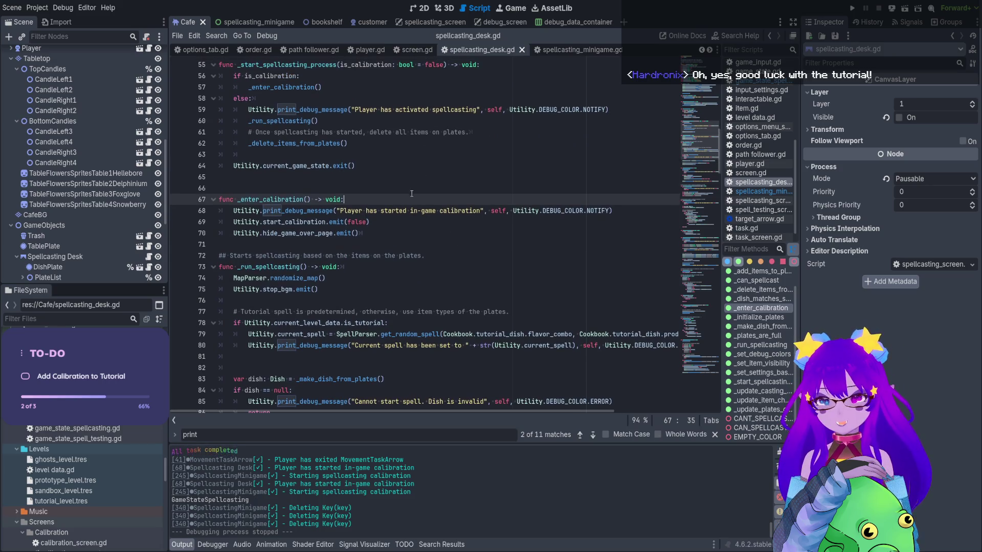
pyautogui.click(400, 221)
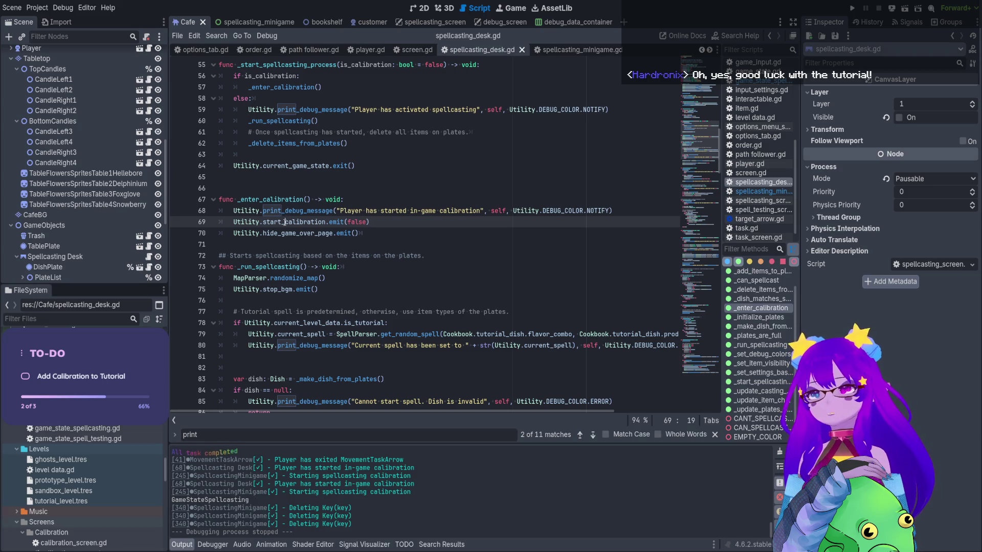
pyautogui.click(277, 235)
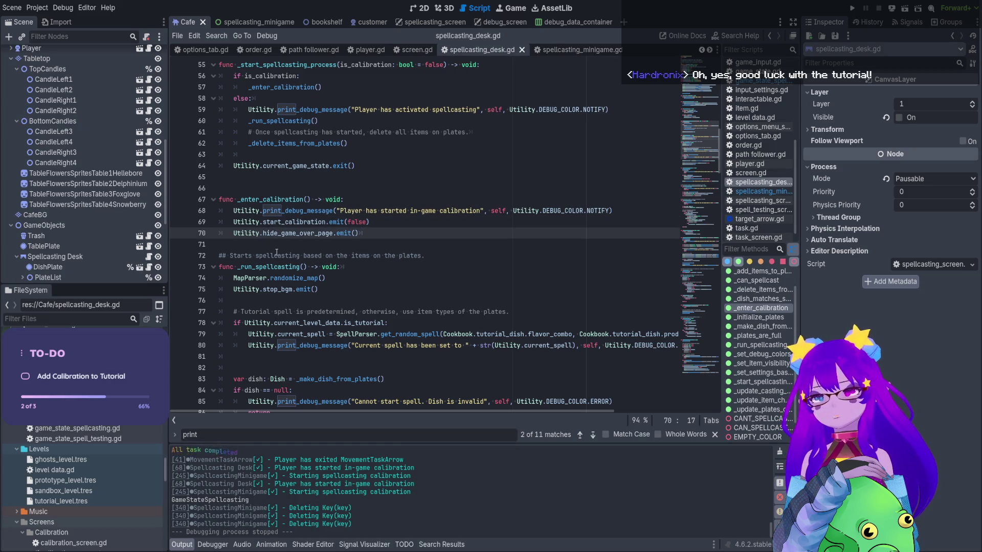
pyautogui.moveTo(370, 236); pyautogui.dragTo(219, 235)
pyautogui.press('BackSpace')
pyautogui.press('BackSpace')
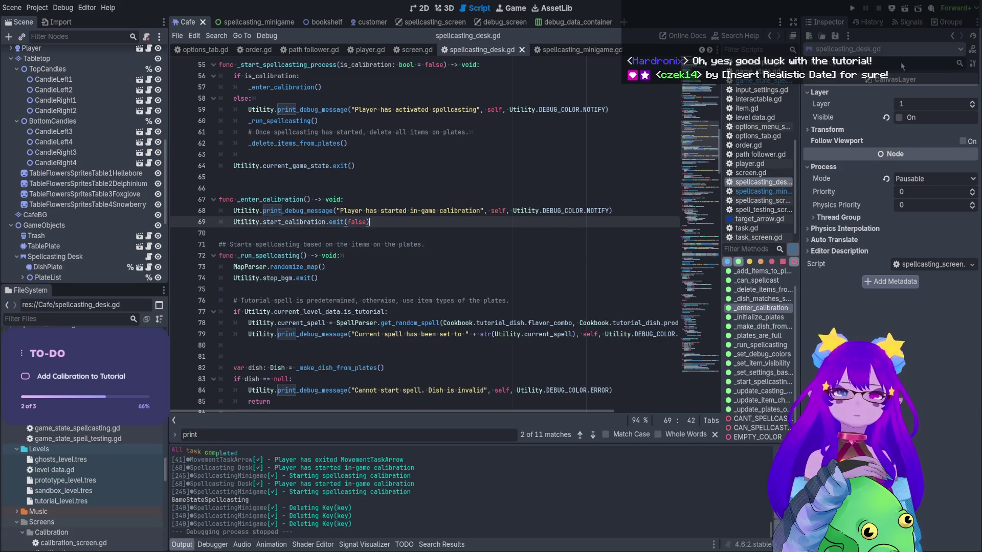
pyautogui.click(852, 9)
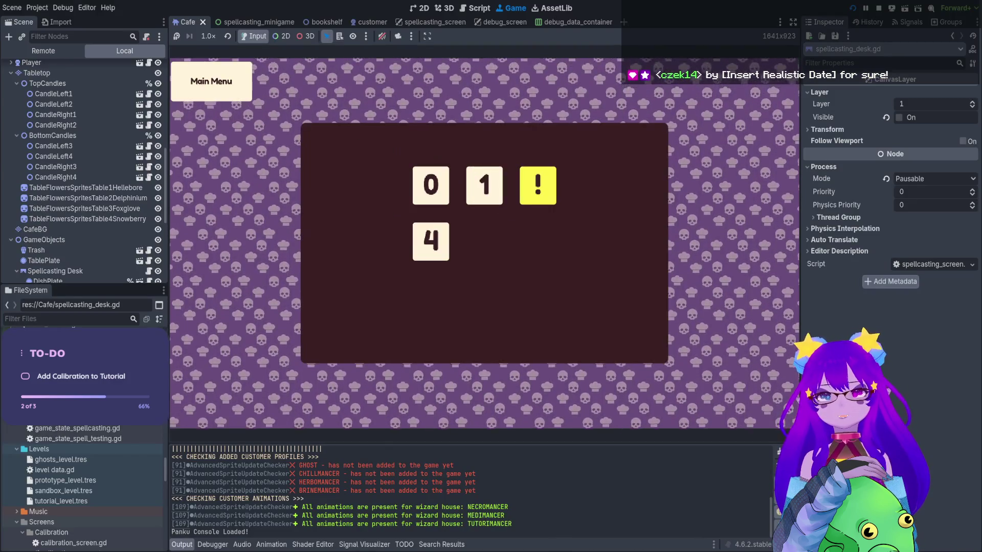
# Start the Tutorial level, walk the witch to the desk and hold Q for calibration
pyautogui.press('Return')
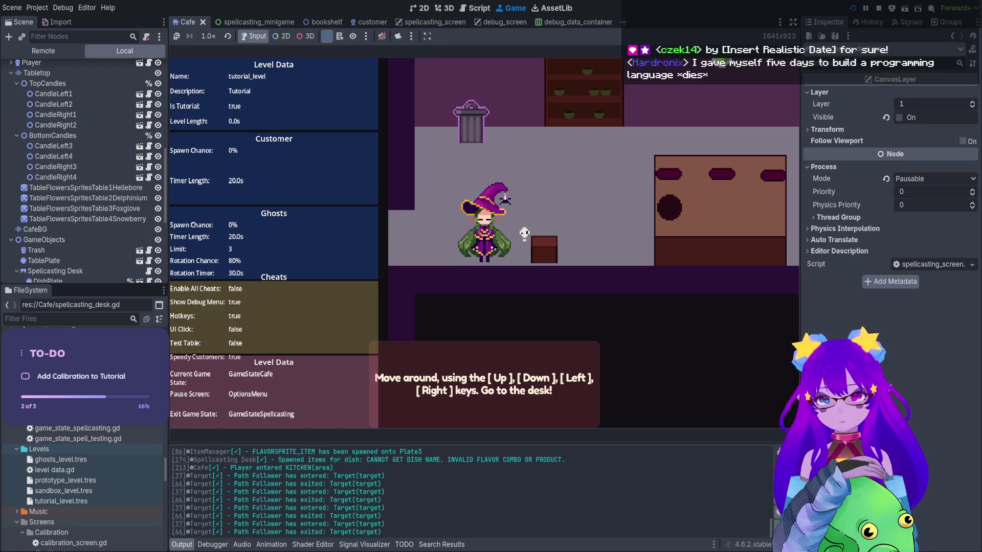
pyautogui.press('Right')
pyautogui.press('Up')
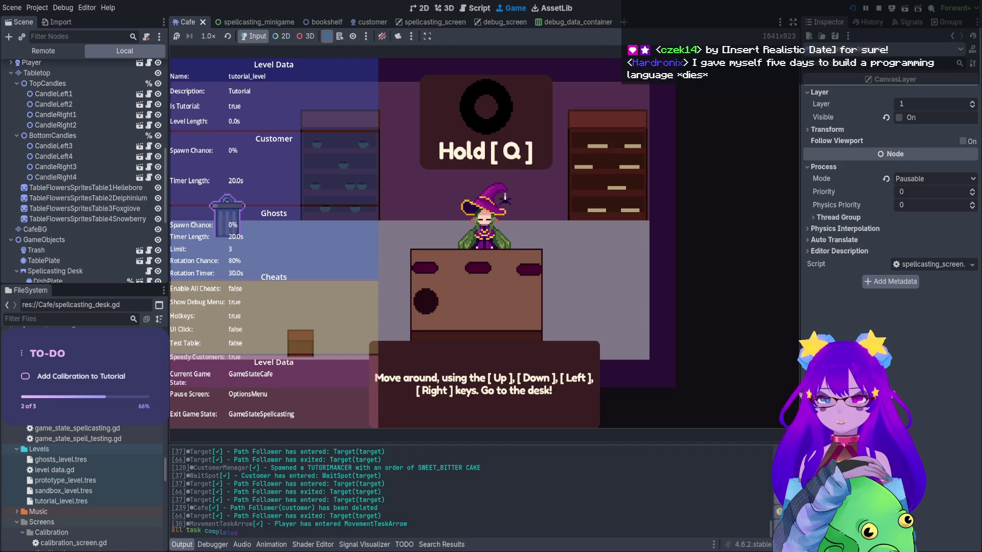
pyautogui.press('q')
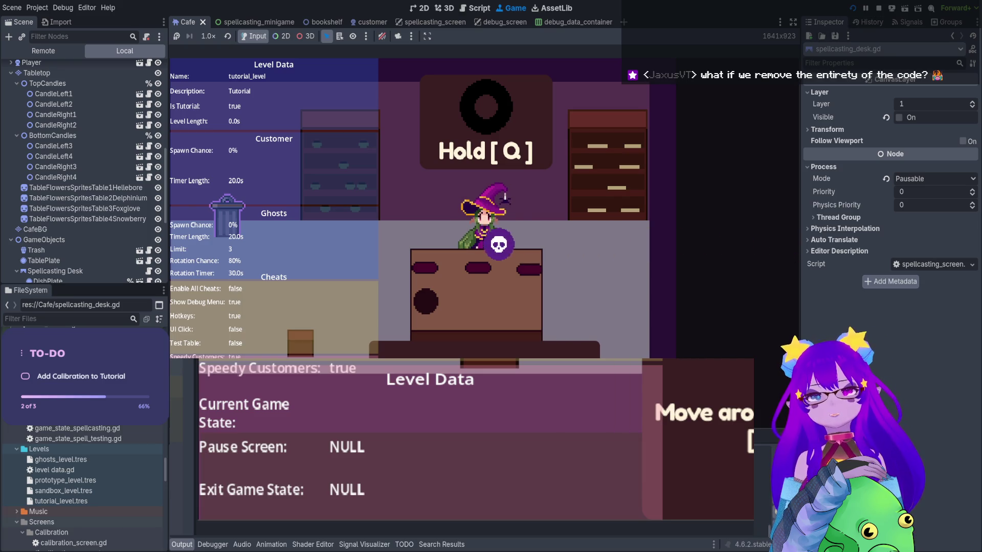
# Restart the game, replay the Tutorial walk to the desk, and open the pause options menu
pyautogui.click(879, 14)
pyautogui.click(852, 9)
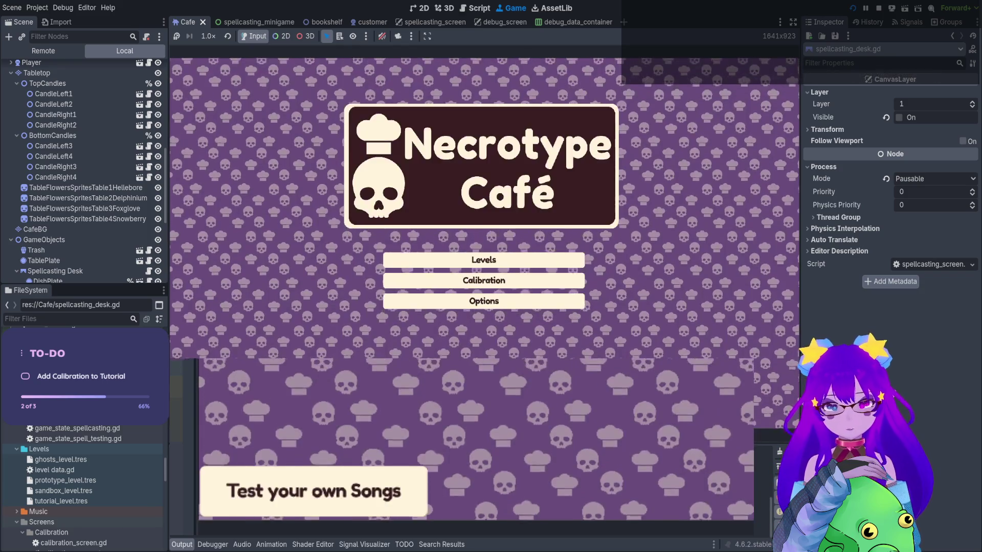
pyautogui.click(484, 260)
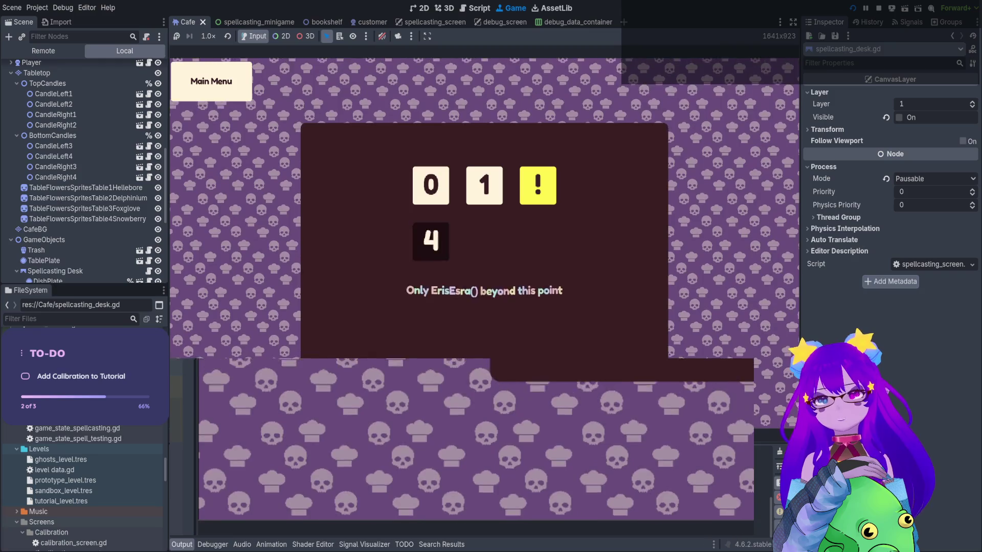
pyautogui.click(430, 185)
pyautogui.press('d')
pyautogui.press('w')
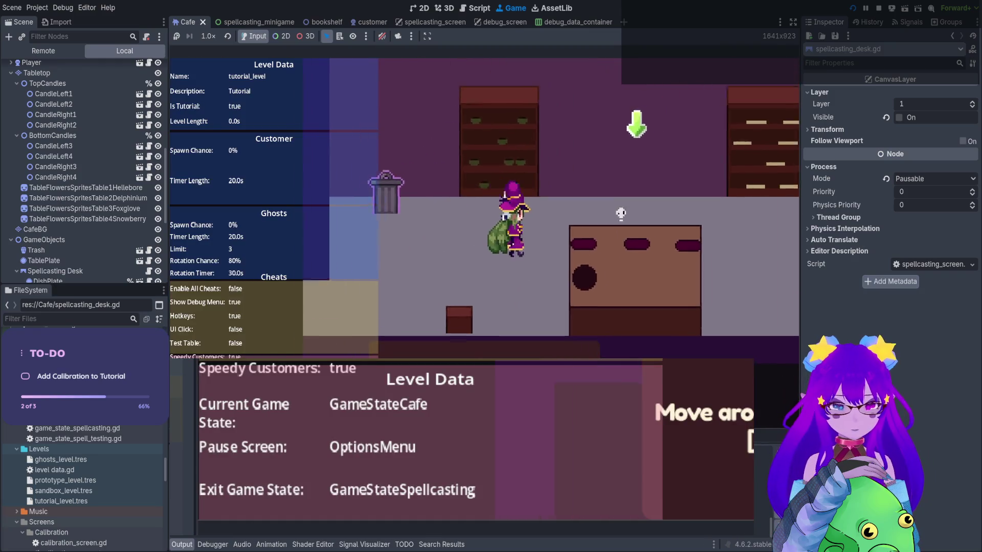
pyautogui.press('d')
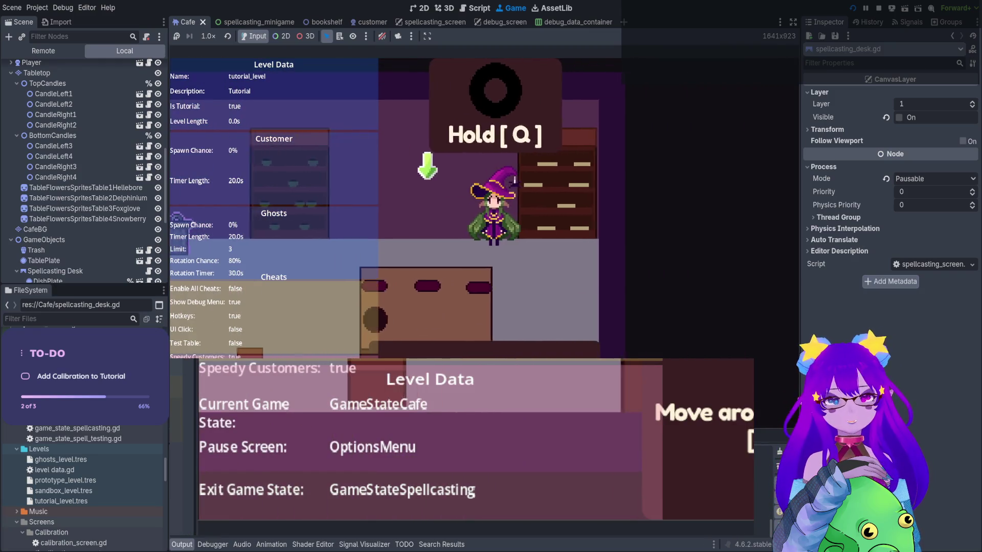
pyautogui.press('q')
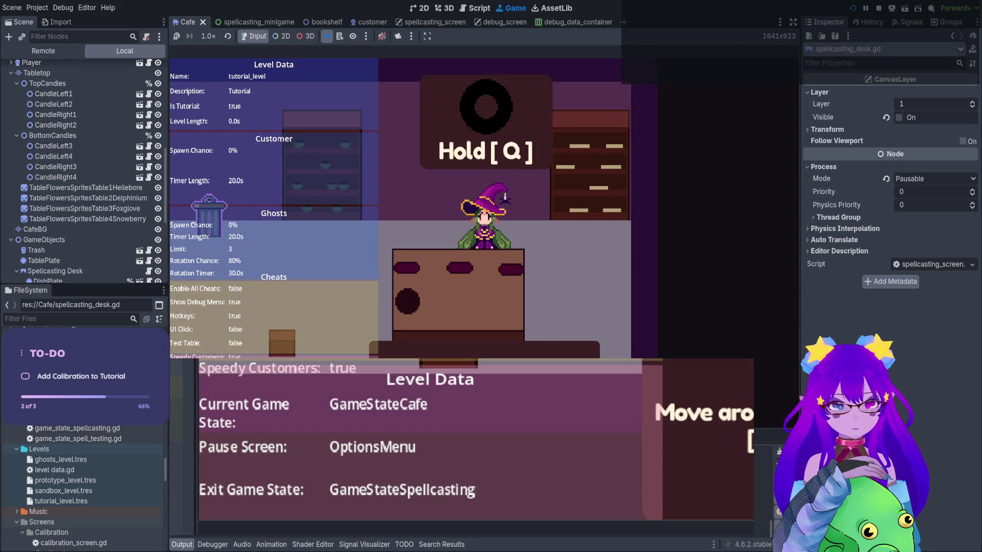
pyautogui.press('a')
pyautogui.press('Escape')
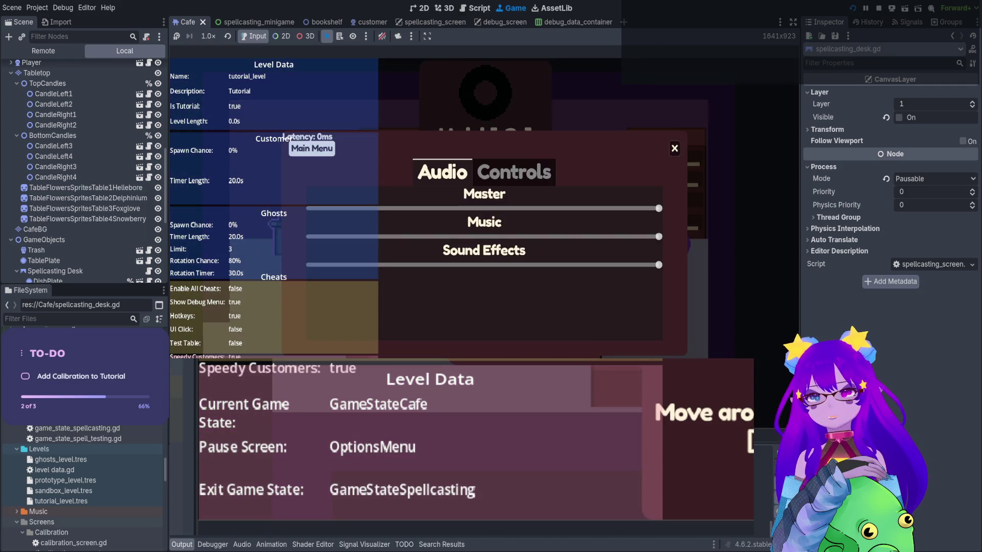
# Run Cheats.restart() from the in-game Panku debug console
pyautogui.press('`')
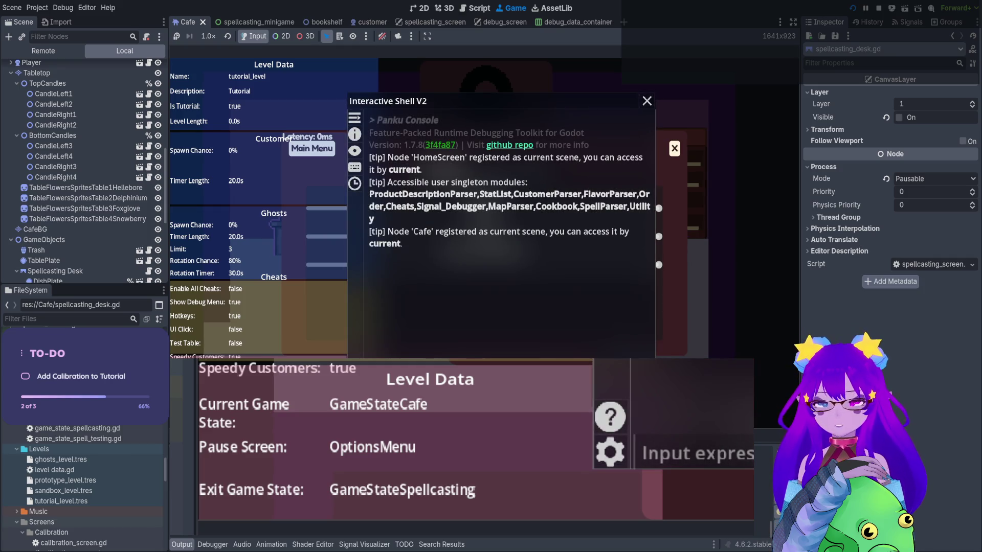
pyautogui.write('rest')
pyautogui.press('Tab')
pyautogui.press('Return')
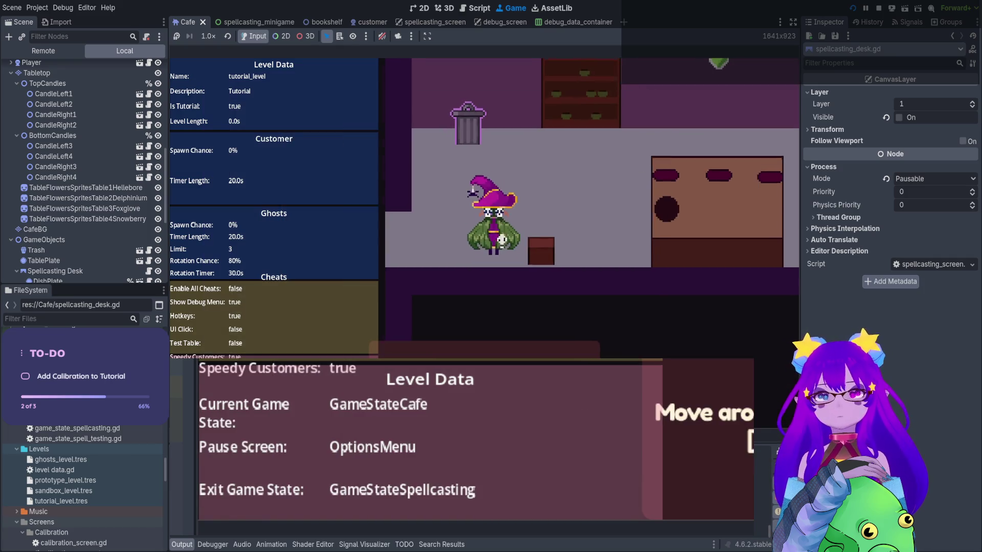
# Close the debug console and stop the running game
pyautogui.press('`')
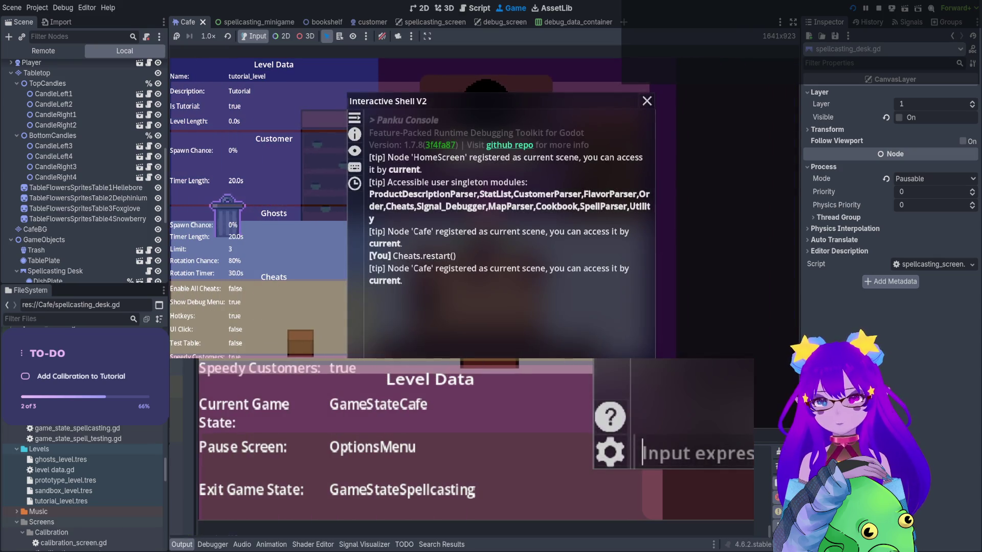
pyautogui.press('`')
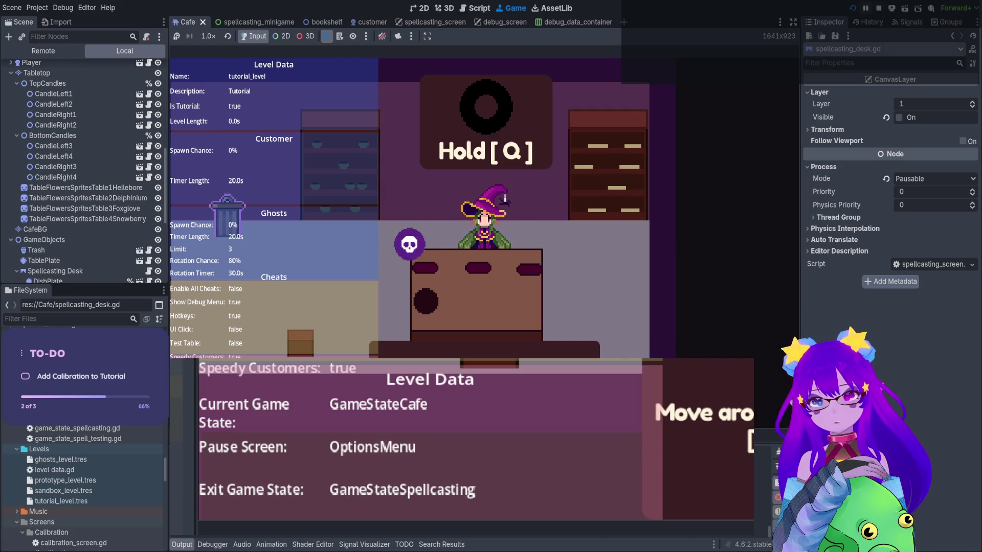
pyautogui.click(877, 9)
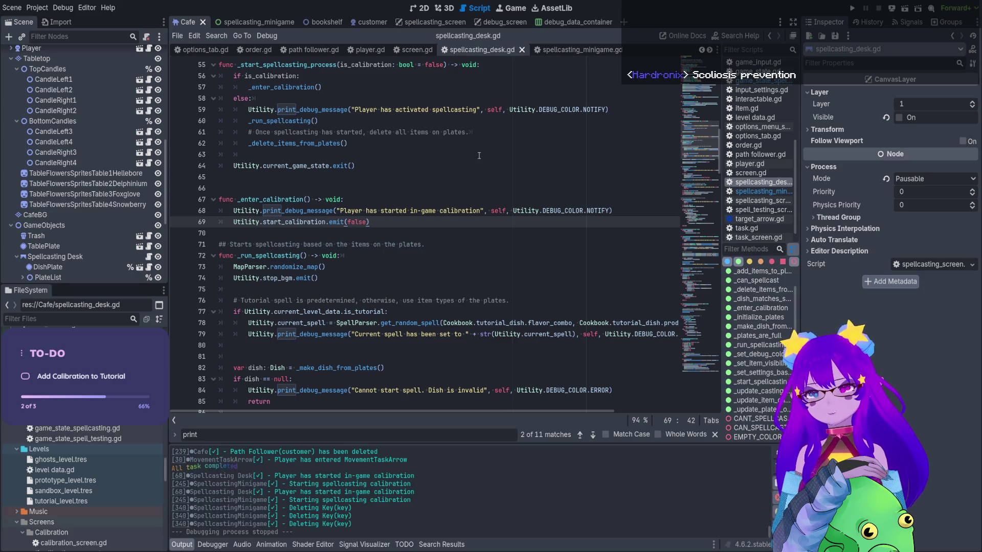
# Look over the _run_spellcasting function in spellcasting_desk.gd and select a code line
pyautogui.scroll(-2, 368, 267)
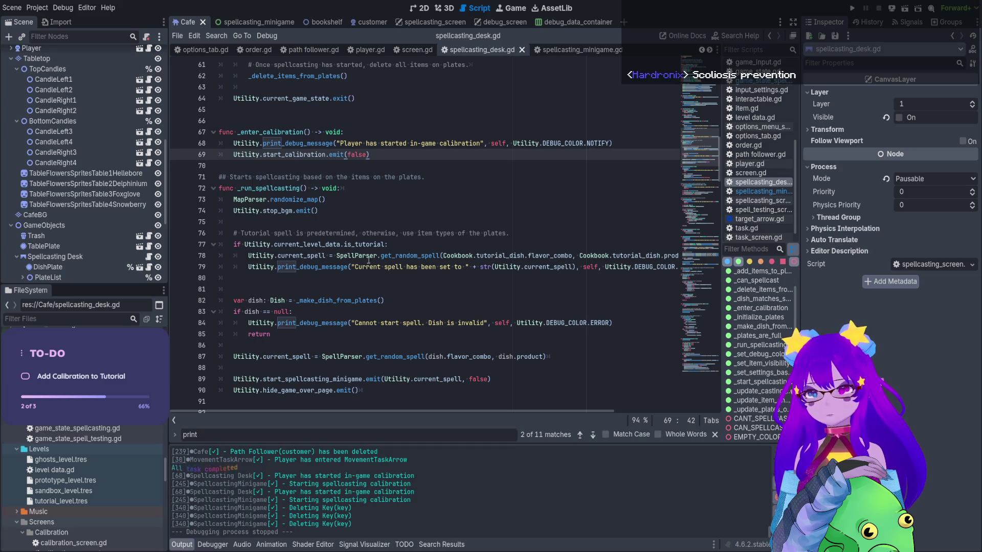
pyautogui.click(354, 186)
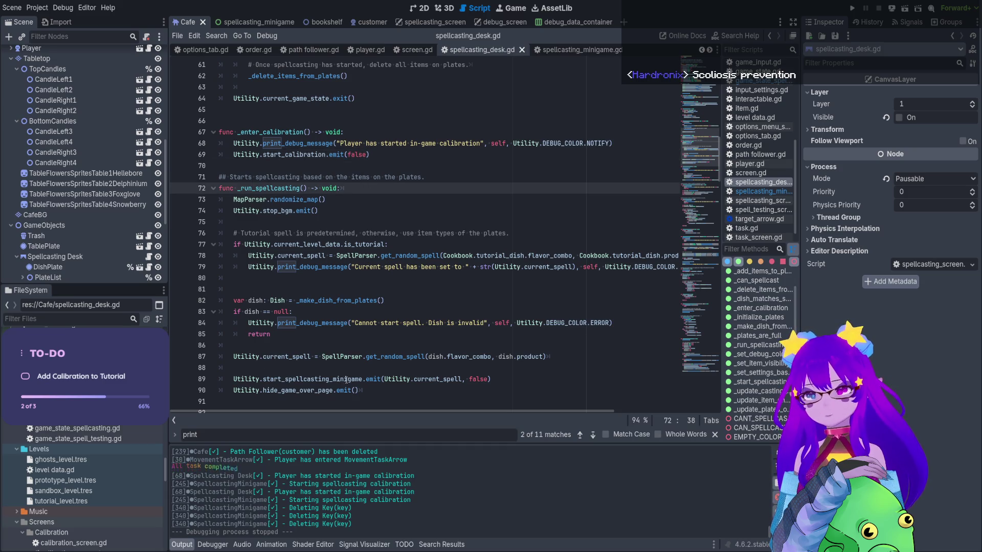
pyautogui.scroll(-1, 347, 380)
pyautogui.scroll(2, 315, 262)
pyautogui.doubleClick(283, 223)
pyautogui.scroll(1, 307, 184)
pyautogui.scroll(-3, 307, 184)
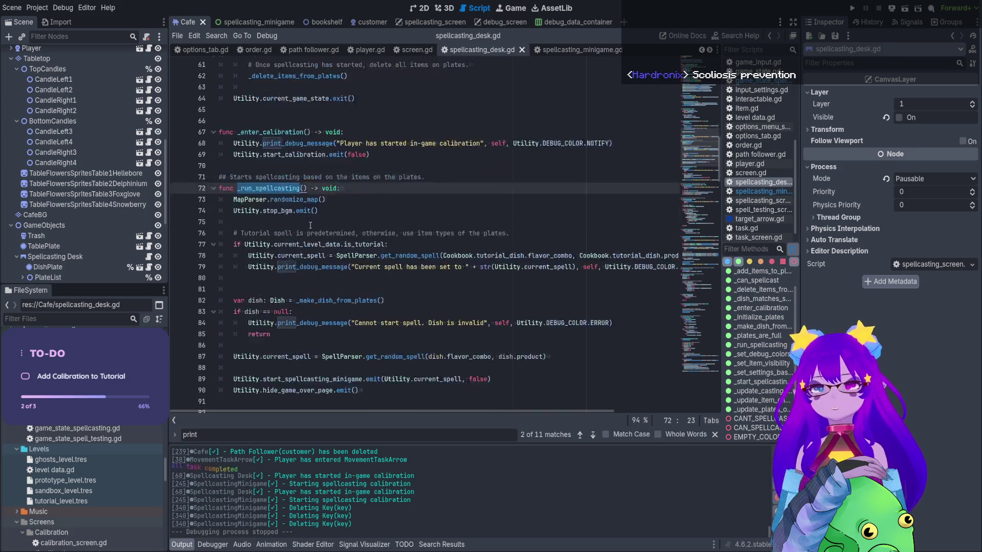
pyautogui.moveTo(366, 356); pyautogui.dragTo(232, 357)
pyautogui.hotkey('ctrl', 'c')
# Paste Utility.hide_game_over_page.emit() below line 69, save, and switch to spellcasting_minigame.gd
pyautogui.scroll(2, 414, 194)
pyautogui.click(416, 190)
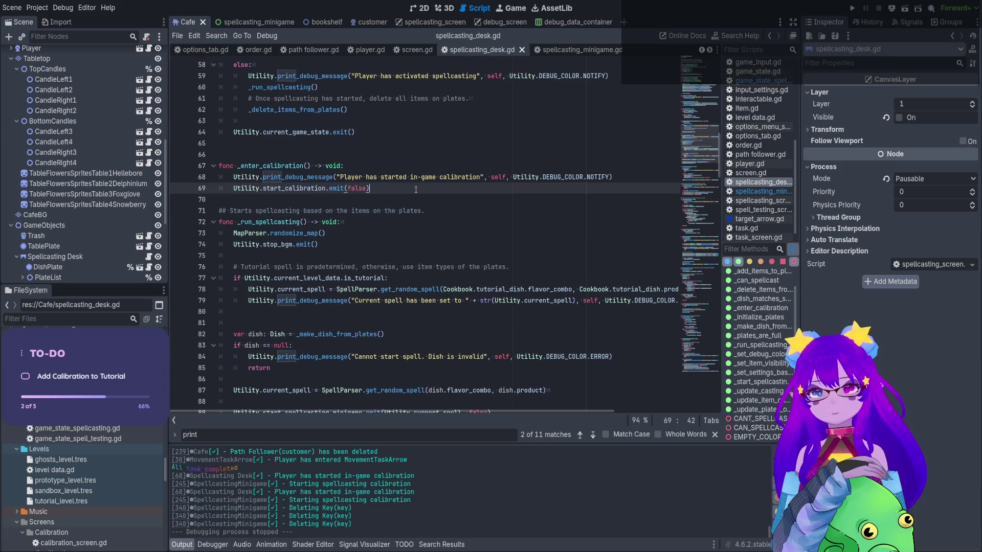
pyautogui.press('Return')
pyautogui.hotkey('ctrl', 'v')
pyautogui.press('BackSpace')
pyautogui.hotkey('ctrl', 's')
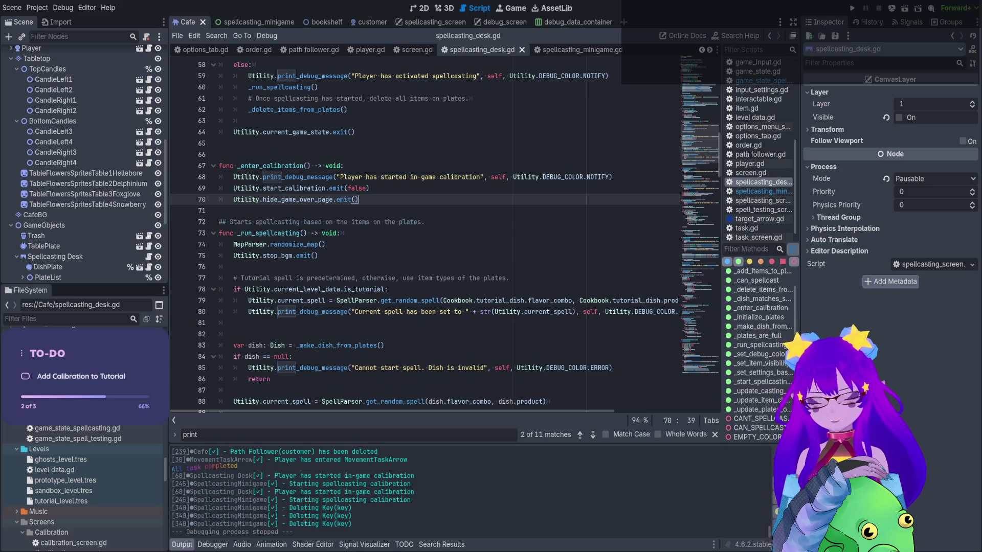
pyautogui.hotkey('alt', 'Left')
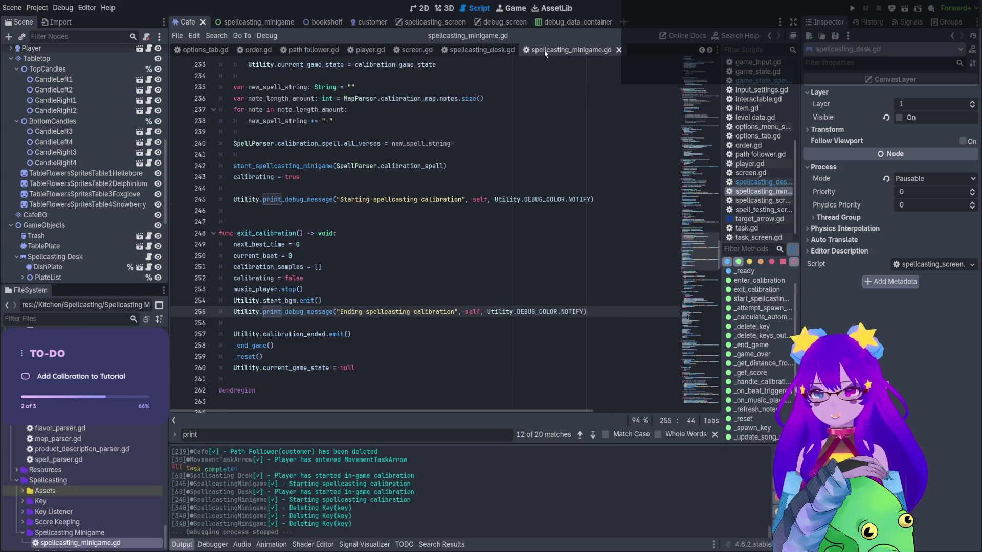
pyautogui.scroll(3, 322, 178)
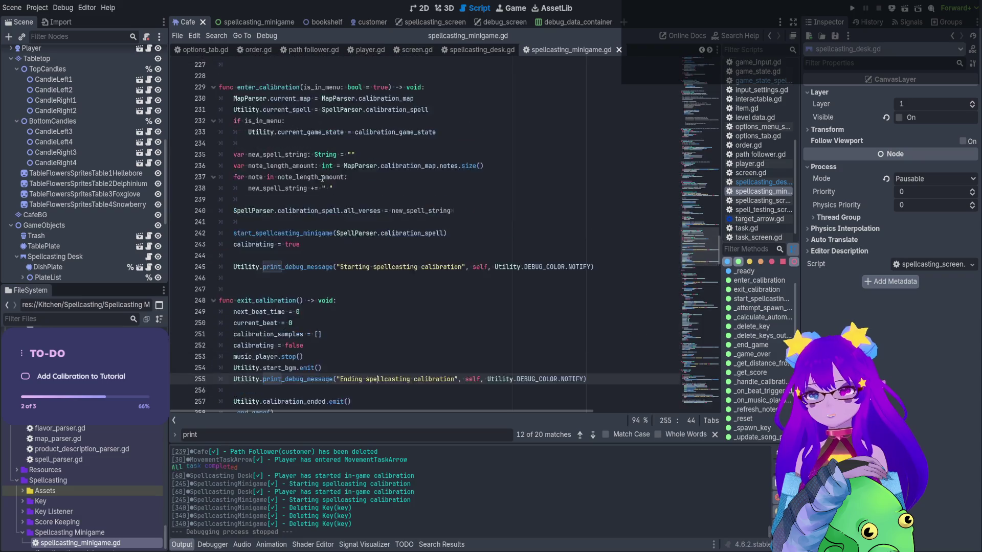
pyautogui.scroll(1, 322, 178)
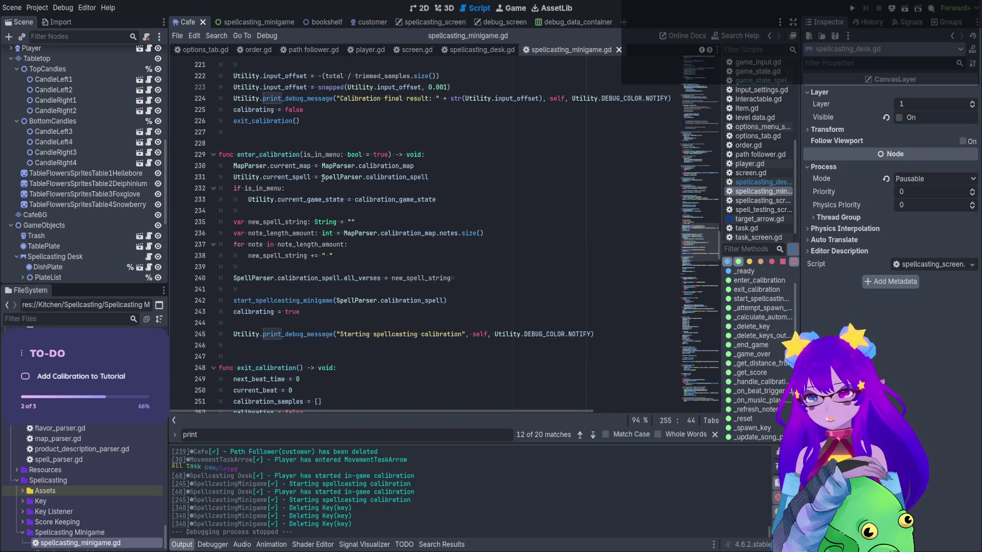
pyautogui.moveTo(319, 166); pyautogui.dragTo(362, 327)
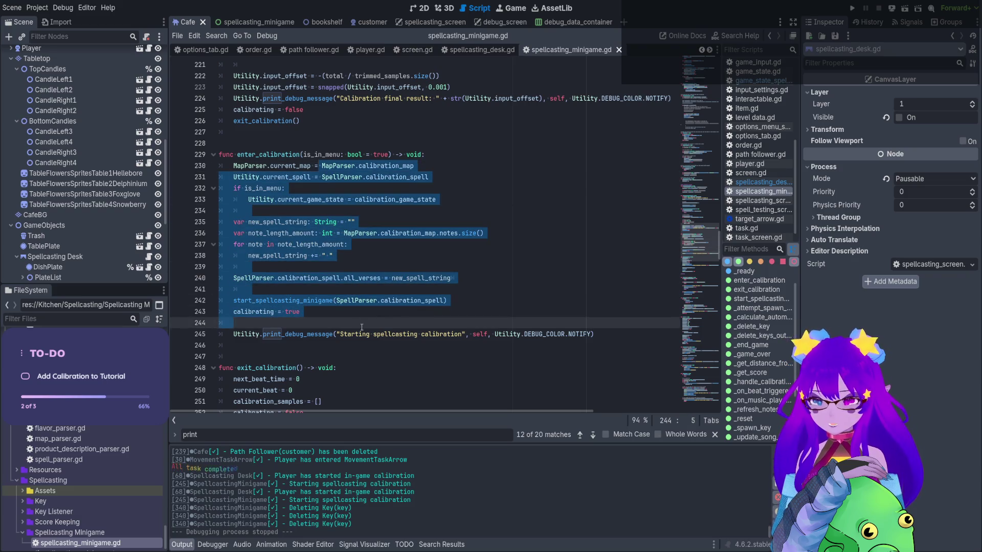
pyautogui.click(362, 327)
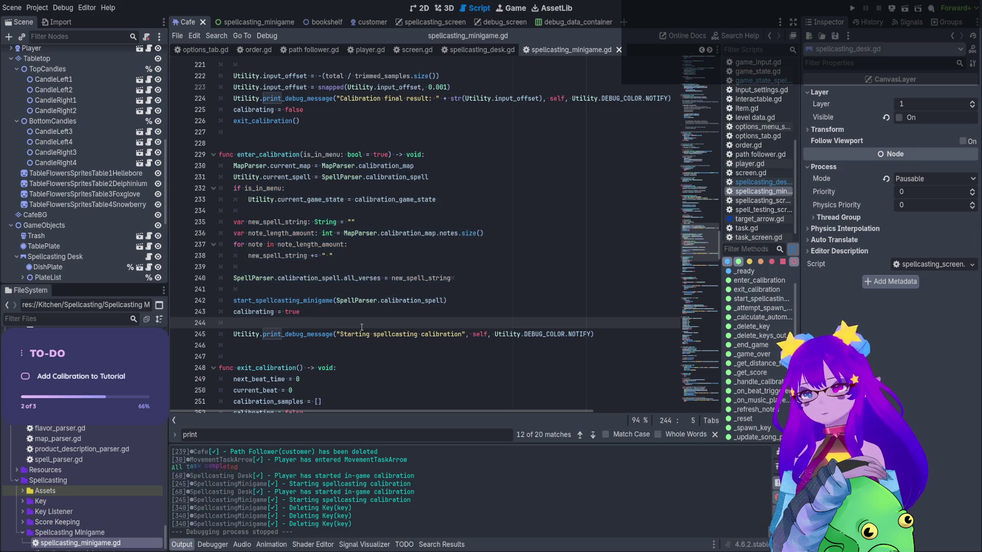
pyautogui.scroll(3, 98, 163)
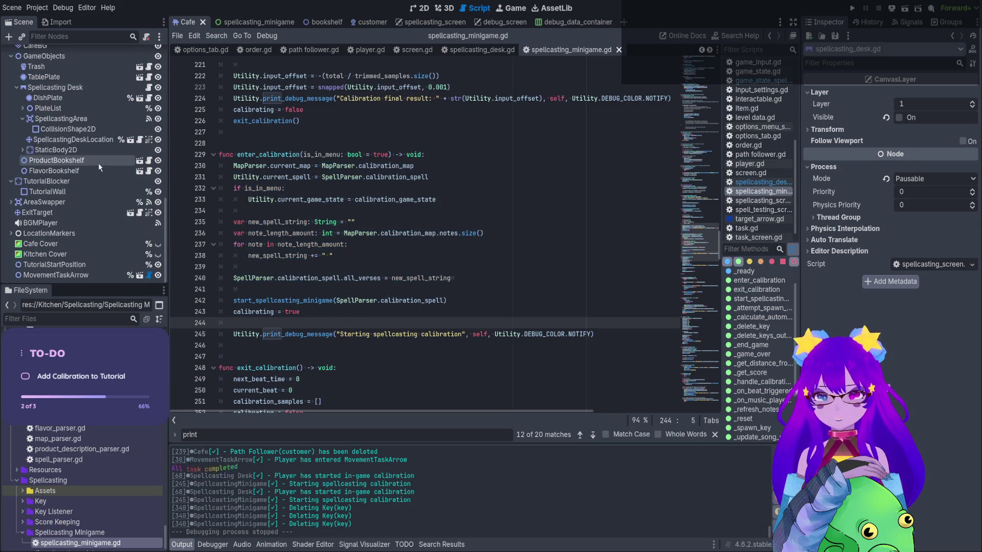
pyautogui.scroll(5, 116, 164)
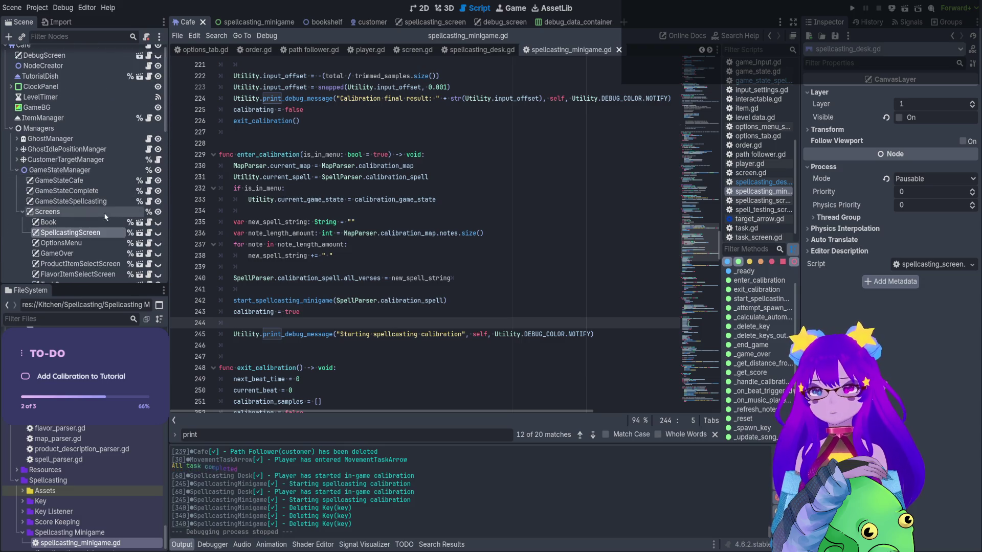
pyautogui.scroll(-2, 82, 176)
pyautogui.click(96, 146)
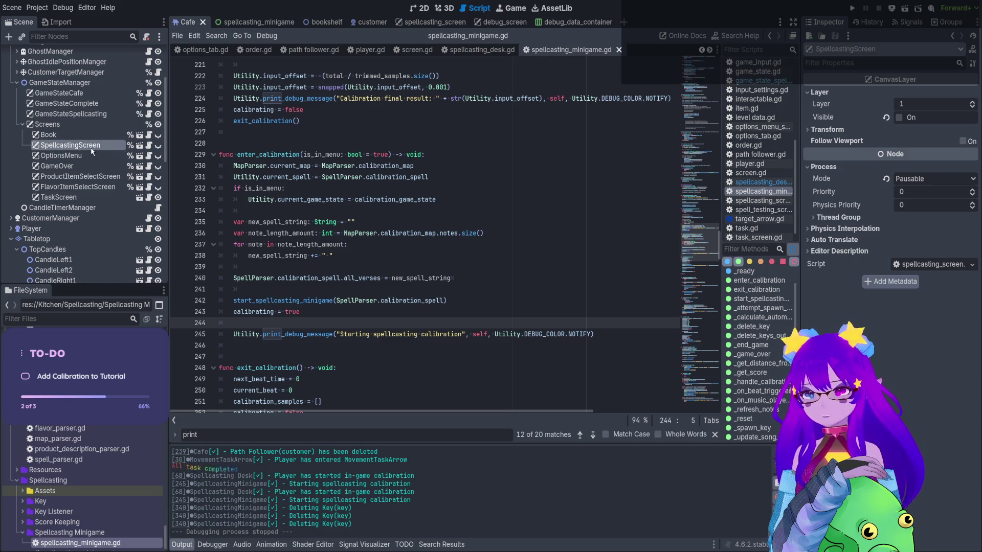
# Inspect the GameStateSpellcasting, GameStateComplete, GameStateCafe and GameStateManager nodes, ending on SpellcastingScreen
pyautogui.click(94, 114)
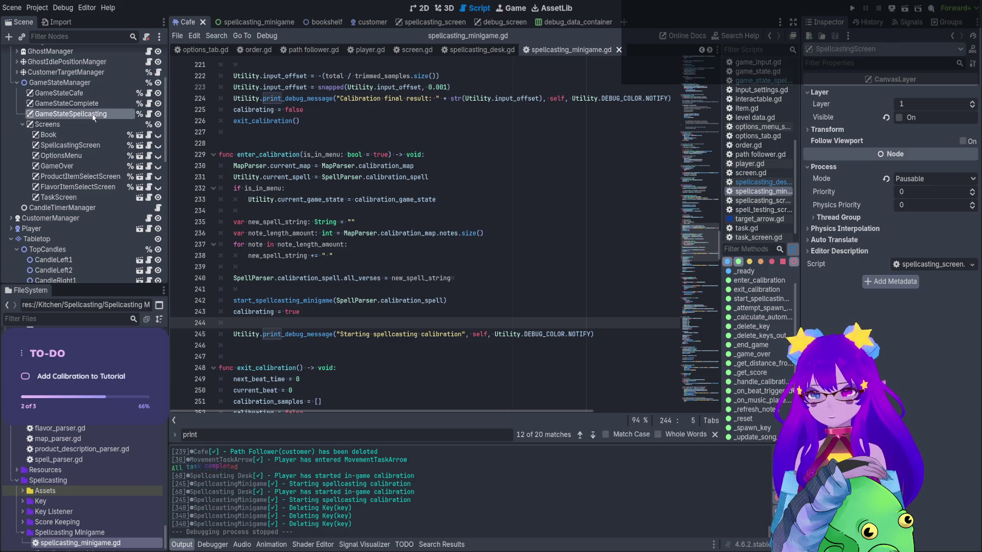
pyautogui.click(103, 147)
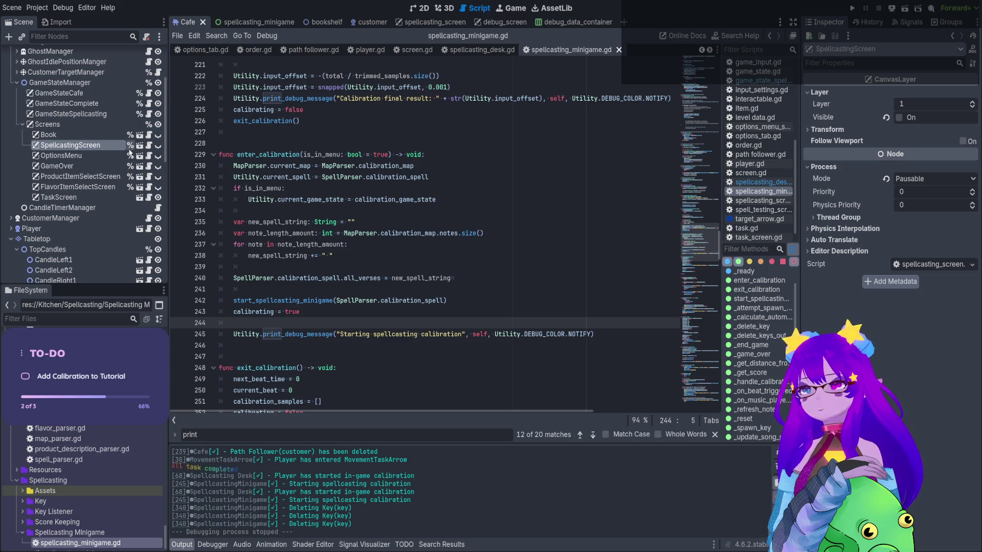
pyautogui.click(112, 126)
pyautogui.click(114, 145)
pyautogui.click(117, 114)
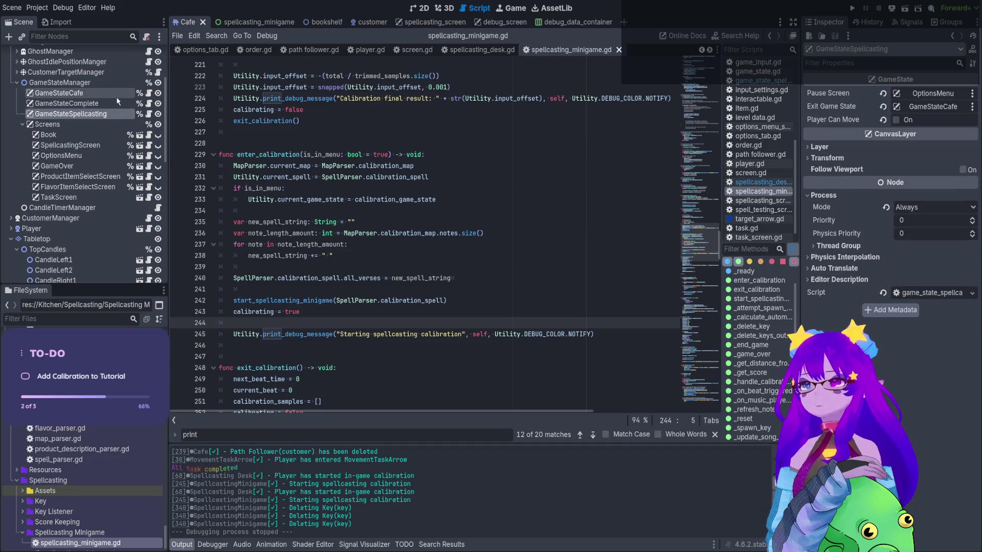
pyautogui.click(117, 104)
pyautogui.click(113, 94)
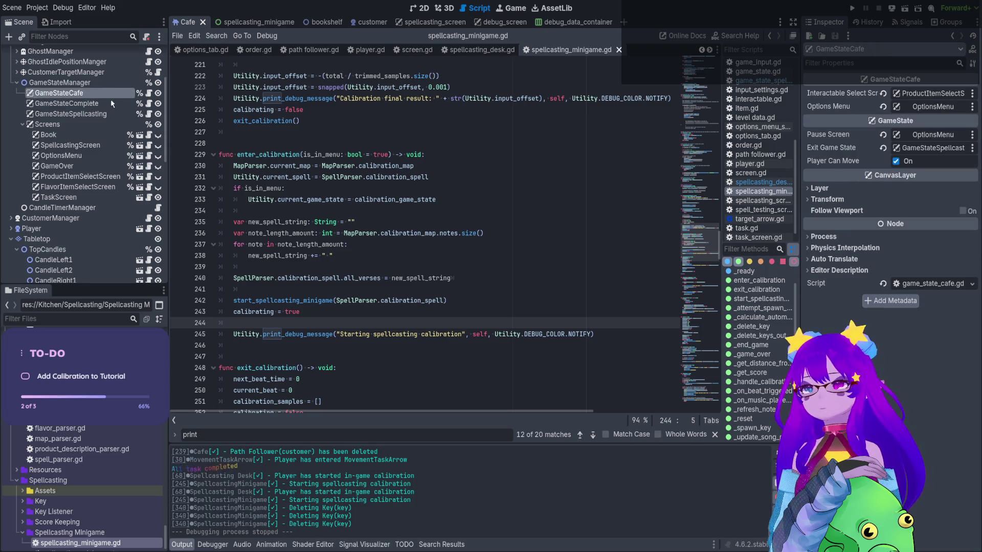
pyautogui.click(106, 145)
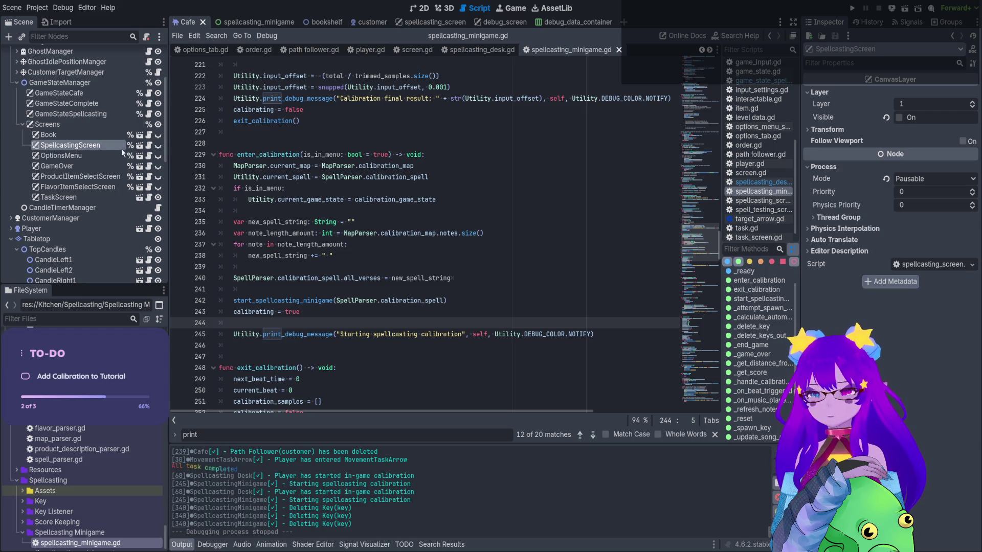
pyautogui.scroll(4, 108, 145)
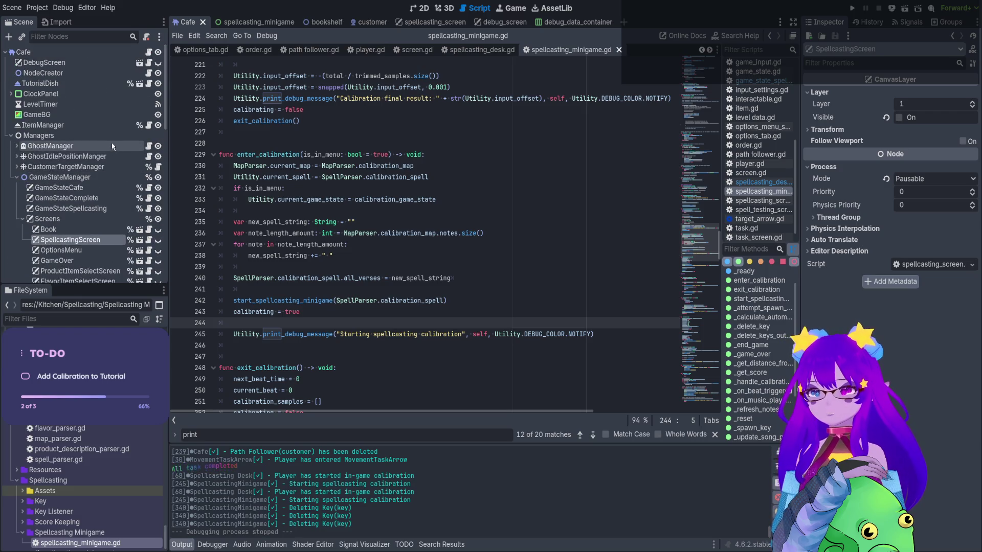
pyautogui.click(124, 180)
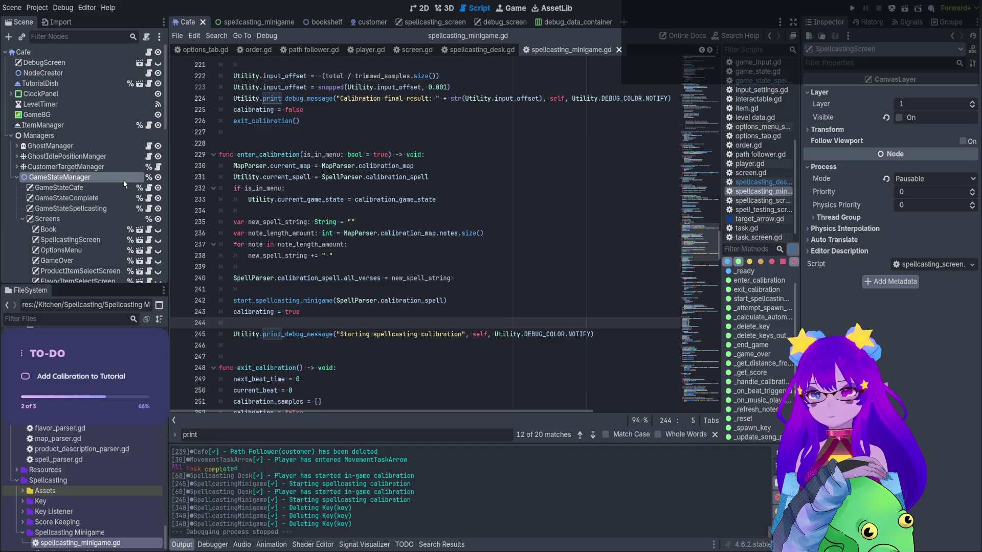
pyautogui.click(113, 241)
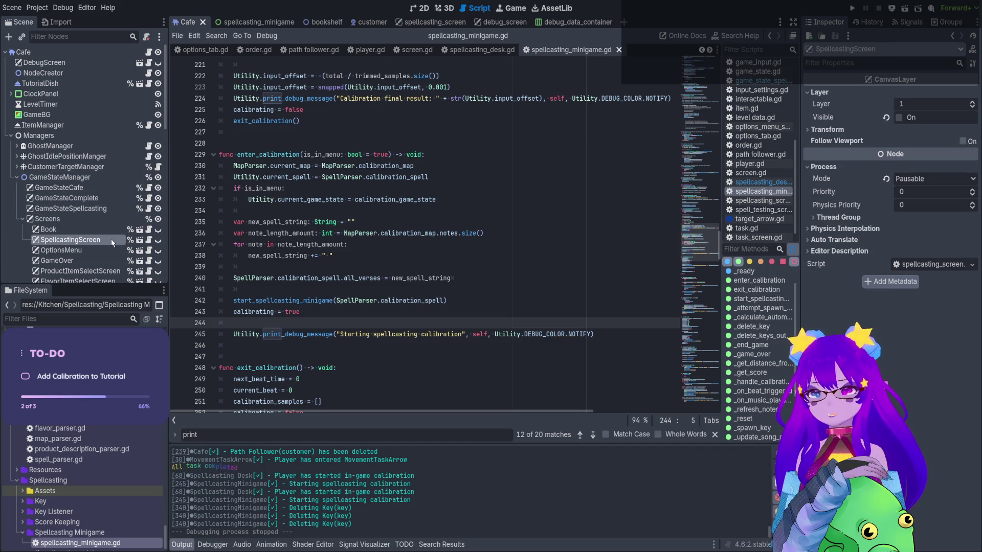
# Review cafe.gd's exported managers, then select the SpellcastingScreen class name in spellcasting_screen.gd
pyautogui.click(148, 52)
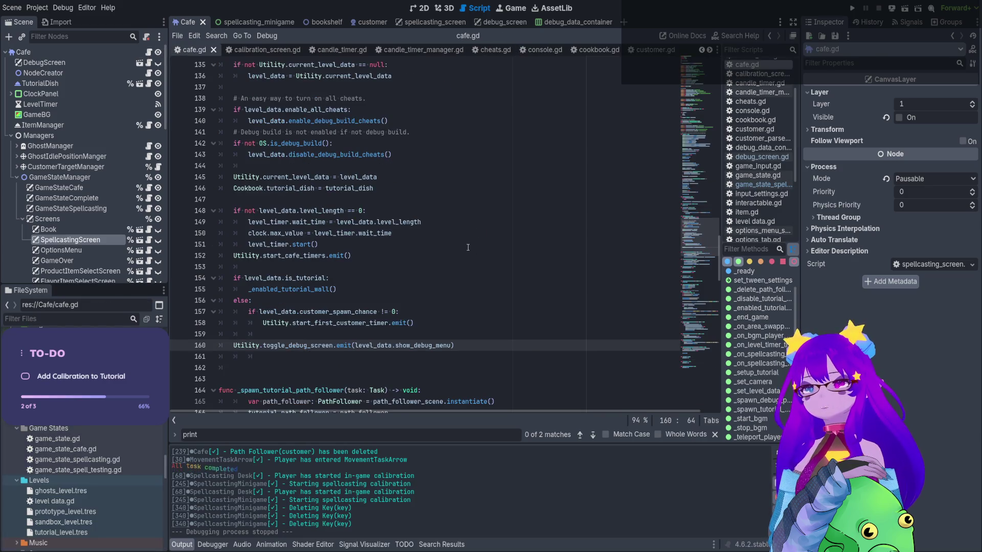
pyautogui.scroll(10, 410, 239)
pyautogui.scroll(20, 409, 239)
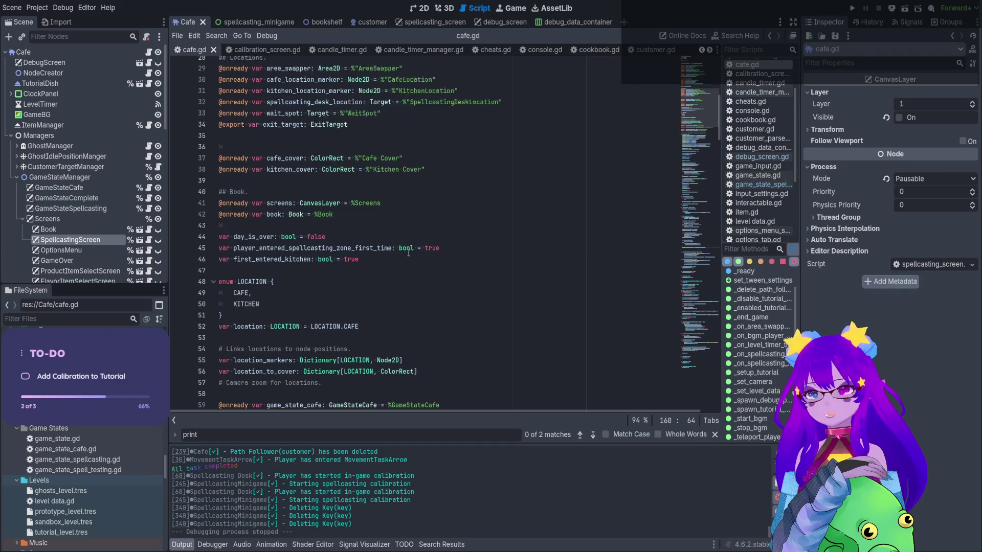
pyautogui.scroll(1, 408, 255)
pyautogui.click(417, 219)
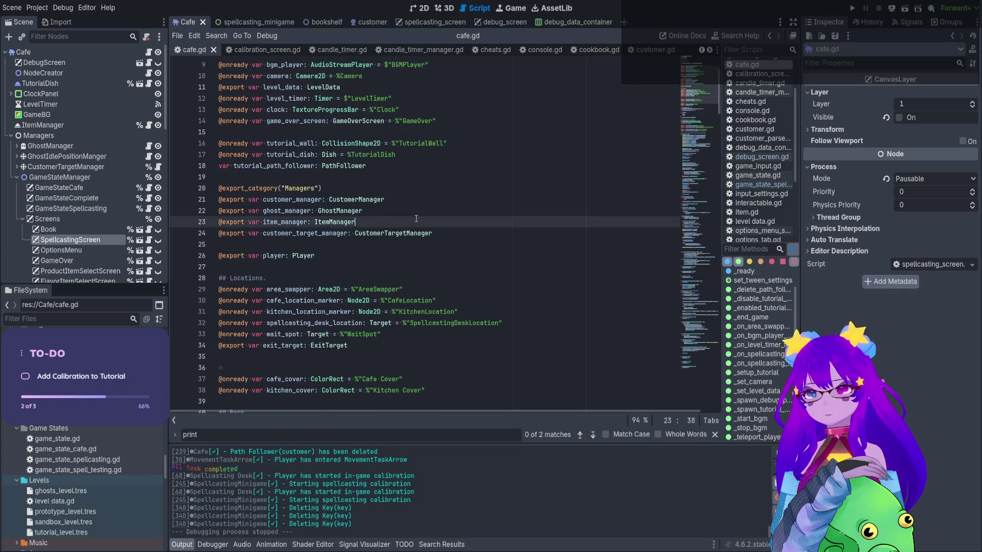
pyautogui.click(149, 239)
pyautogui.scroll(6, 341, 200)
pyautogui.doubleClick(294, 75)
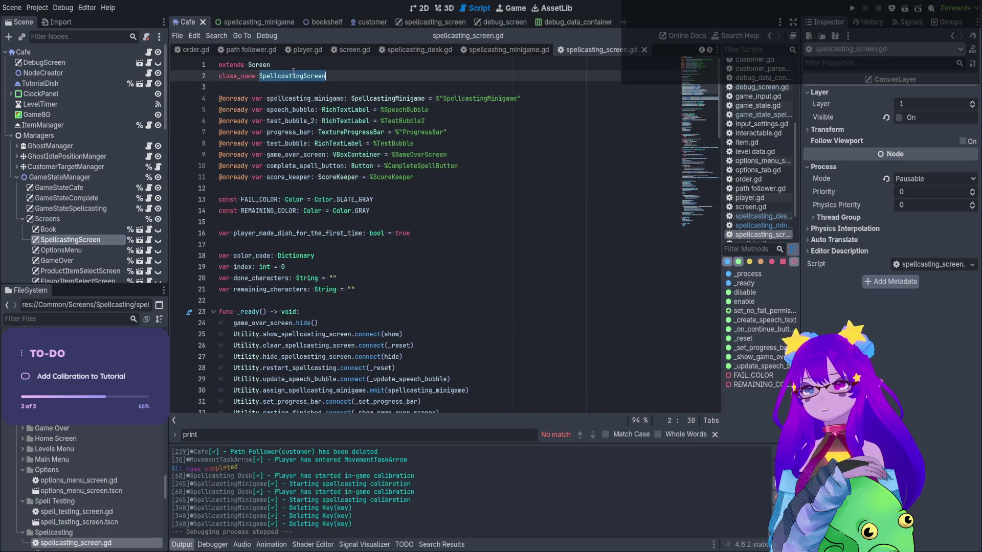
# Search the project for SpellcastingScreen and open its line 4 match in game_state_spellcasting.gd
pyautogui.hotkey('ctrl', 'shift', 'f')
pyautogui.press('Return')
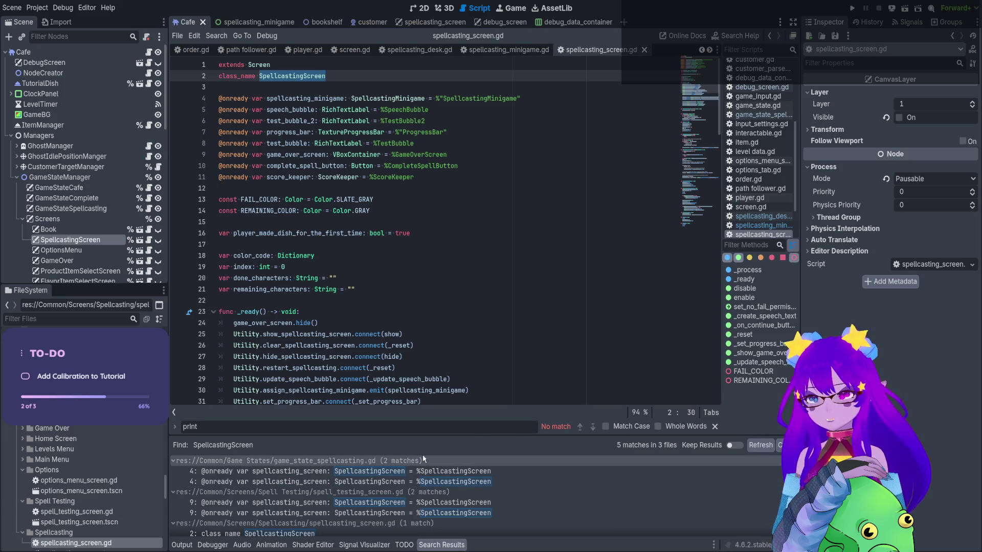
pyautogui.click(447, 470)
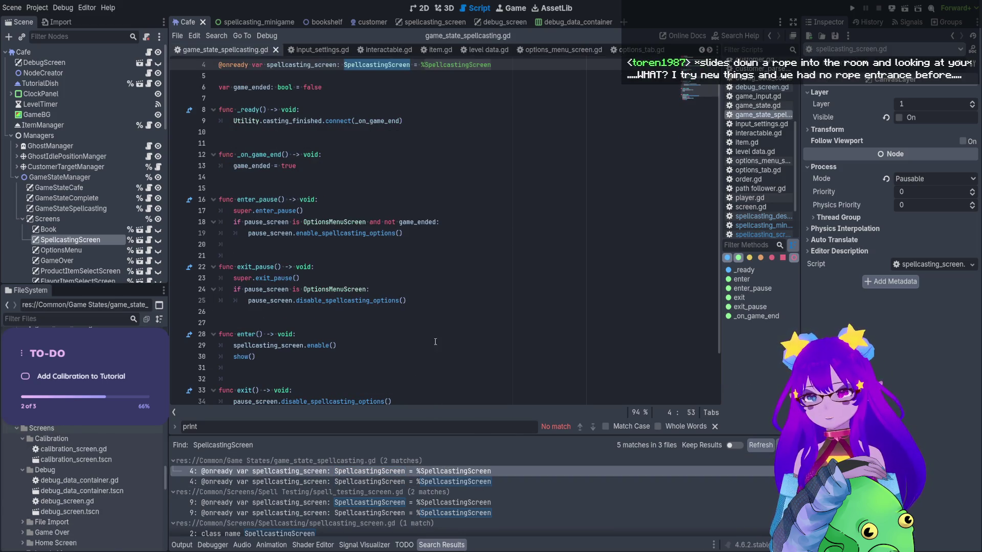
pyautogui.click(442, 482)
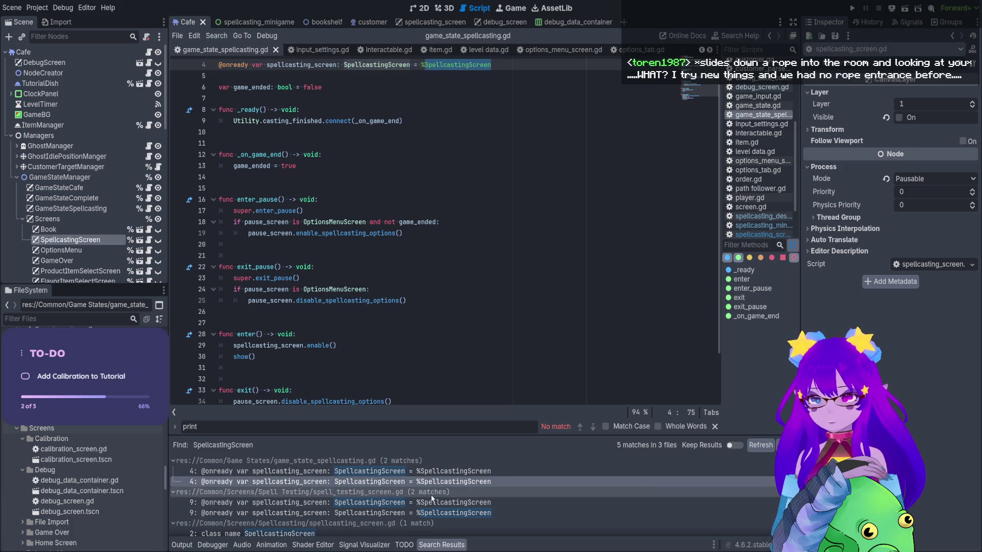
pyautogui.scroll(-1, 433, 499)
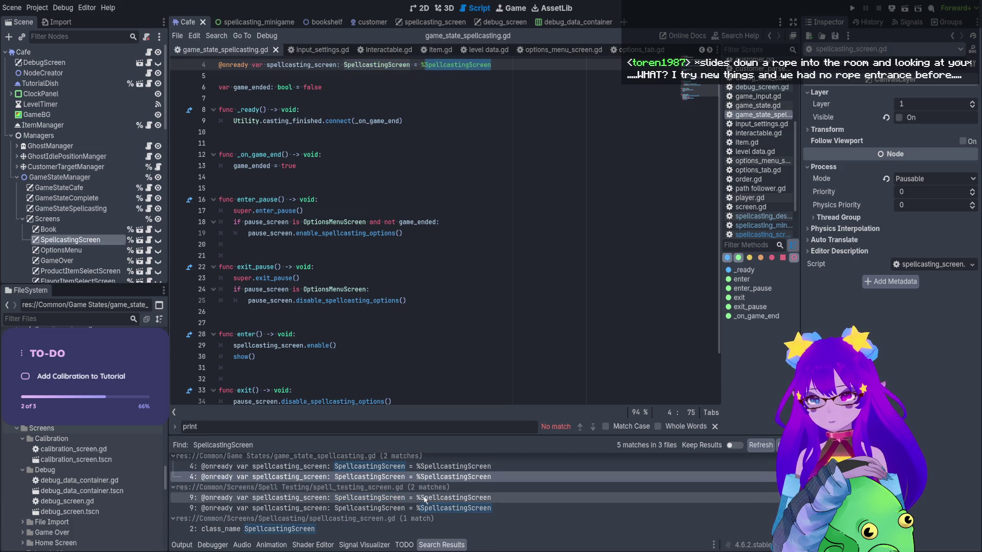
pyautogui.scroll(1, 429, 495)
pyautogui.click(419, 473)
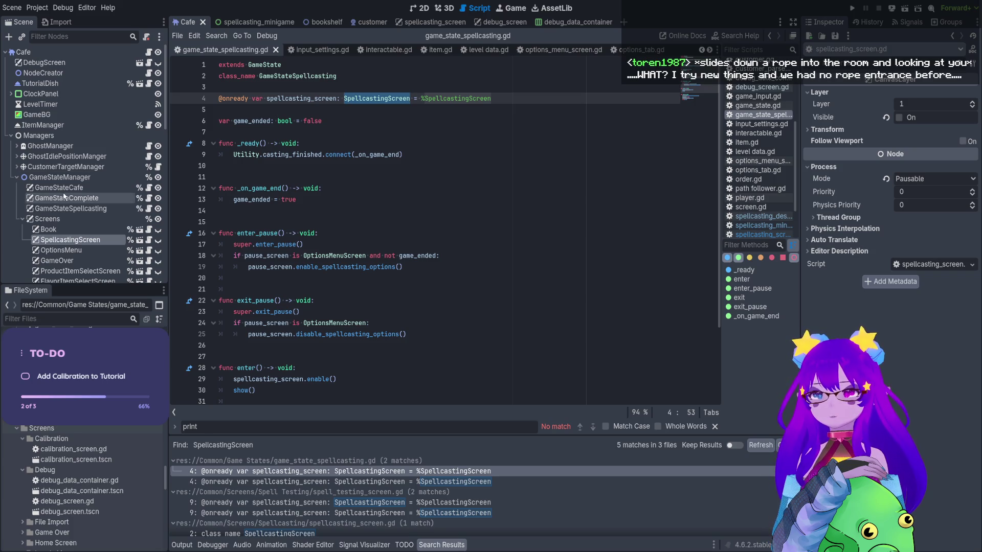
# Review GameStateSpellcasting's enter() code, then open the SpellcastingScreen scene in its own tab
pyautogui.click(96, 210)
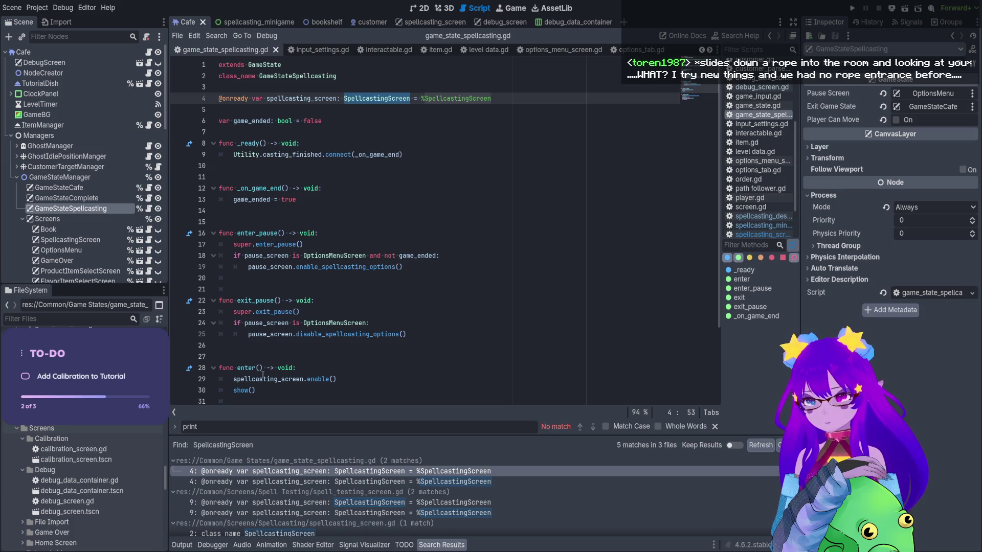
pyautogui.scroll(-3, 286, 343)
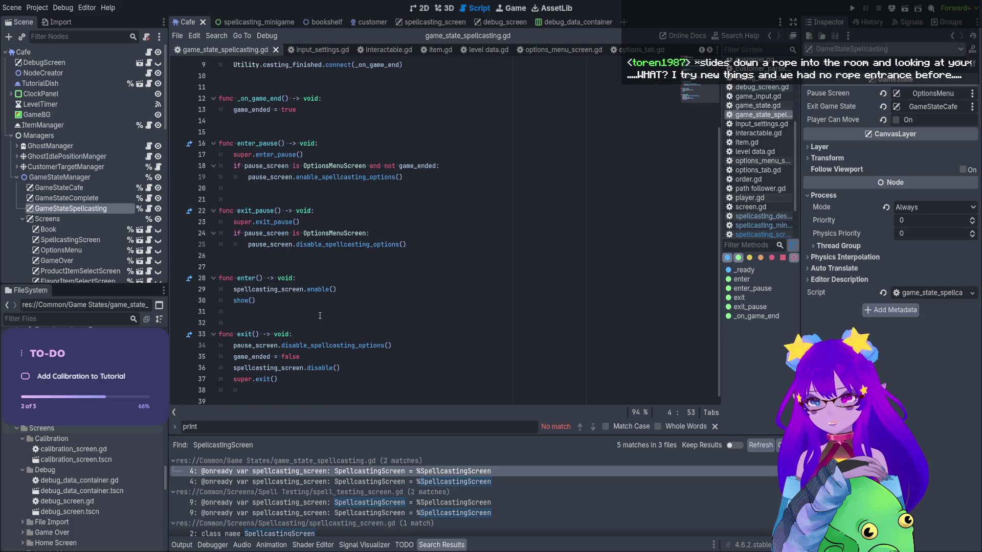
pyautogui.click(266, 278)
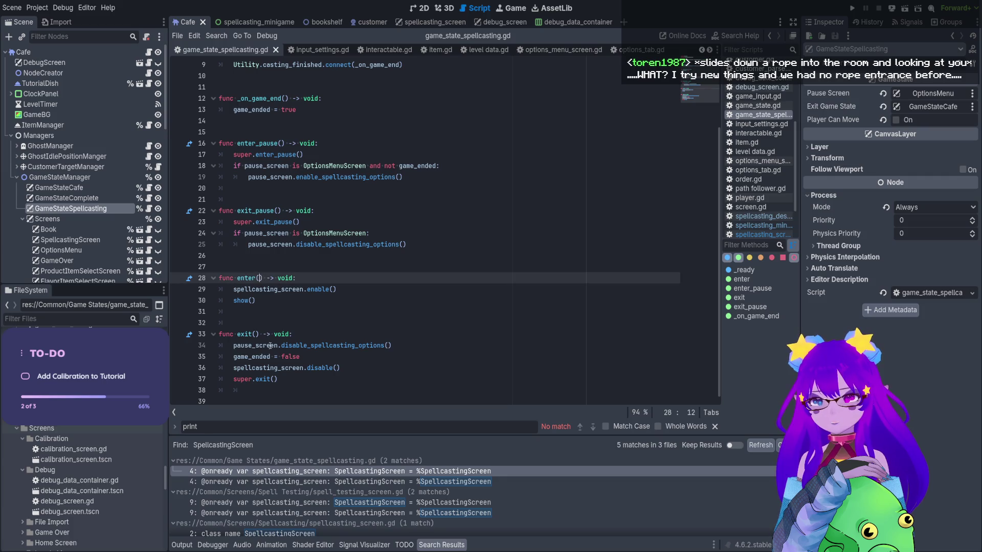
pyautogui.click(277, 310)
pyautogui.click(222, 311)
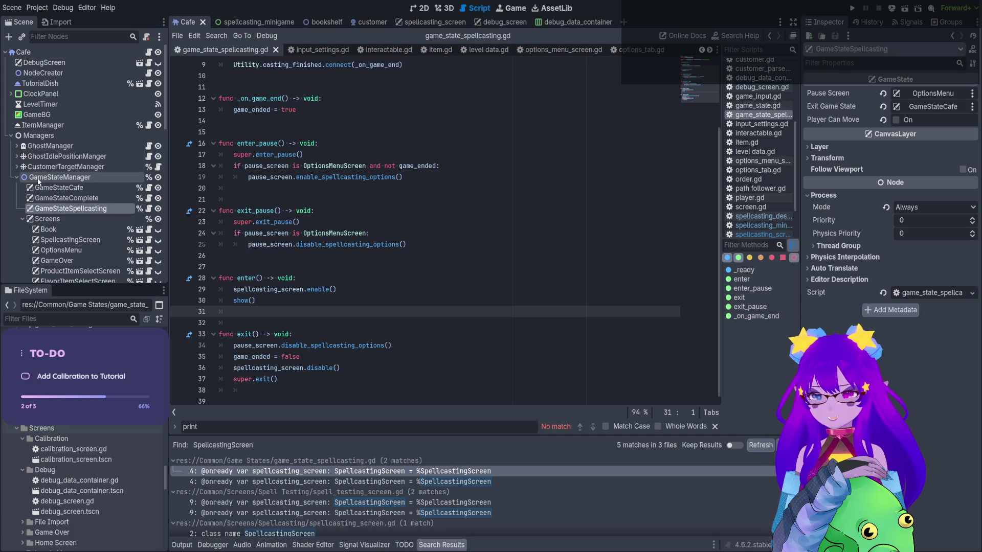
pyautogui.scroll(-1, 61, 193)
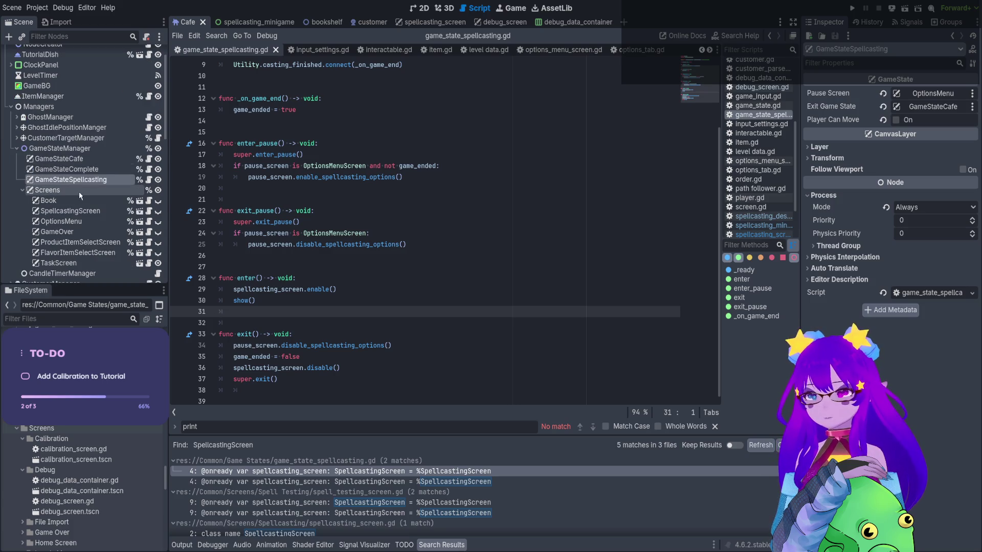
pyautogui.click(139, 211)
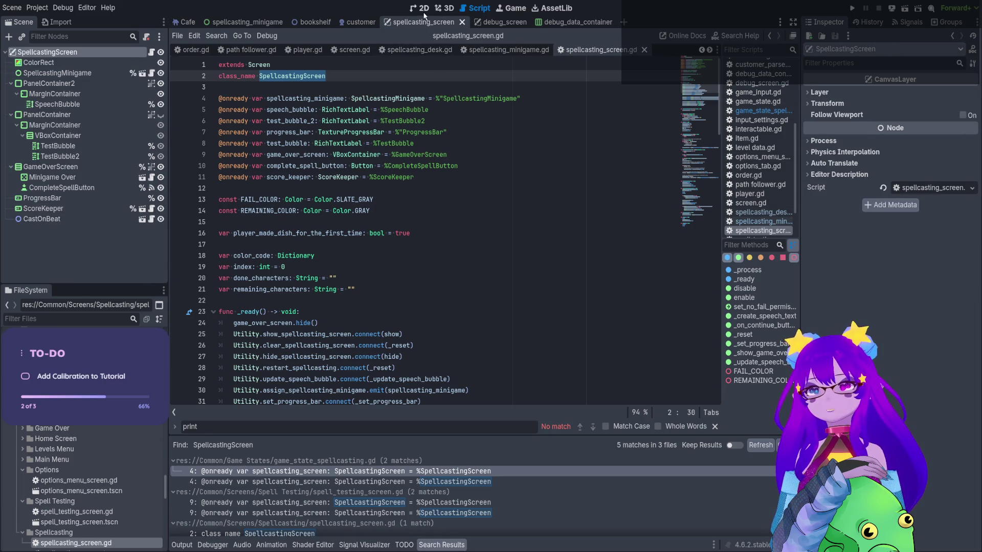
# Check the SpellcastingScreen layout and review the enable() function in spellcasting_screen.gd
pyautogui.click(418, 8)
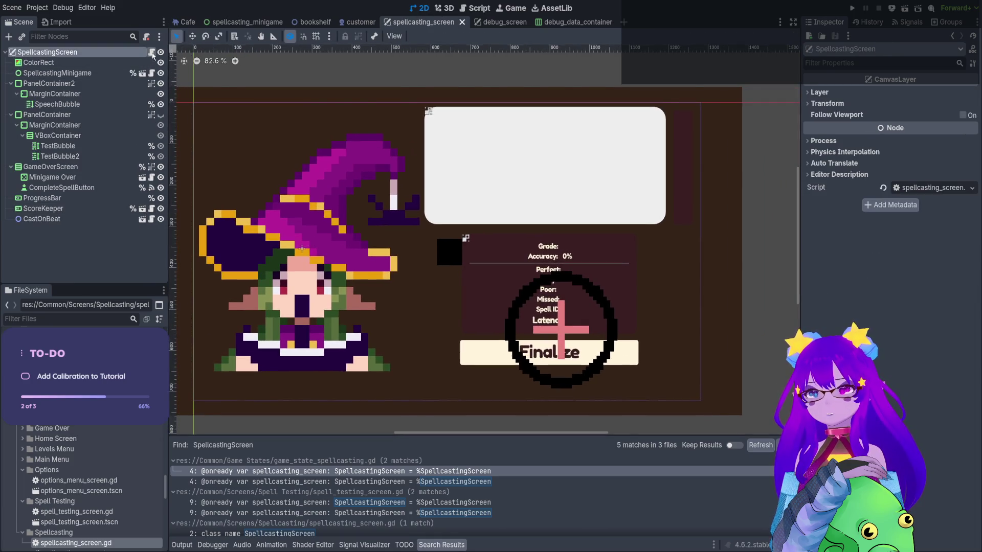
pyautogui.click(151, 52)
pyautogui.scroll(-8, 478, 220)
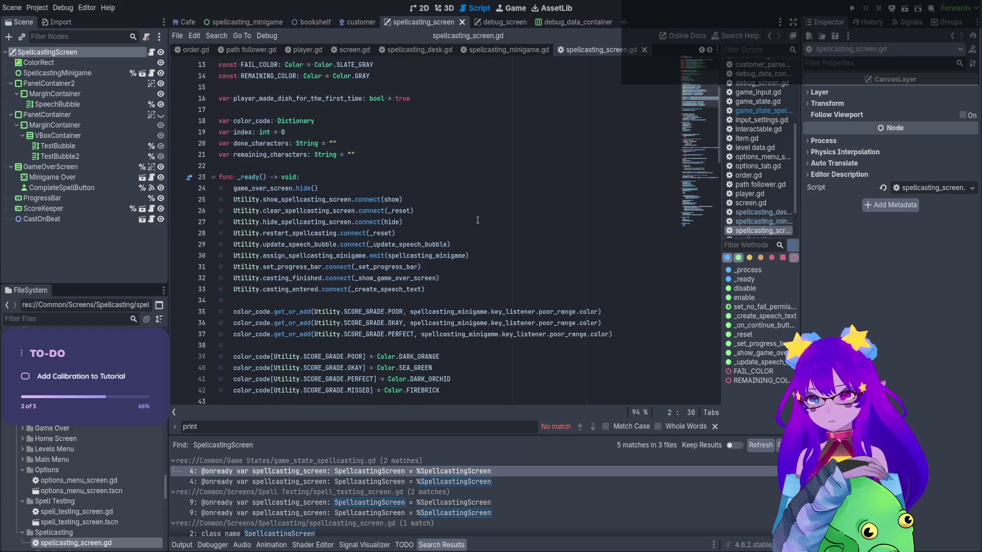
pyautogui.scroll(-9, 367, 309)
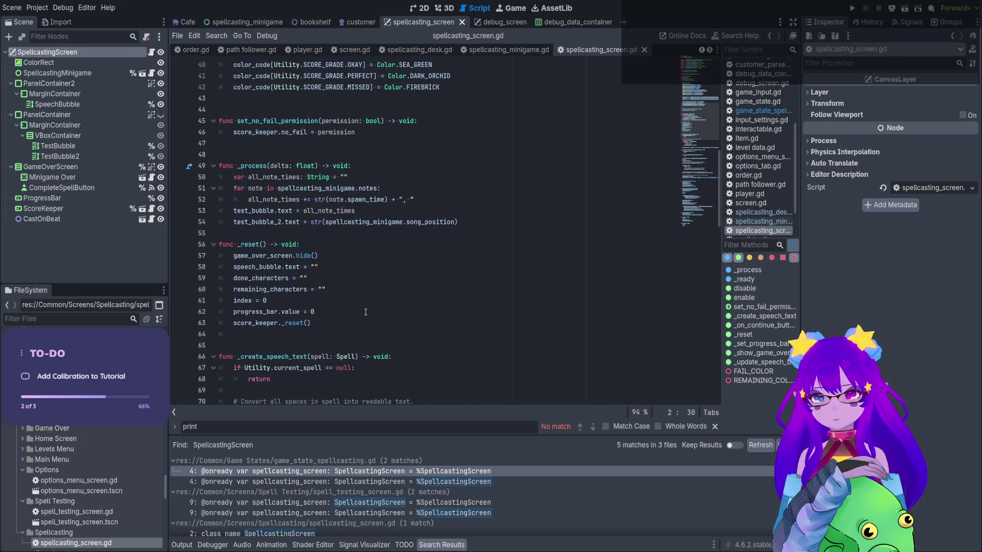
pyautogui.scroll(-20, 309, 138)
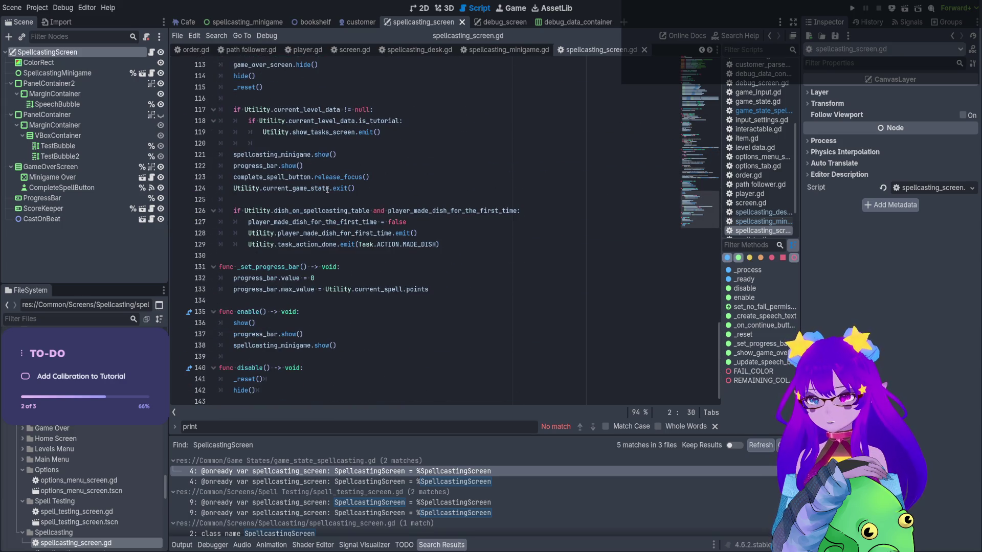
pyautogui.doubleClick(259, 313)
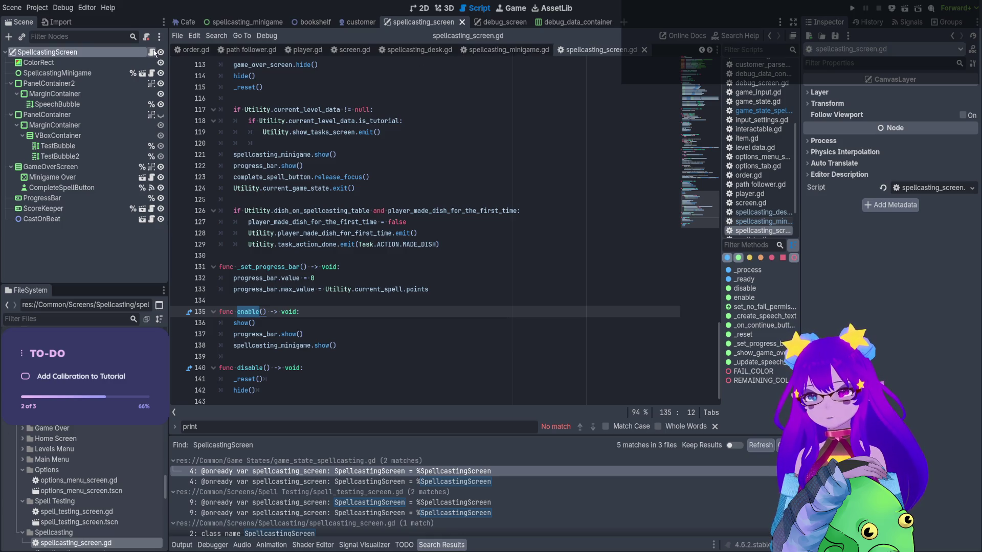
# Cycle through screen.gd and path follower.gd back to spellcasting_minigame.gd's calibration code
pyautogui.click(509, 50)
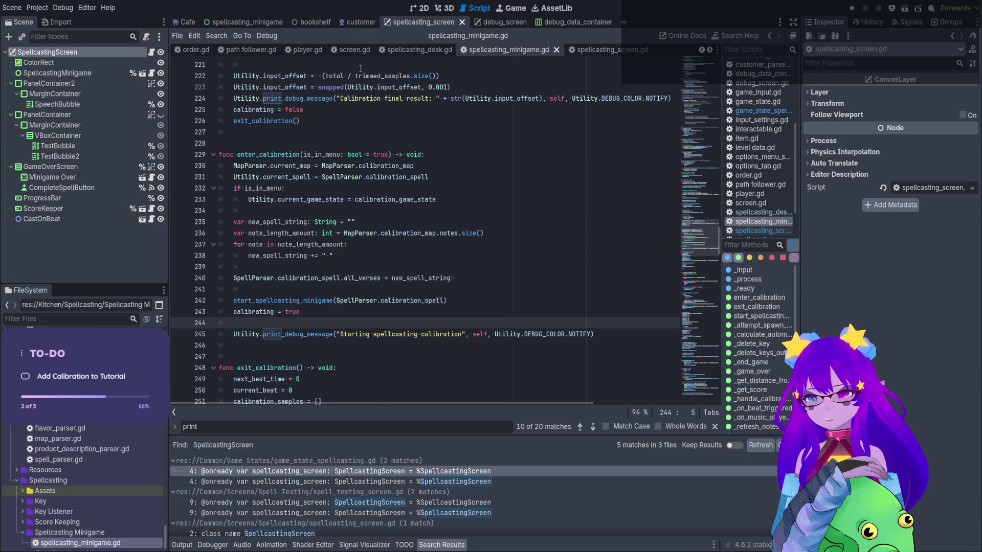
pyautogui.click(383, 54)
pyautogui.click(336, 54)
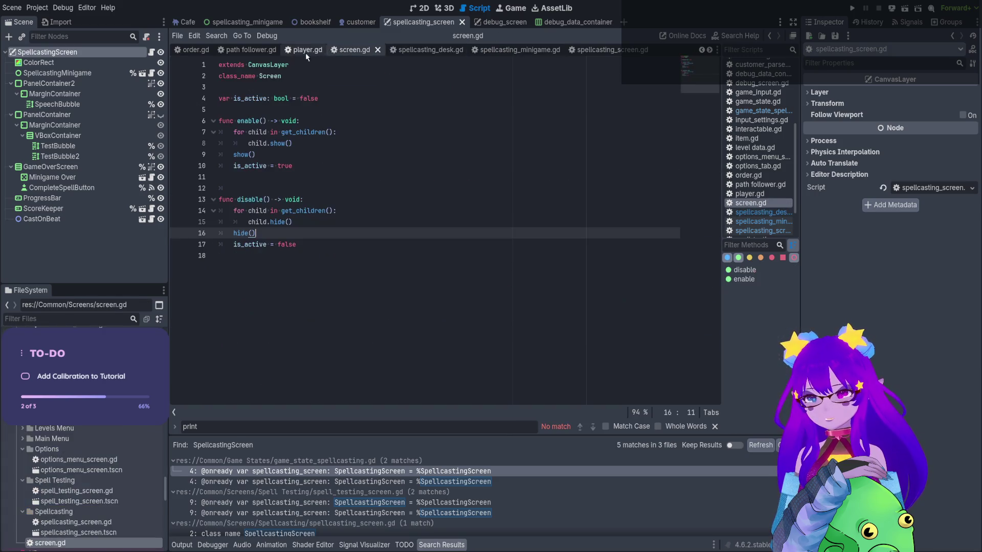
pyautogui.click(306, 53)
pyautogui.click(263, 53)
pyautogui.click(245, 22)
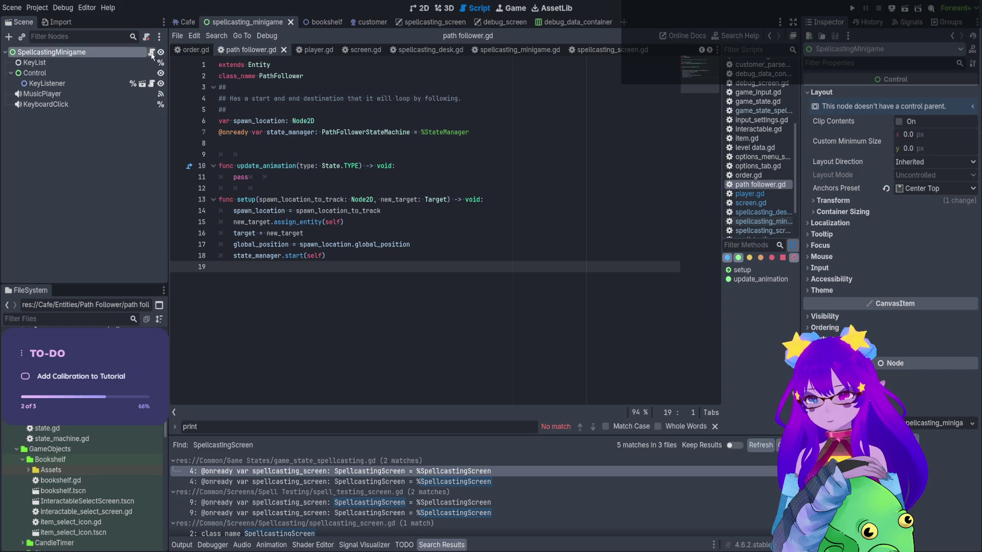
pyautogui.click(151, 53)
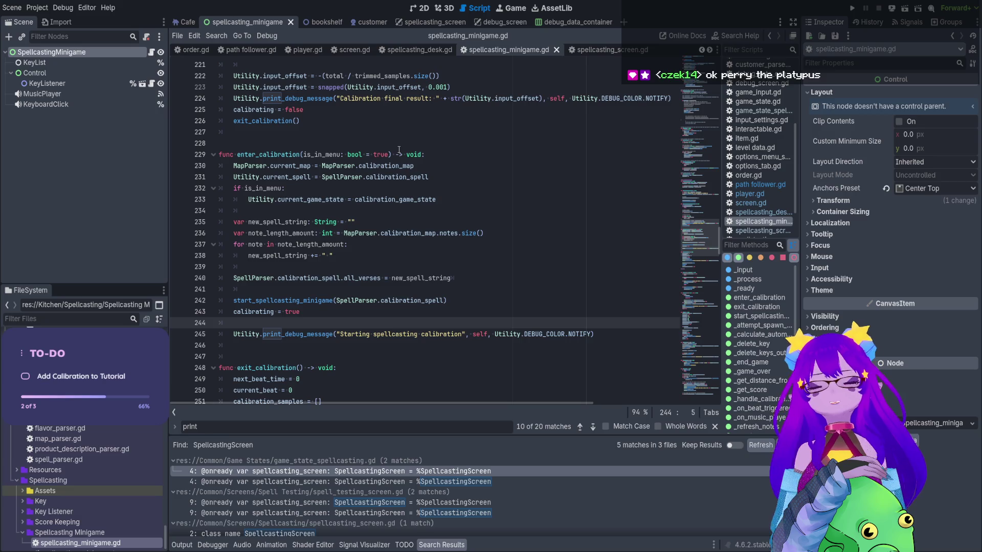
# Show the Cafe scene in the 2D workspace and zoom into the counter area
pyautogui.click(424, 9)
pyautogui.click(187, 22)
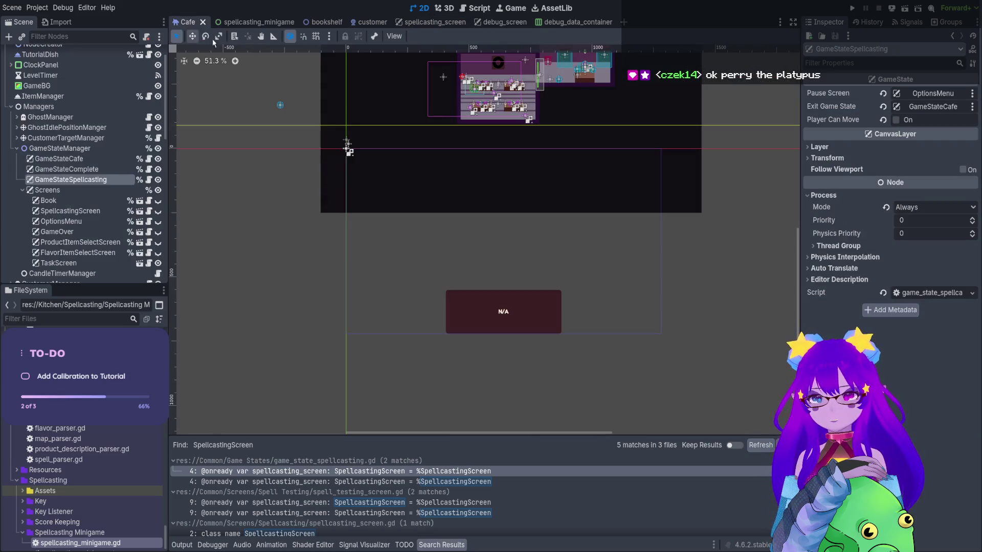
pyautogui.scroll(10, 533, 181)
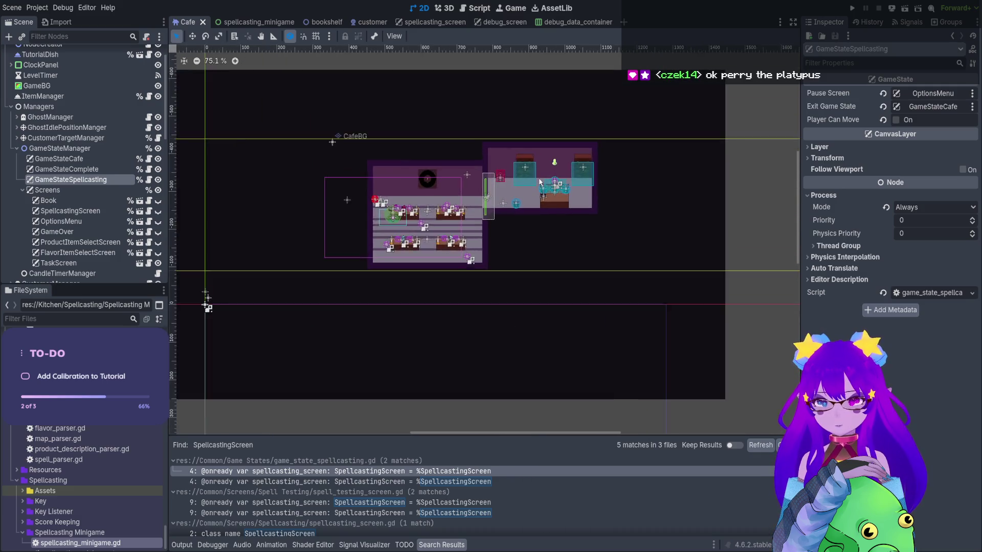
pyautogui.scroll(1, 563, 240)
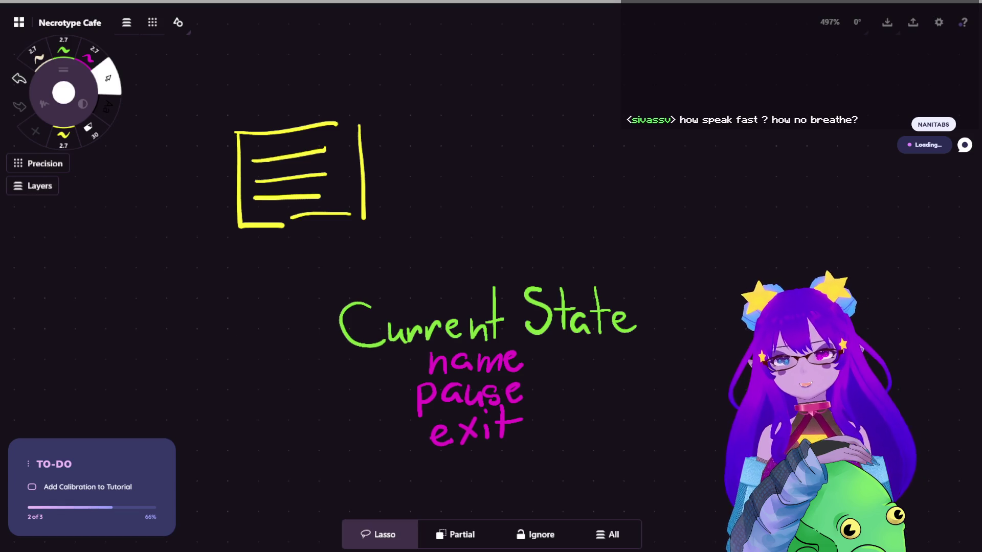
# Pan the Concepts board from the Current State notes to the 'make dish for spooder' tutorial note
pyautogui.scroll(-5, 533, 64)
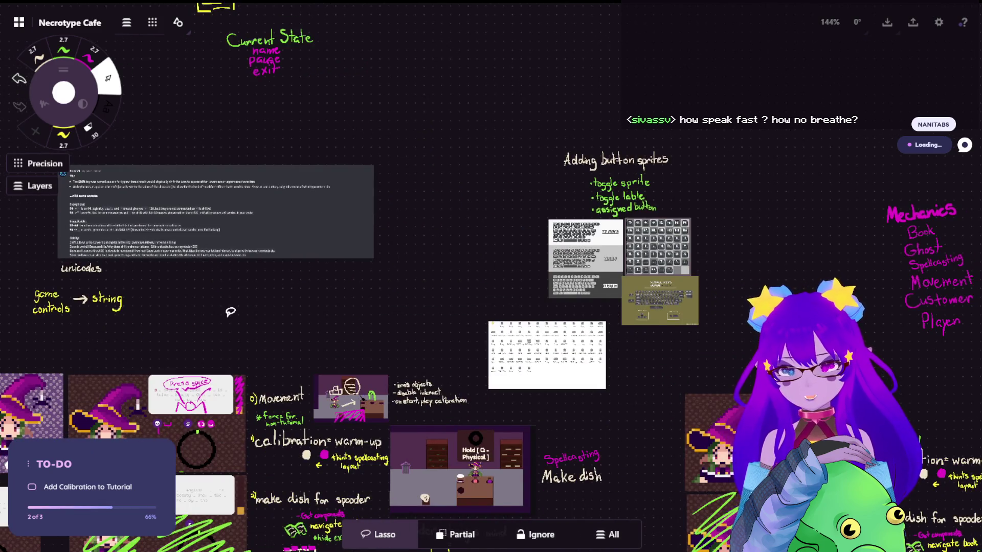
pyautogui.scroll(7, 389, 169)
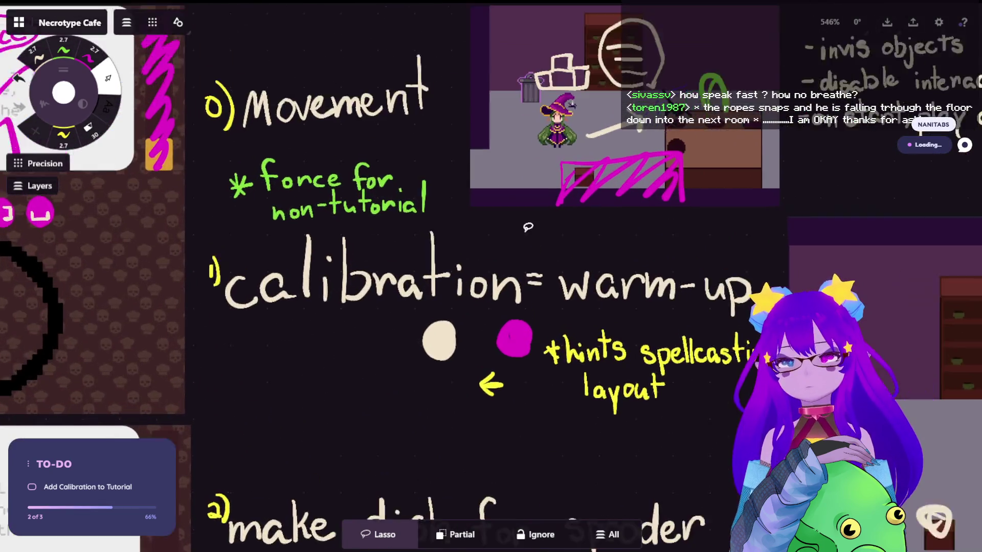
pyautogui.scroll(3, 523, 133)
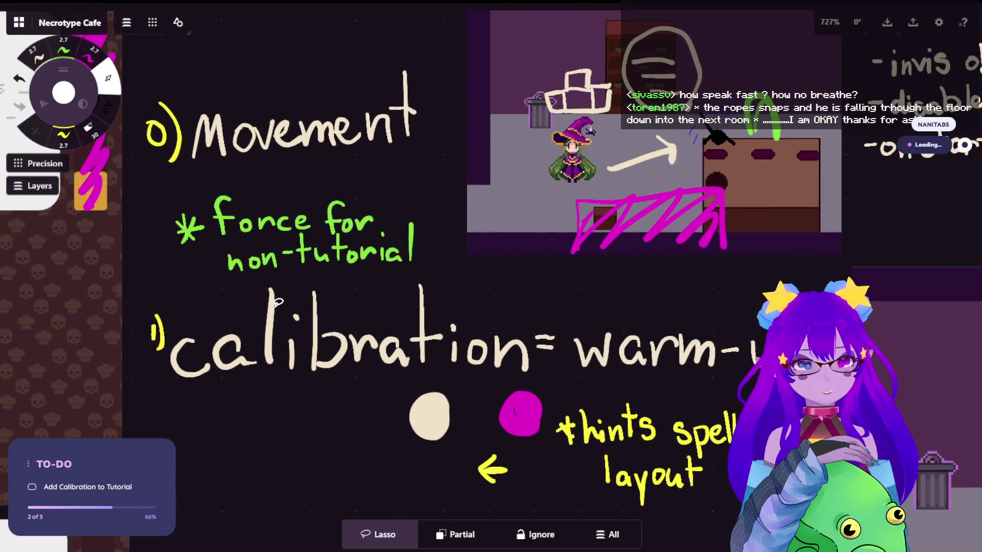
pyautogui.hscroll(-4, 277, 302)
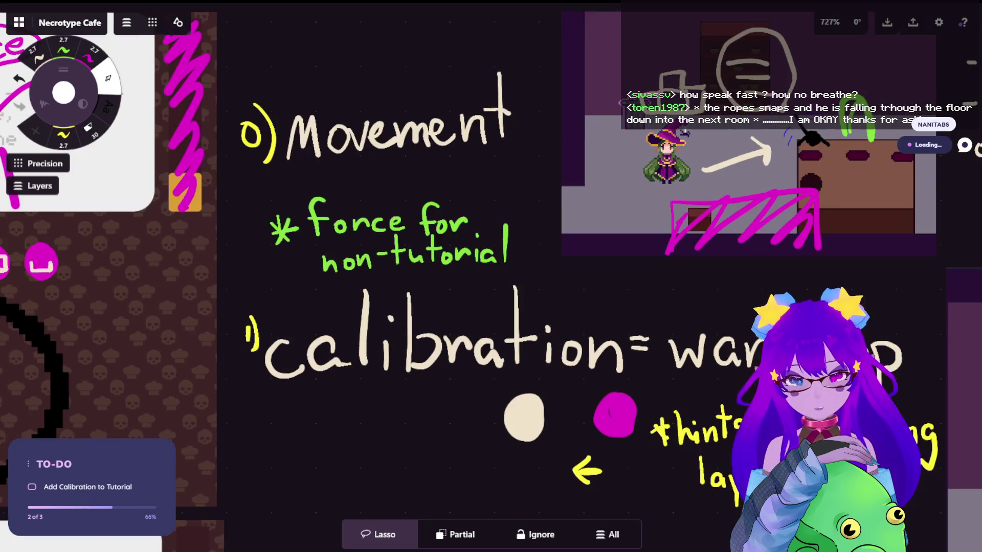
pyautogui.scroll(-3, 371, 271)
pyautogui.scroll(-5, 371, 271)
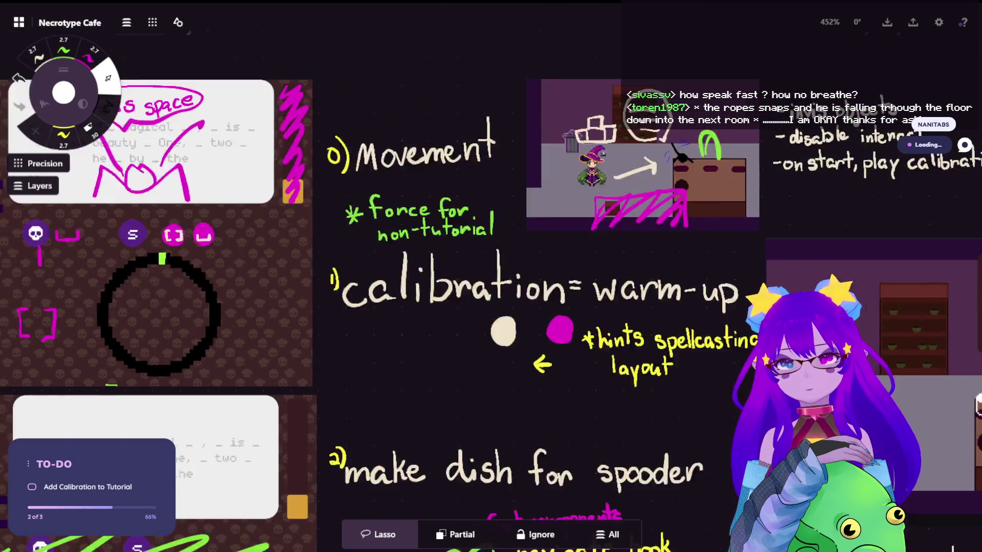
pyautogui.hscroll(-4, 370, 271)
pyautogui.scroll(3, 371, 271)
pyautogui.scroll(-5, 370, 271)
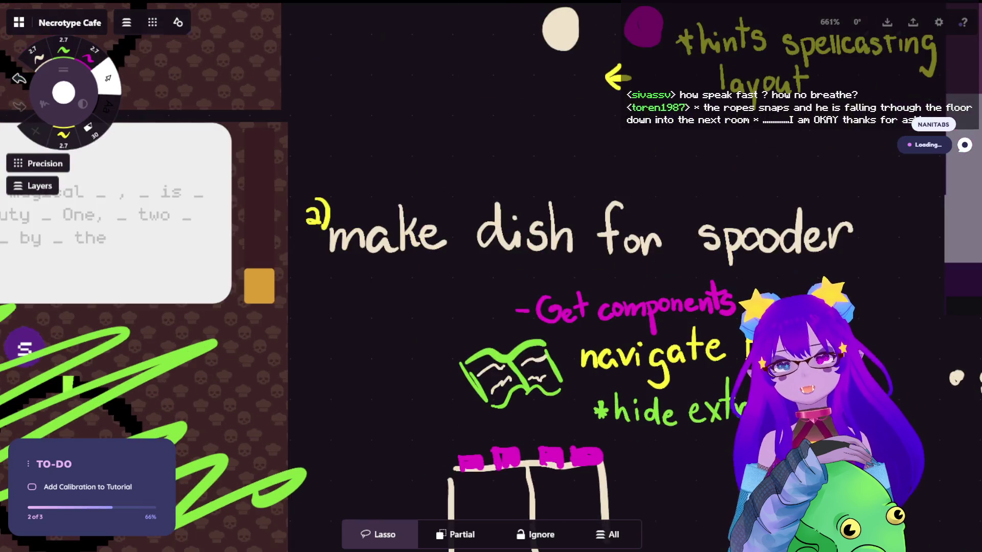
pyautogui.hscroll(4, 370, 272)
pyautogui.scroll(1, 491, 276)
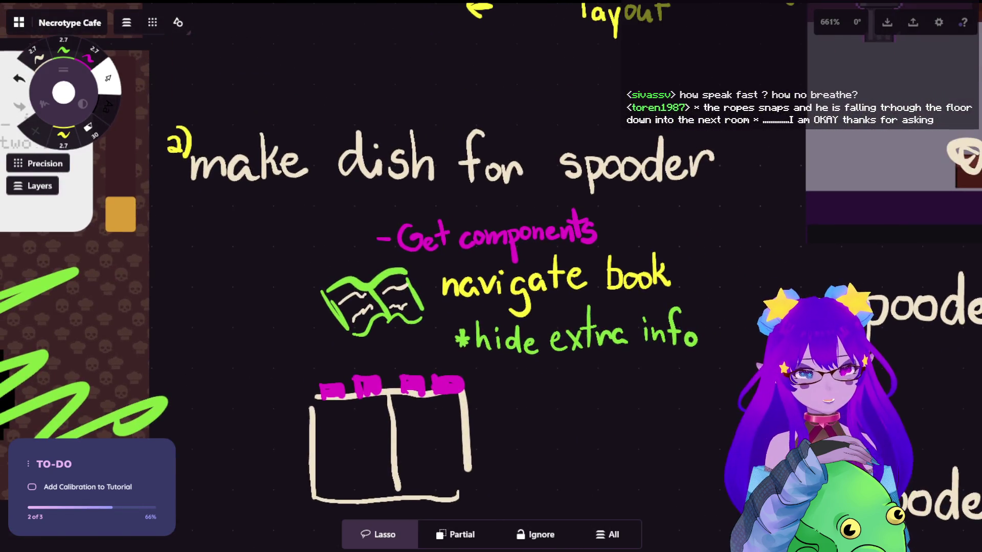